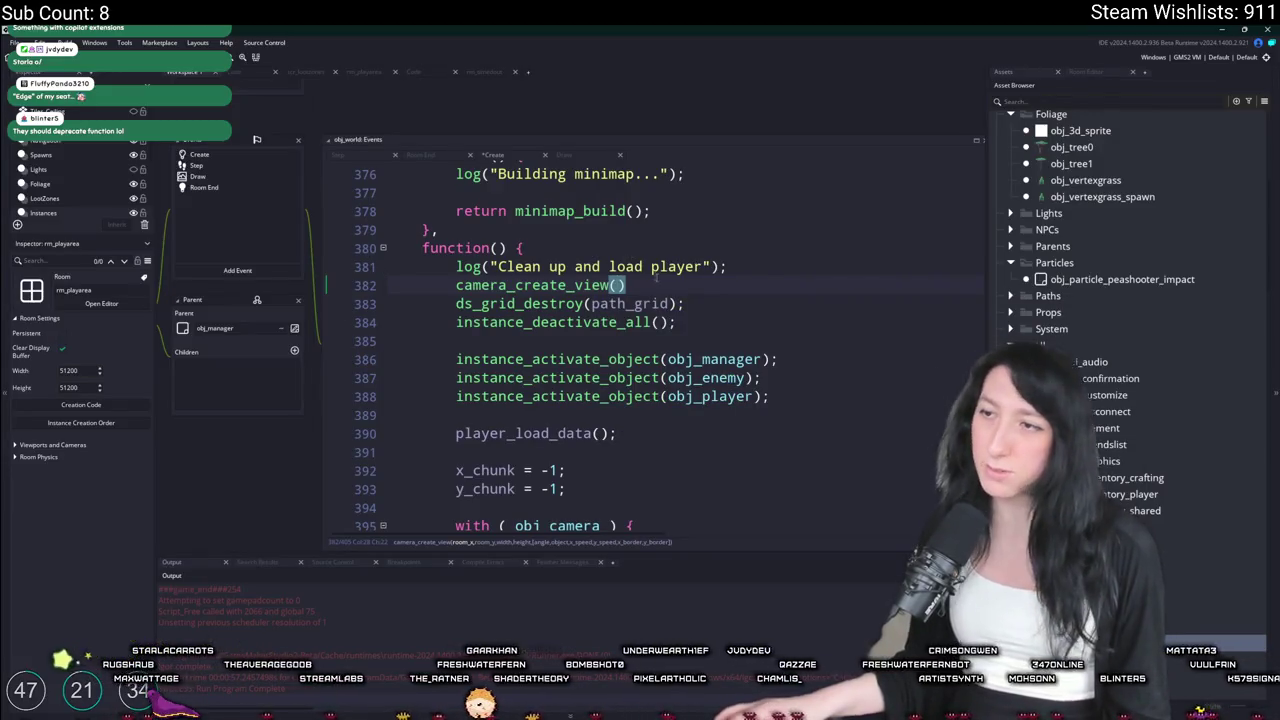
Remove camera_create_view() from line 382, pass false to instance_deactivate_all on line 384, and run the game
key(shift+Home)
key(BackSpace)
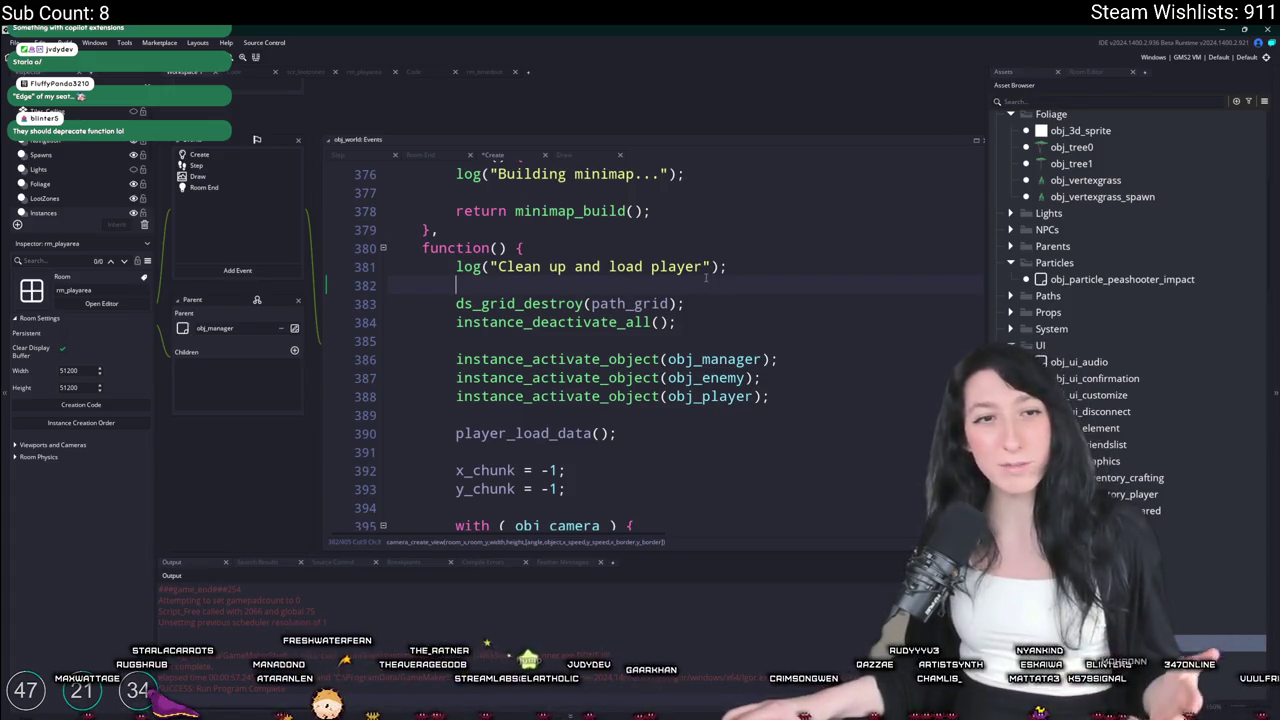
click(698, 322)
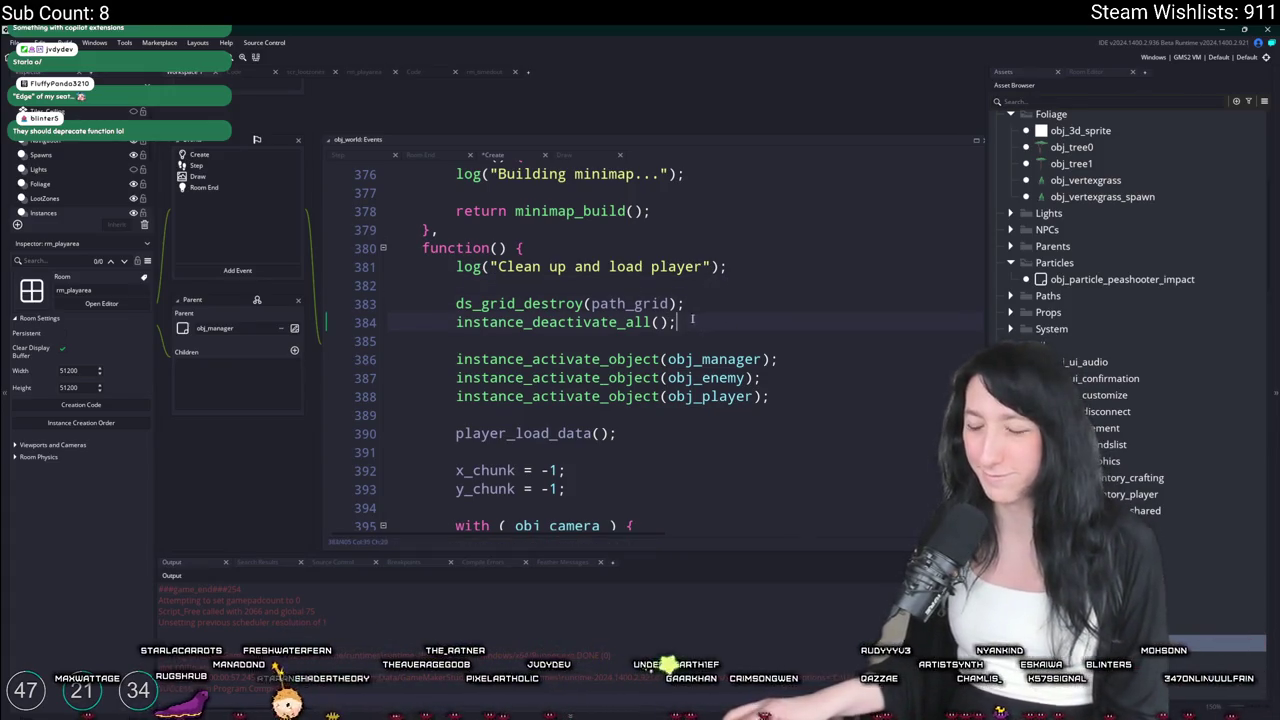
key(Left)
key(Left)
text(true)
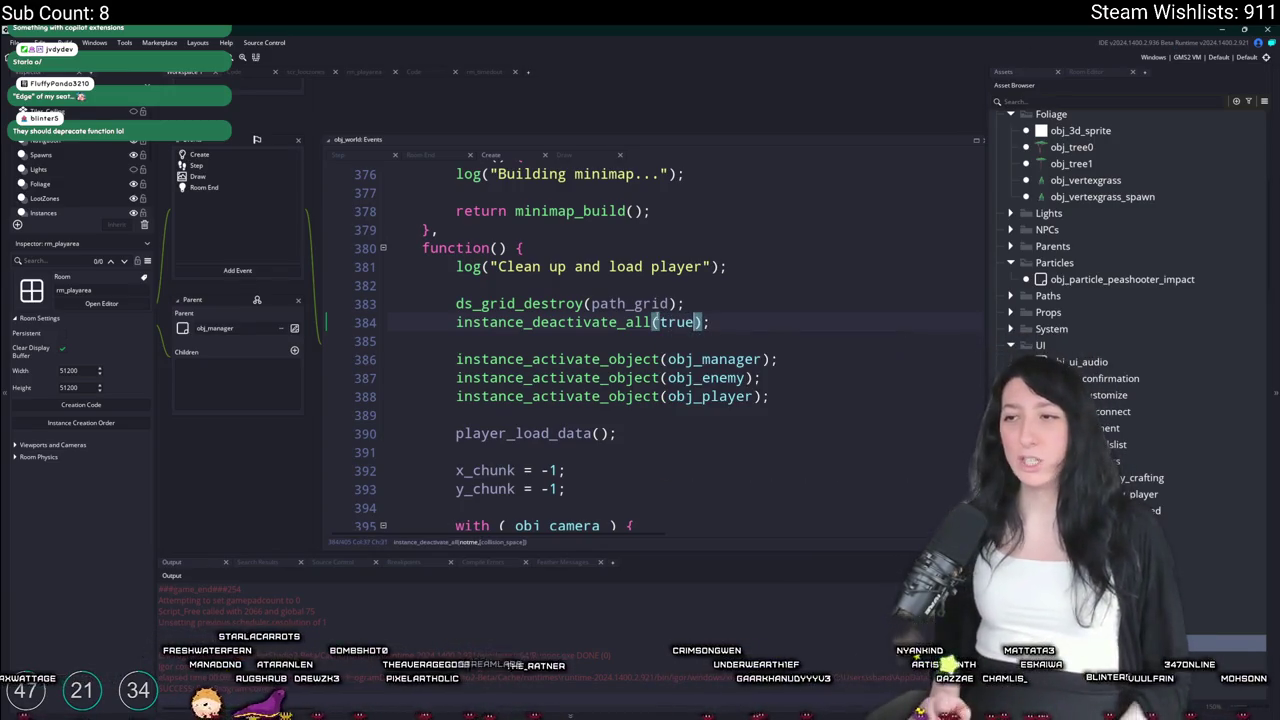
key(BackSpace)
key(BackSpace)
key(BackSpace)
text(false)
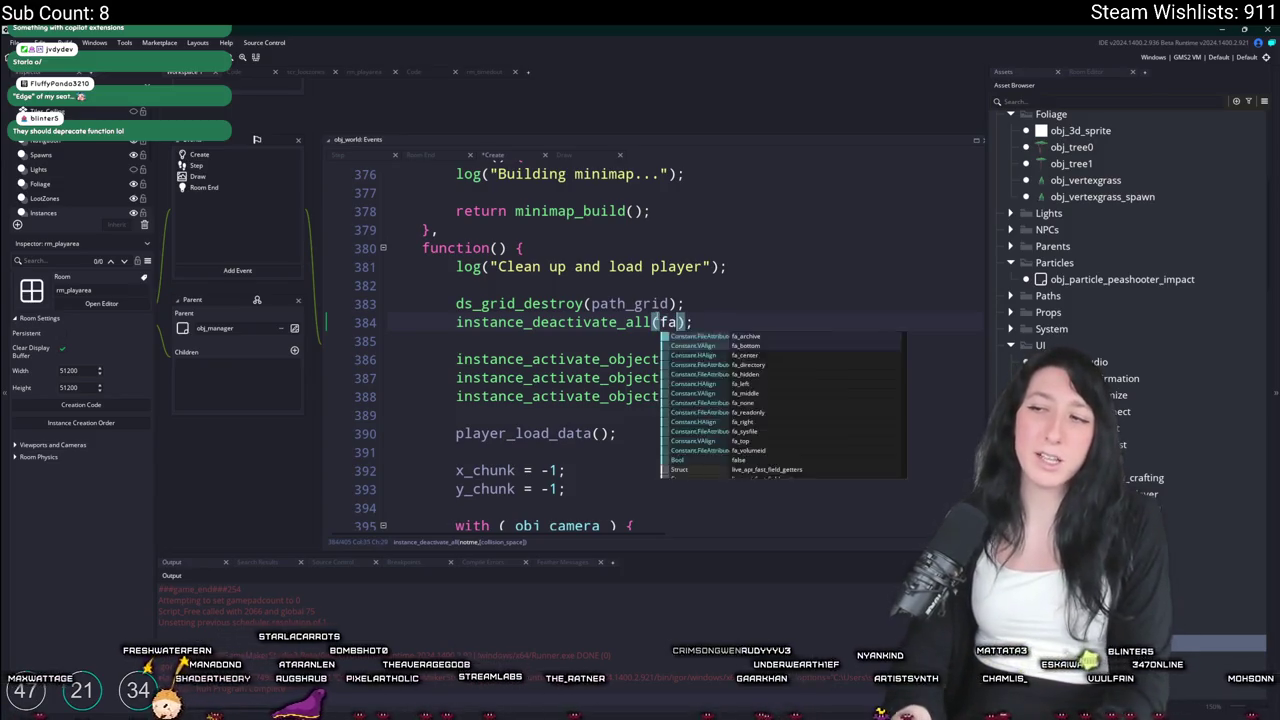
scroll(677, 316, down, 3)
key(F5)
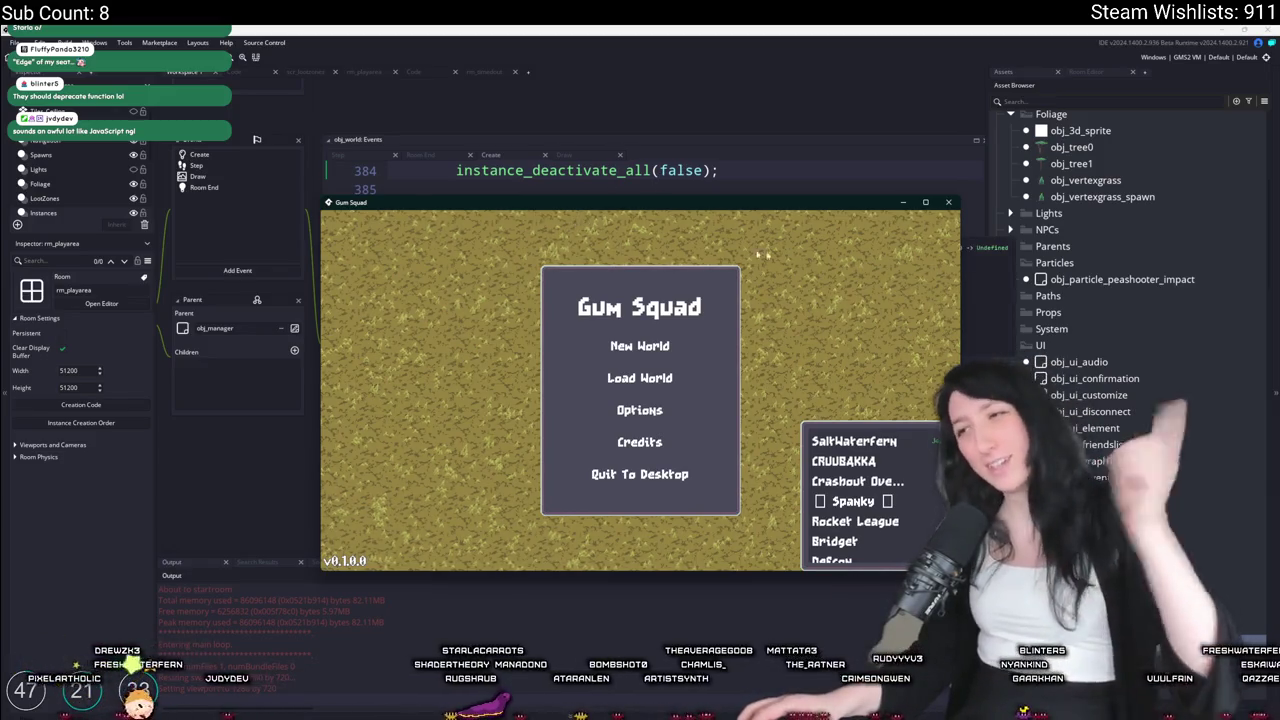
Try joining a friend's game from the friend list, then abort the resulting code error
click(858, 438)
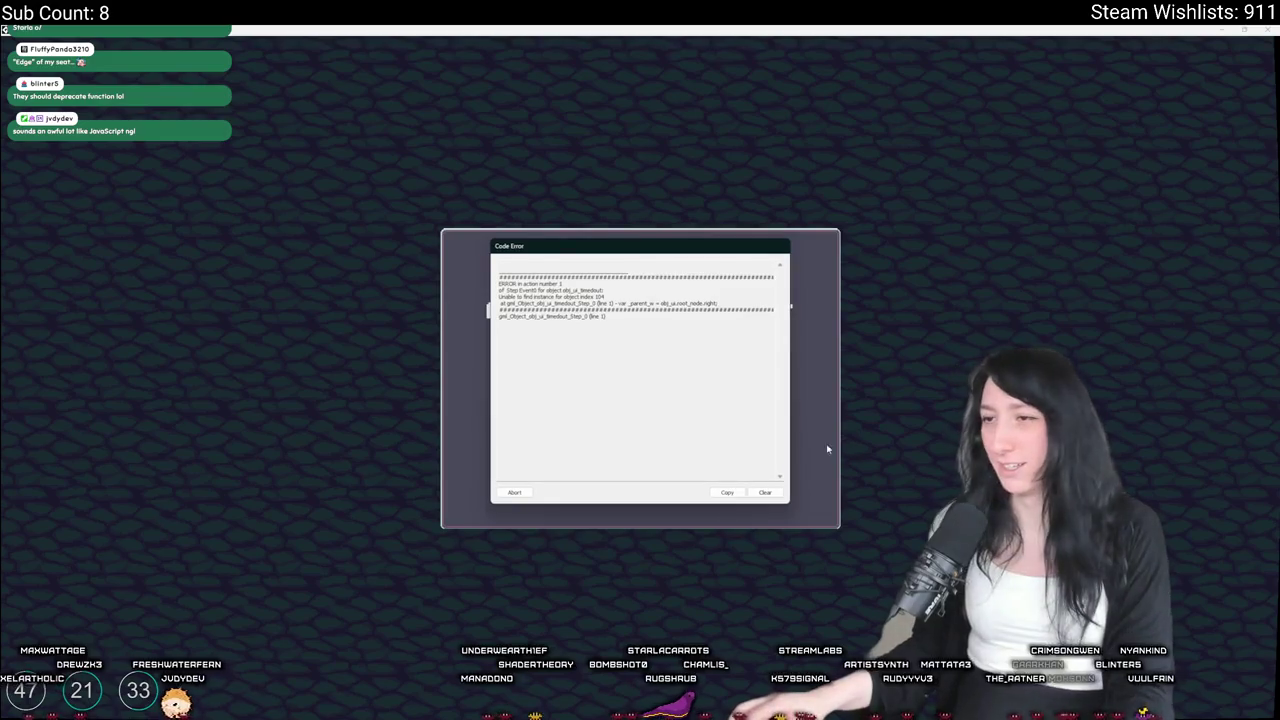
click(513, 491)
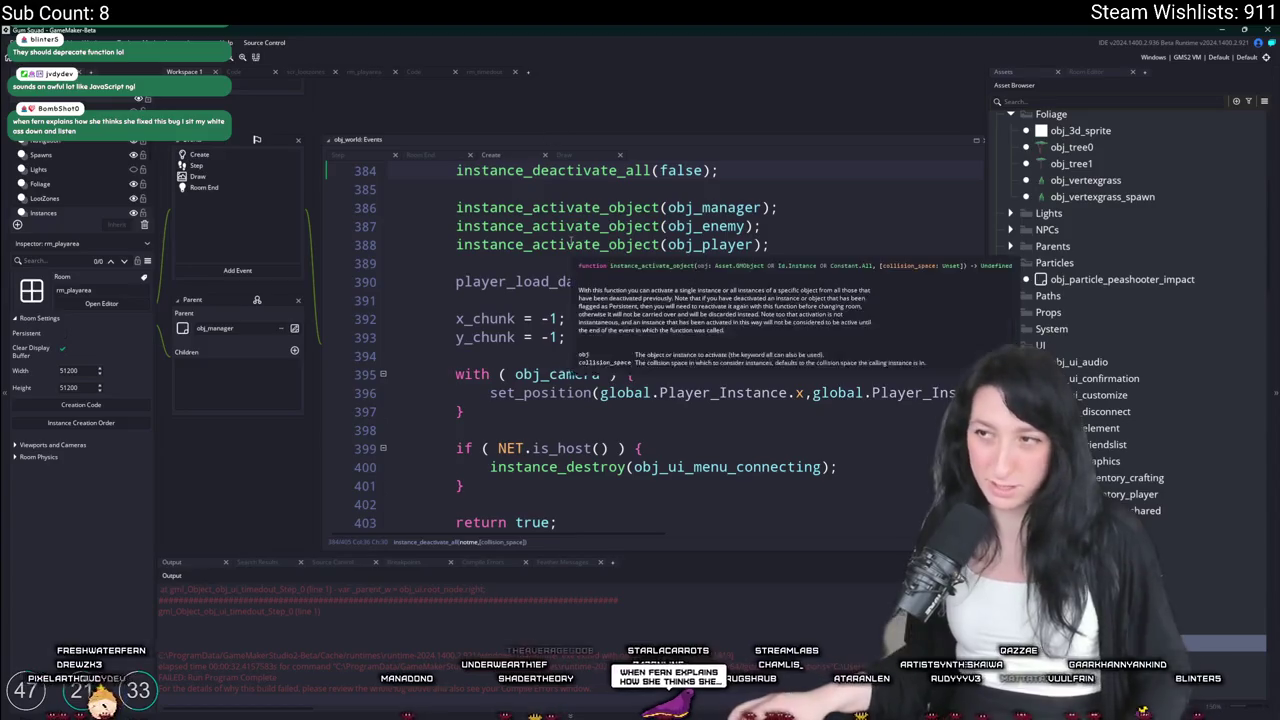
Change instance_deactivate_all's argument on line 384 from false to true
scroll(570, 243, up, 1)
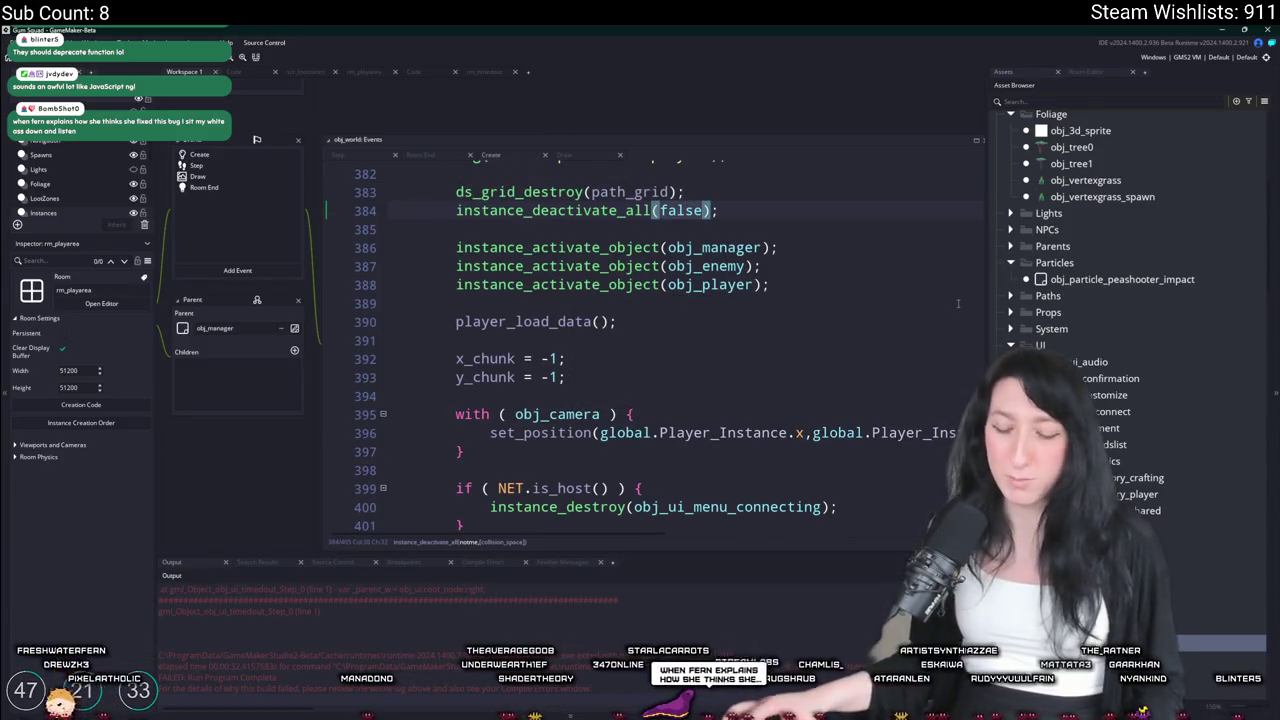
key(BackSpace)
key(BackSpace)
key(BackSpace)
text(true)
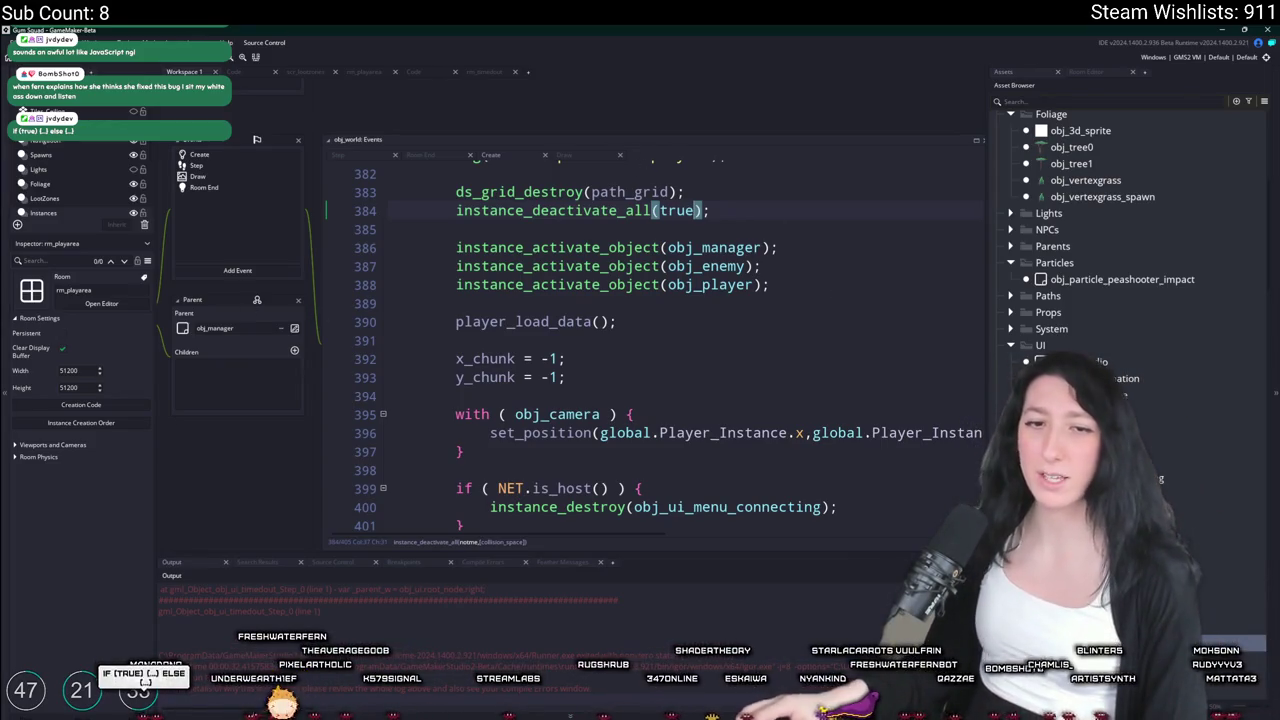
Add an if/else stub below line 384, delete it again, and switch to GitHub Desktop
scroll(727, 251, up, 1)
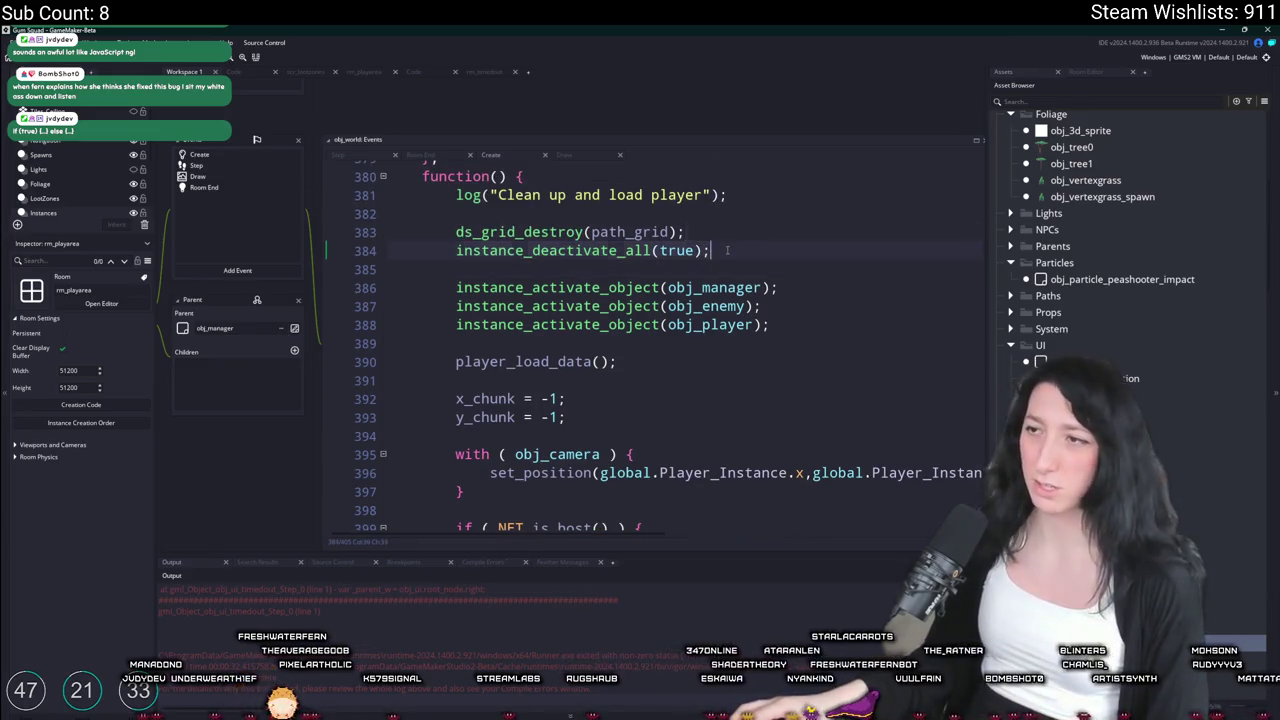
key(Return)
key(Return)
text(if ( )
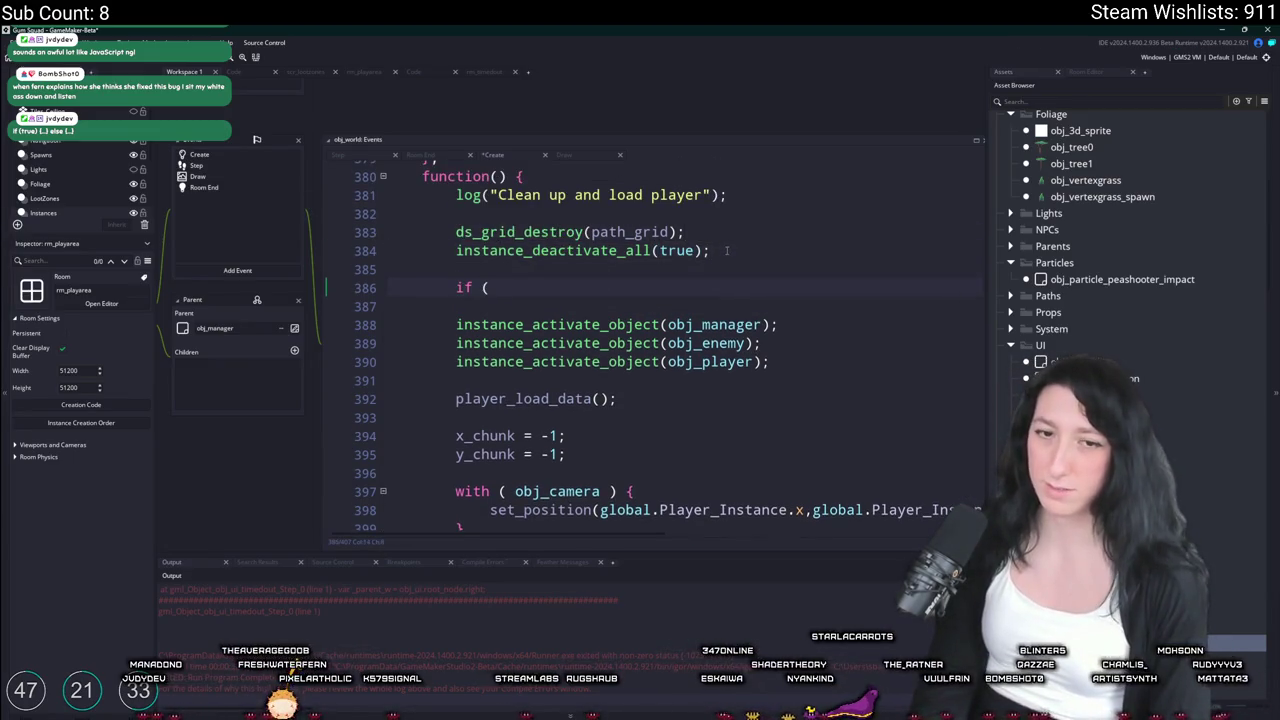
text() {)
key(Return)
text(} else )
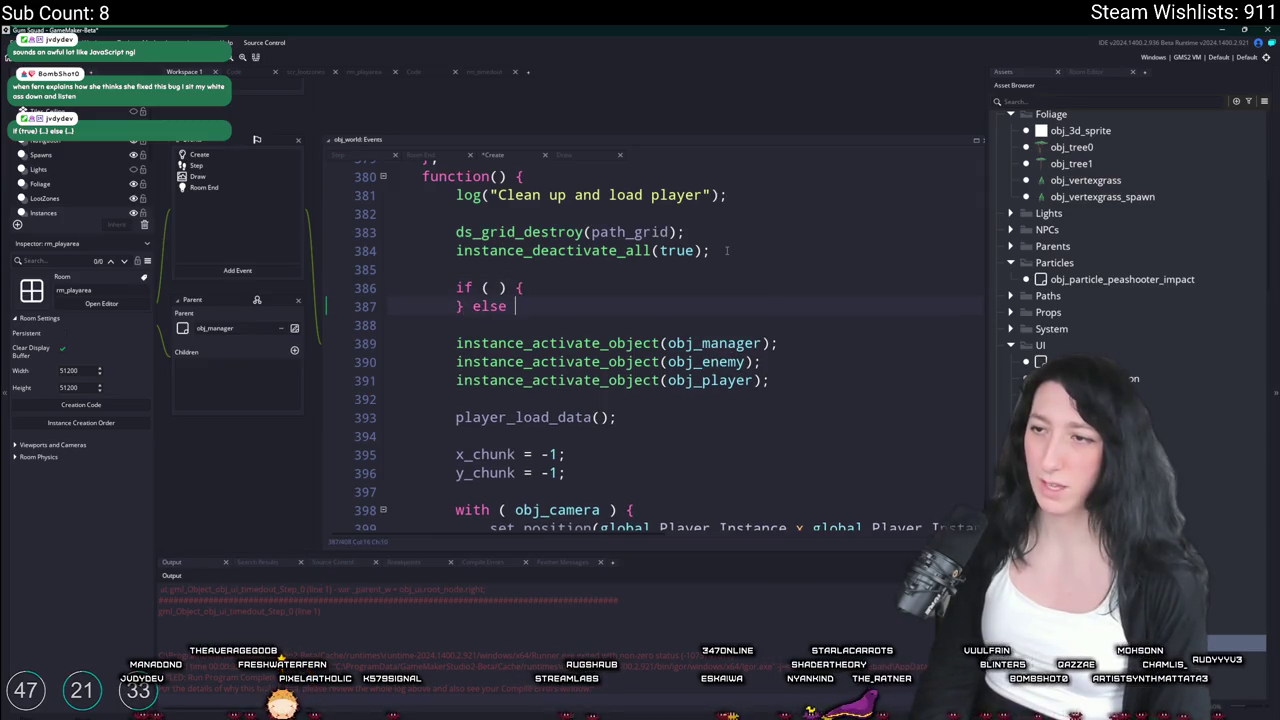
text(if ())
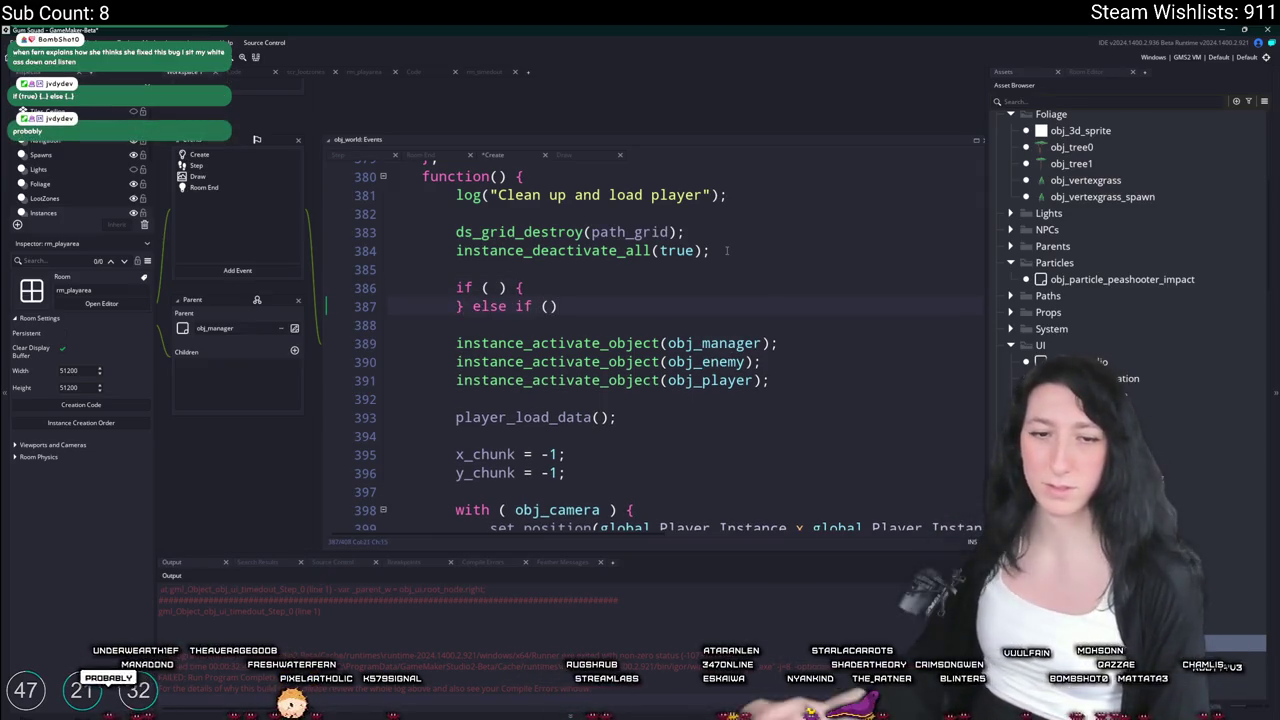
key(shift+Up)
key(shift+Up)
key(BackSpace)
key(BackSpace)
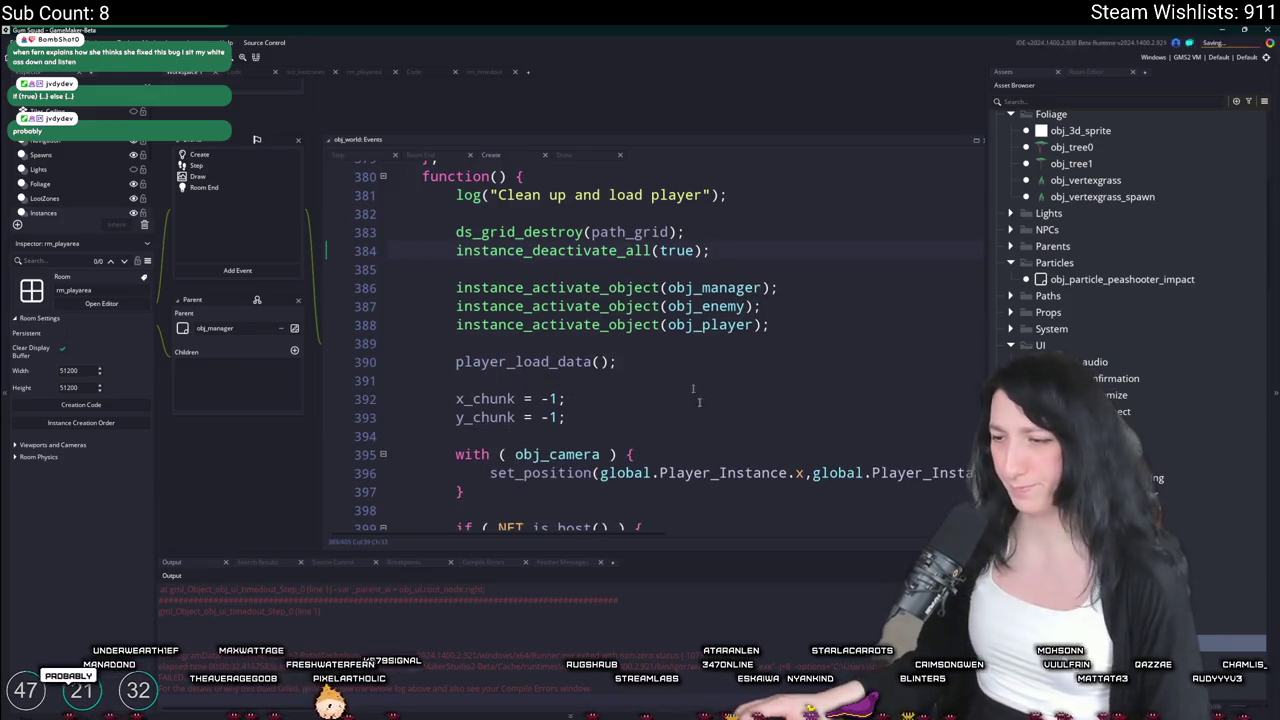
key(alt+Tab)
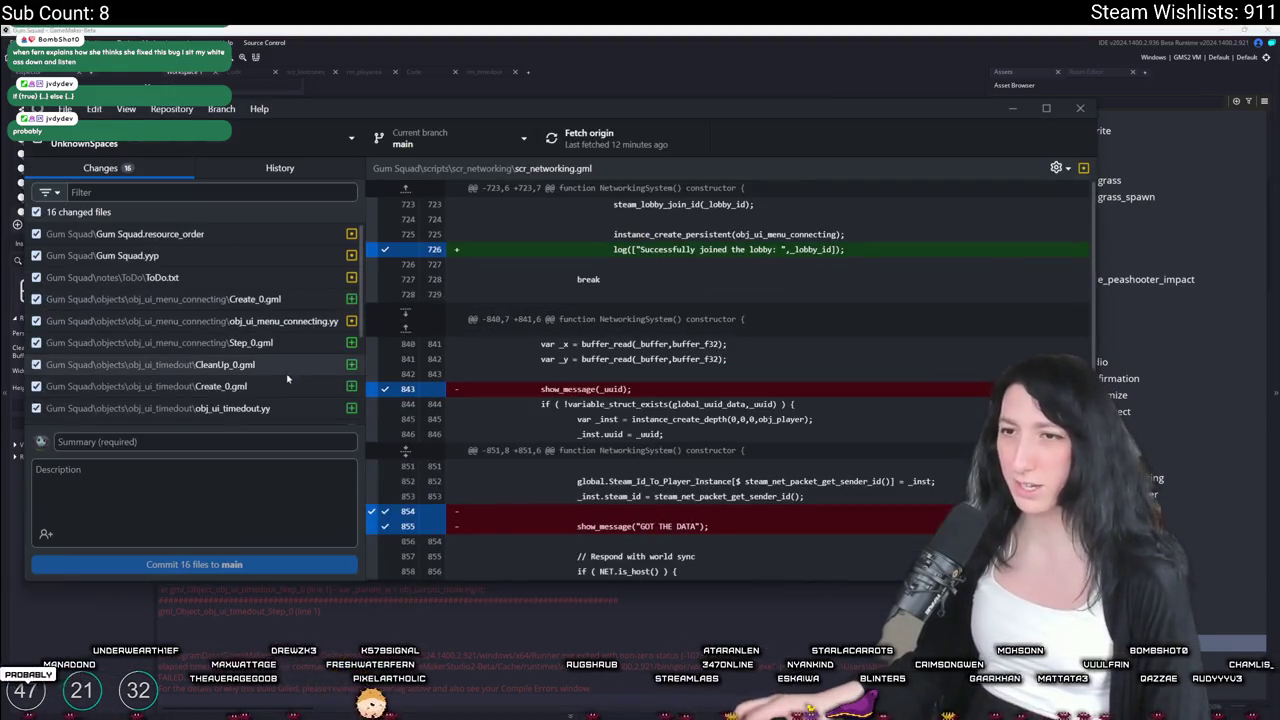
Commit the 16 changed files to main with the summary 'Fixed a fun mystery bug'
key(Up)
key(Up)
key(Up)
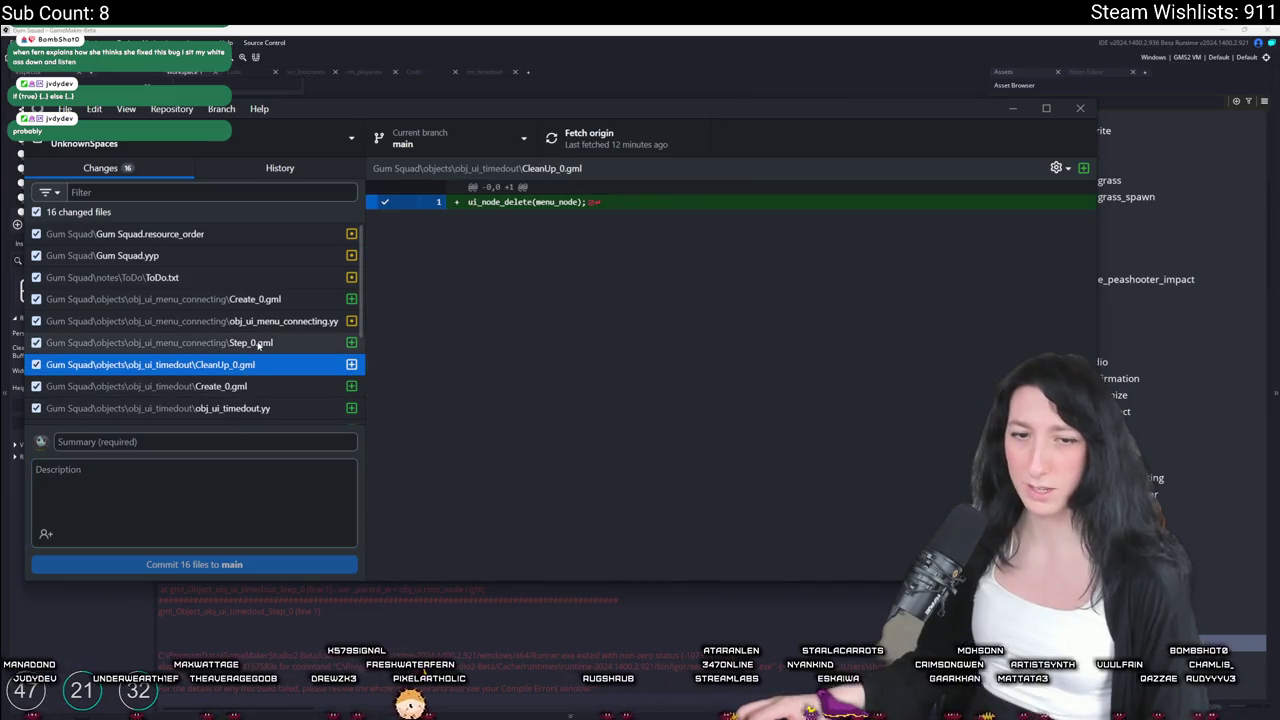
key(Up)
key(Up)
click(209, 437)
text(Fixe)
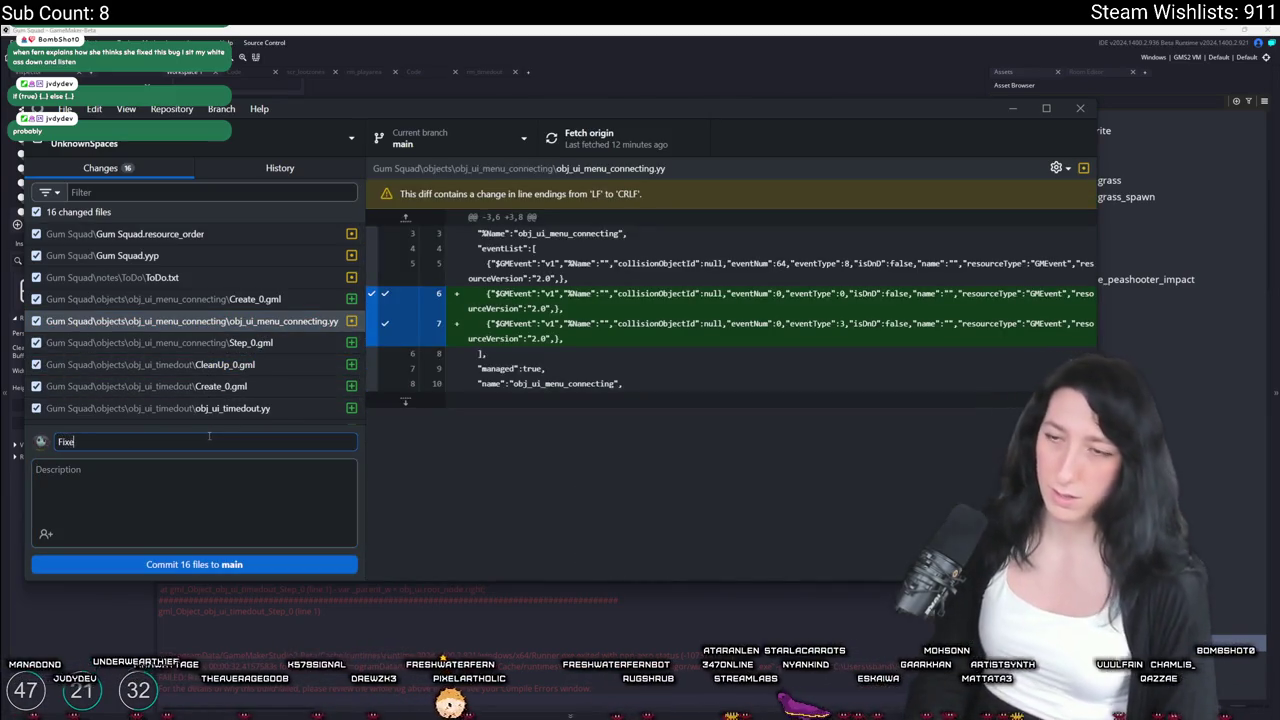
text(d a f)
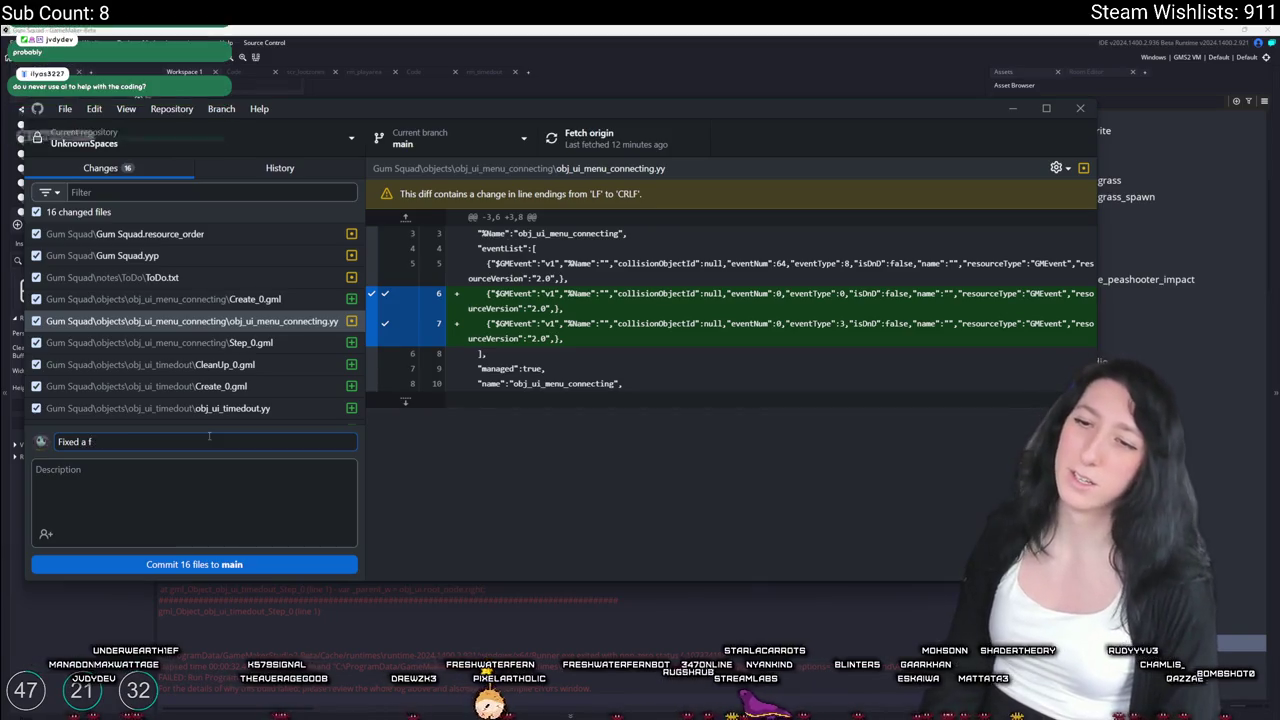
text(un mystery bug)
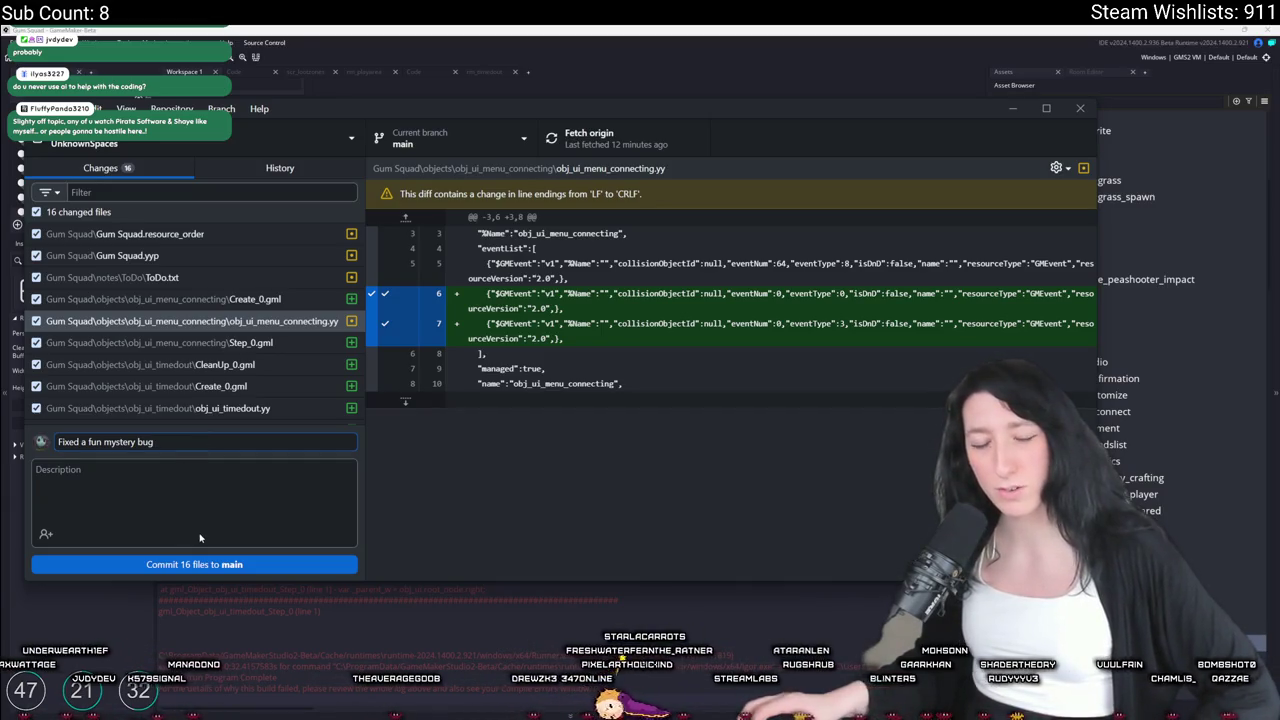
click(218, 562)
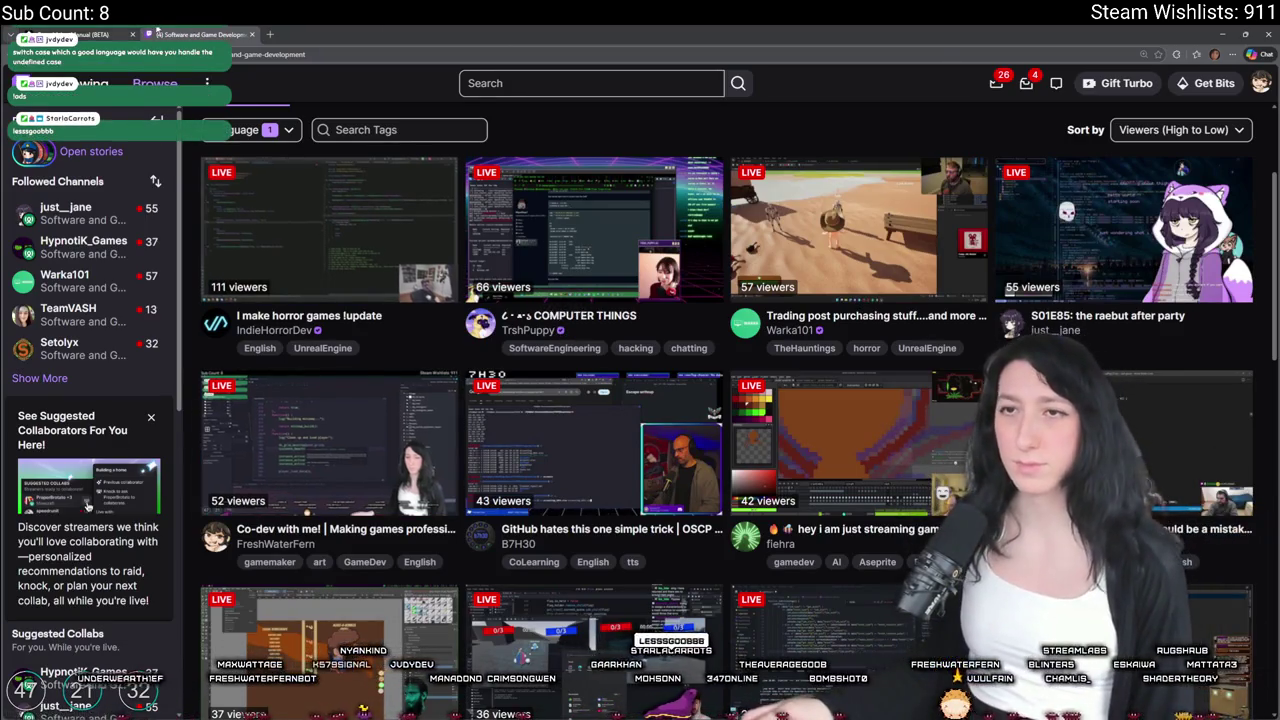
Return from the browser and GitHub Desktop to the GameMaker code editor
key(ctrl+shift+Tab)
key(alt+Tab)
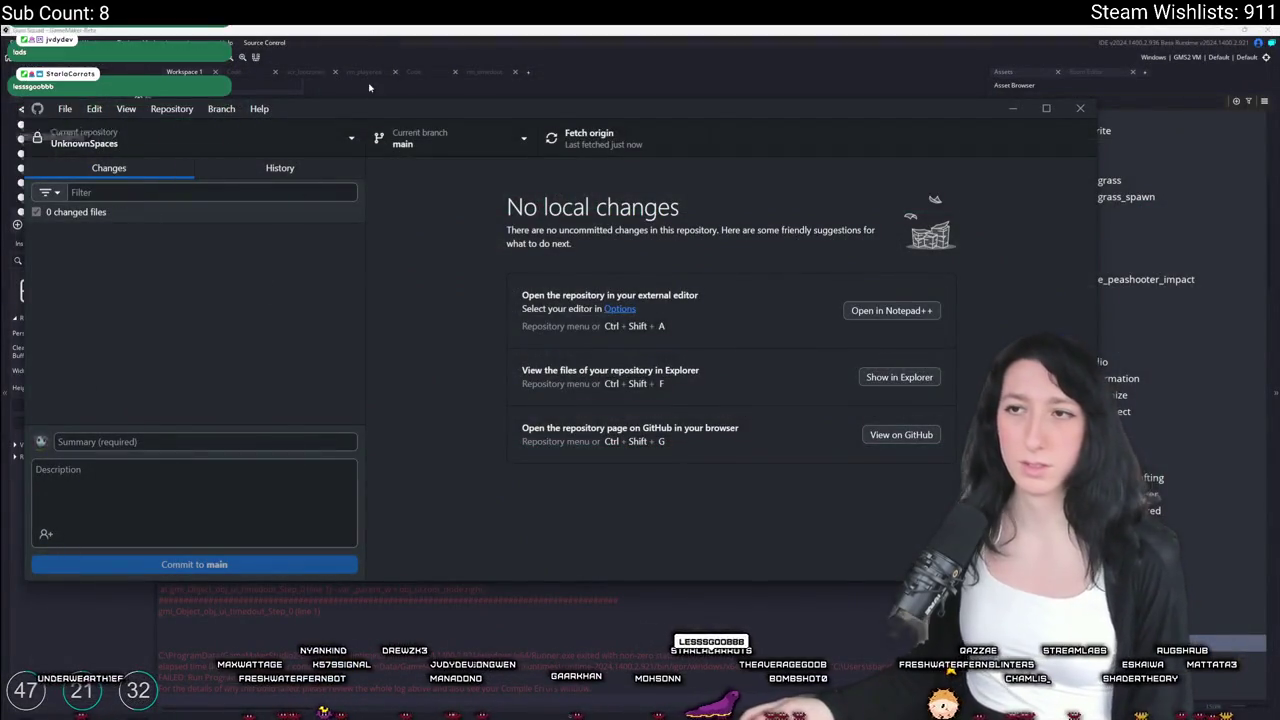
click(431, 28)
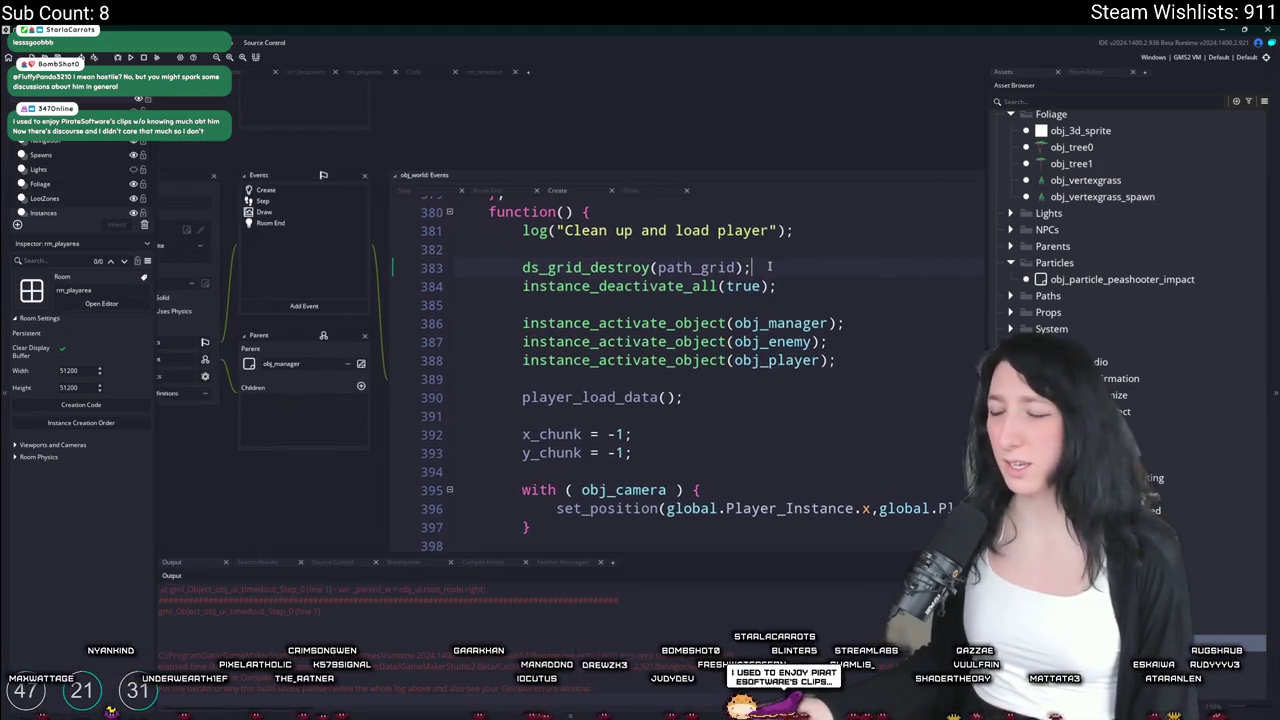
Start a fresh empty workspace and close the old editor tabs
drag(199, 216, 265, 252)
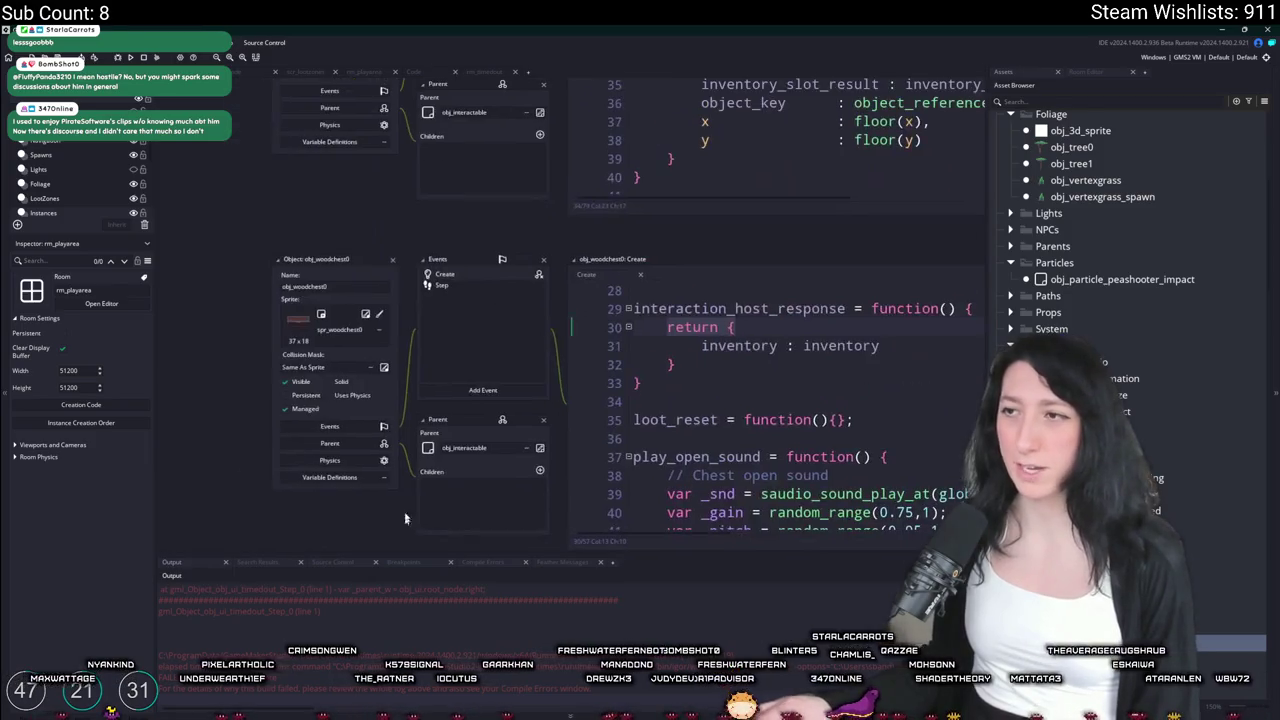
click(528, 72)
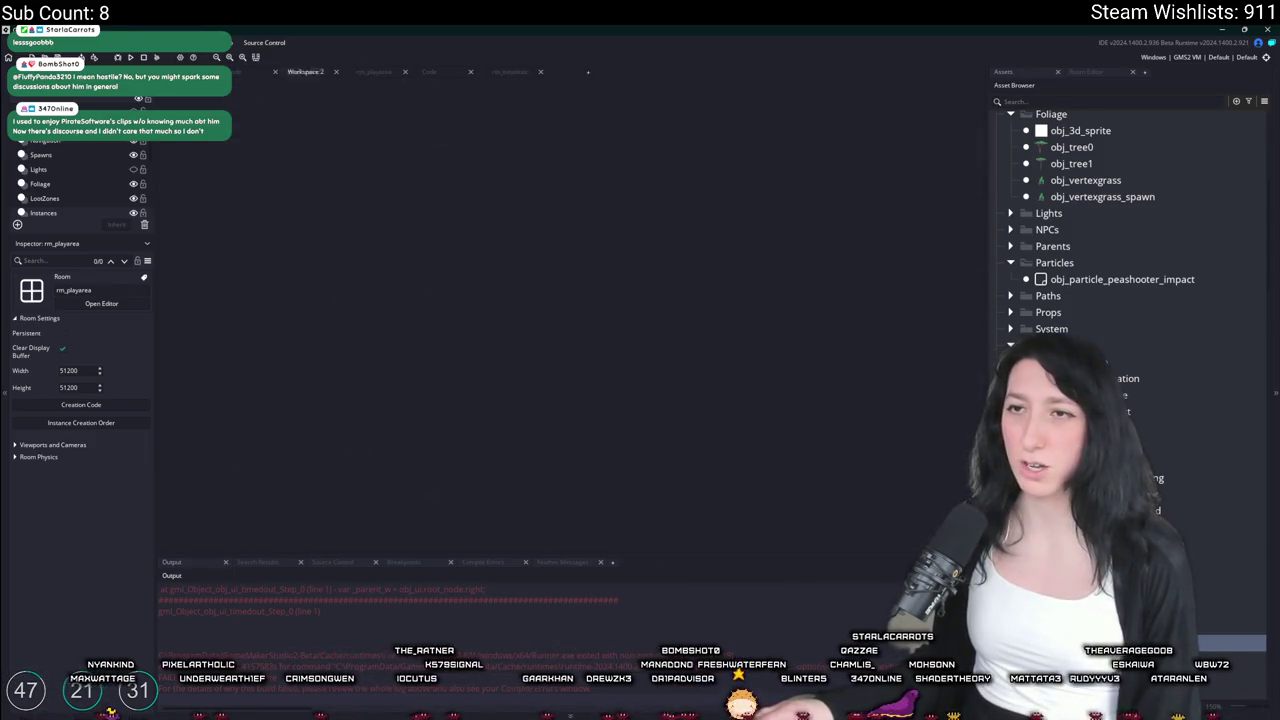
middle_click(245, 72)
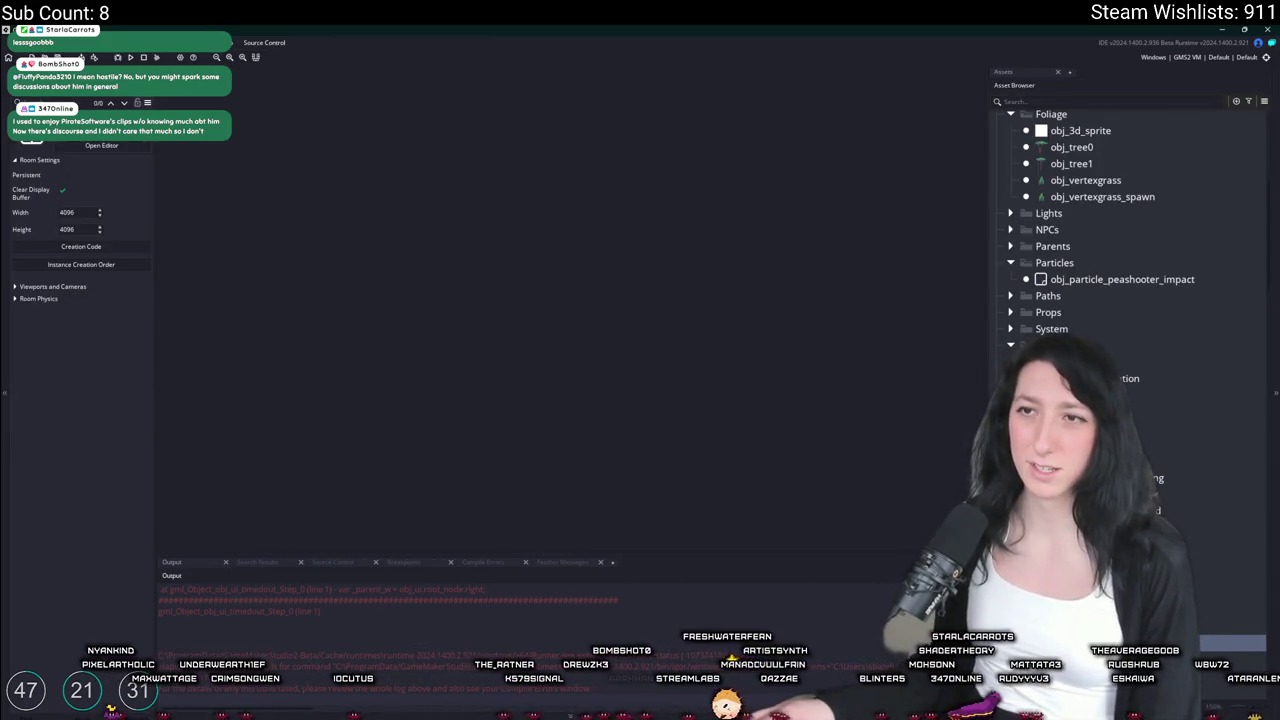
Find 'connect' in asset search, open obj_ui_menu_connecting's Step event, then switch to the browser
key(ctrl+t)
text(connectin)
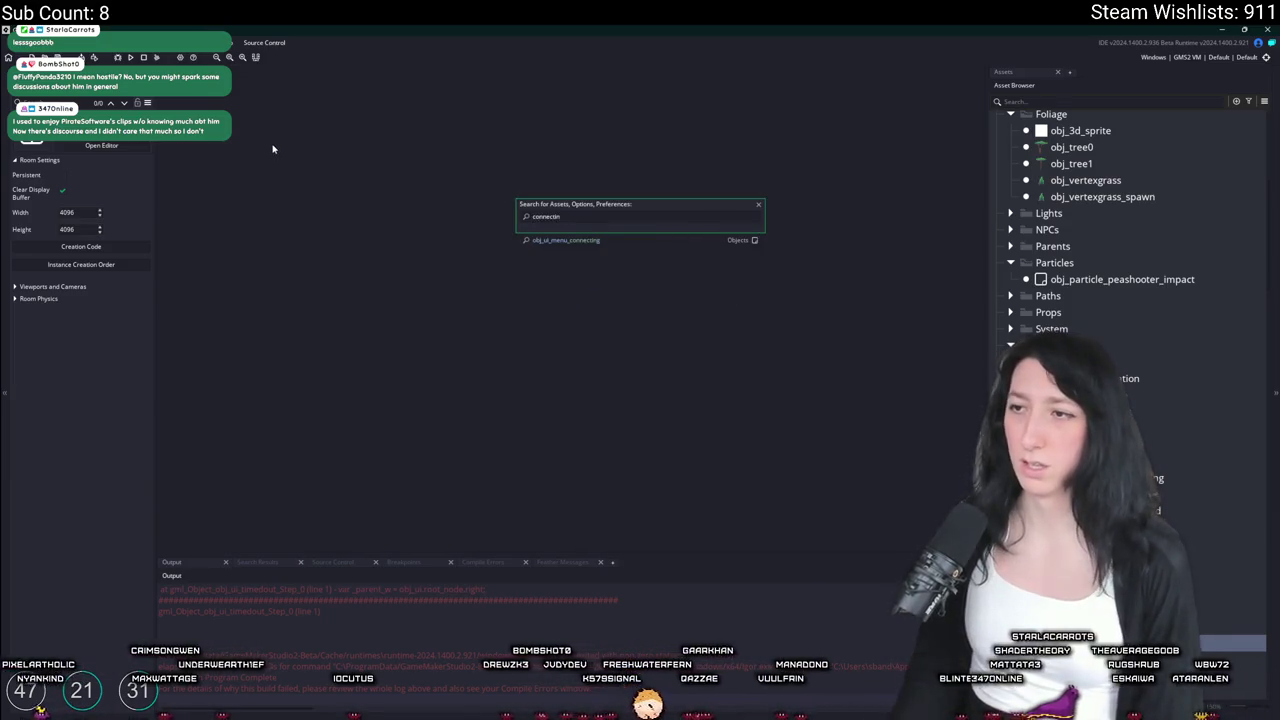
key(Return)
click(535, 176)
drag(556, 227, 283, 214)
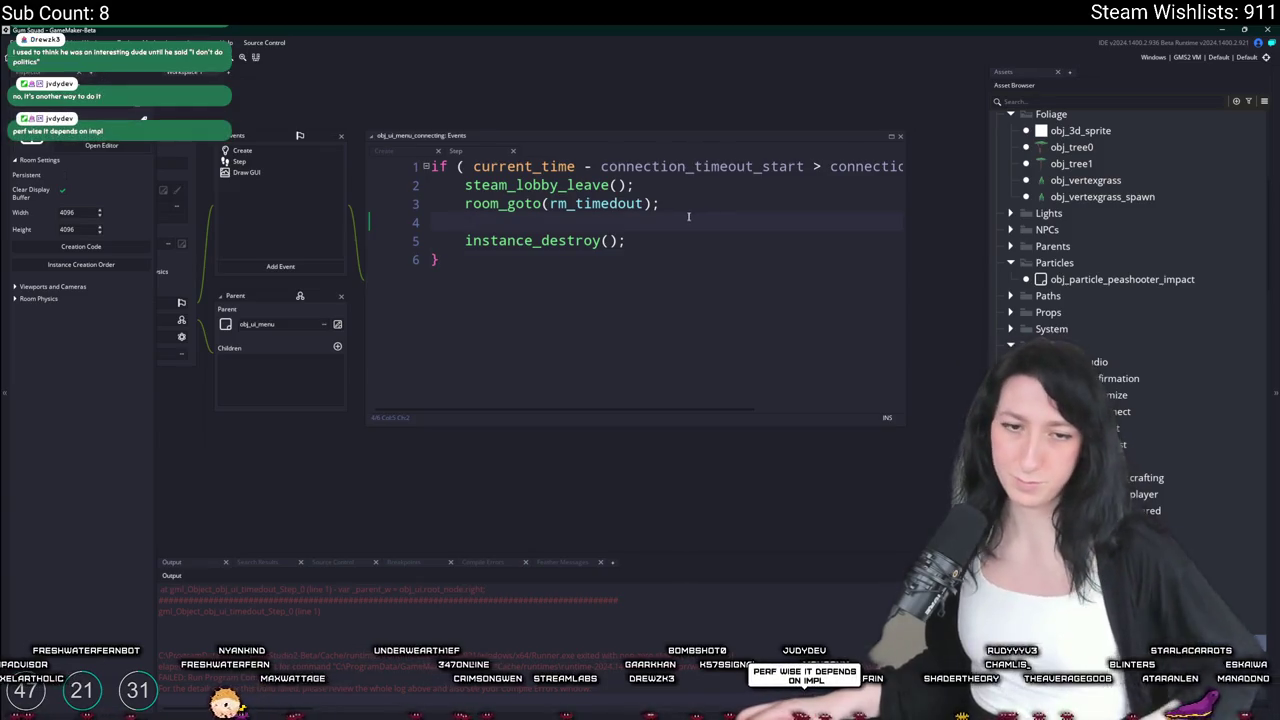
key(alt+Tab)
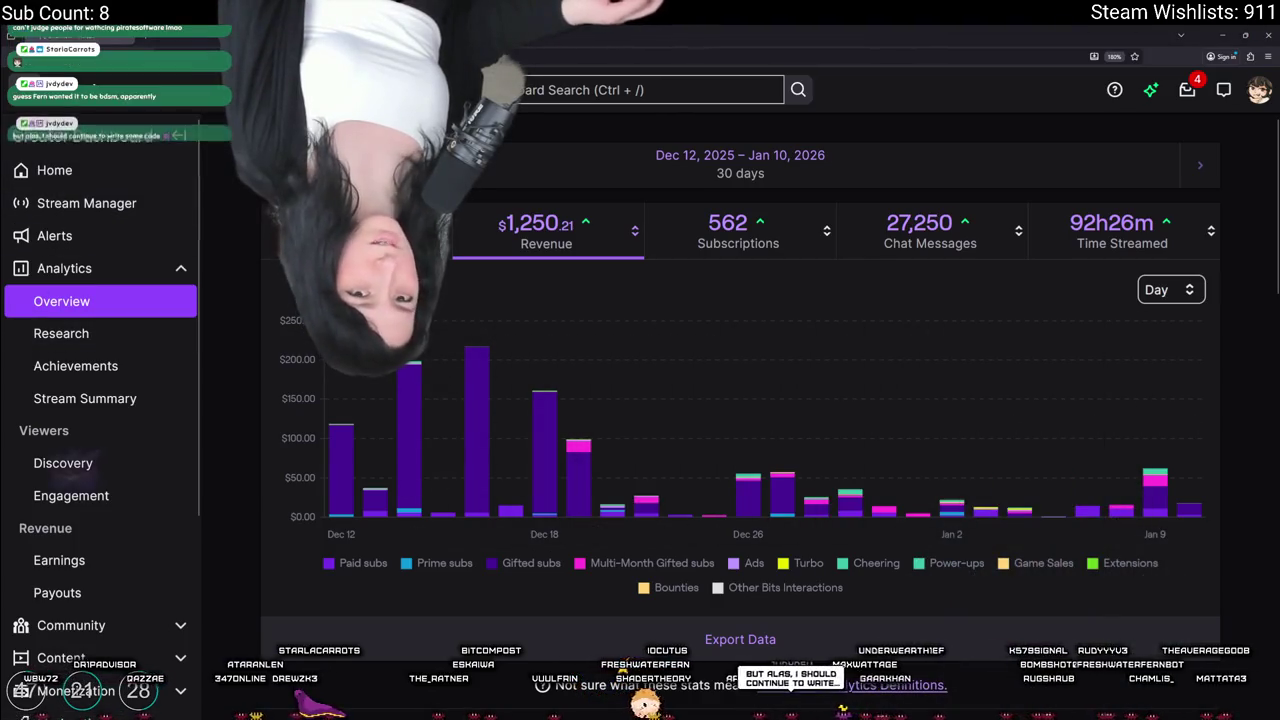
Load the Twitch Creator Dashboard in a new tab by entering 'dash' in the address bar
key(ctrl+t)
text(dash)
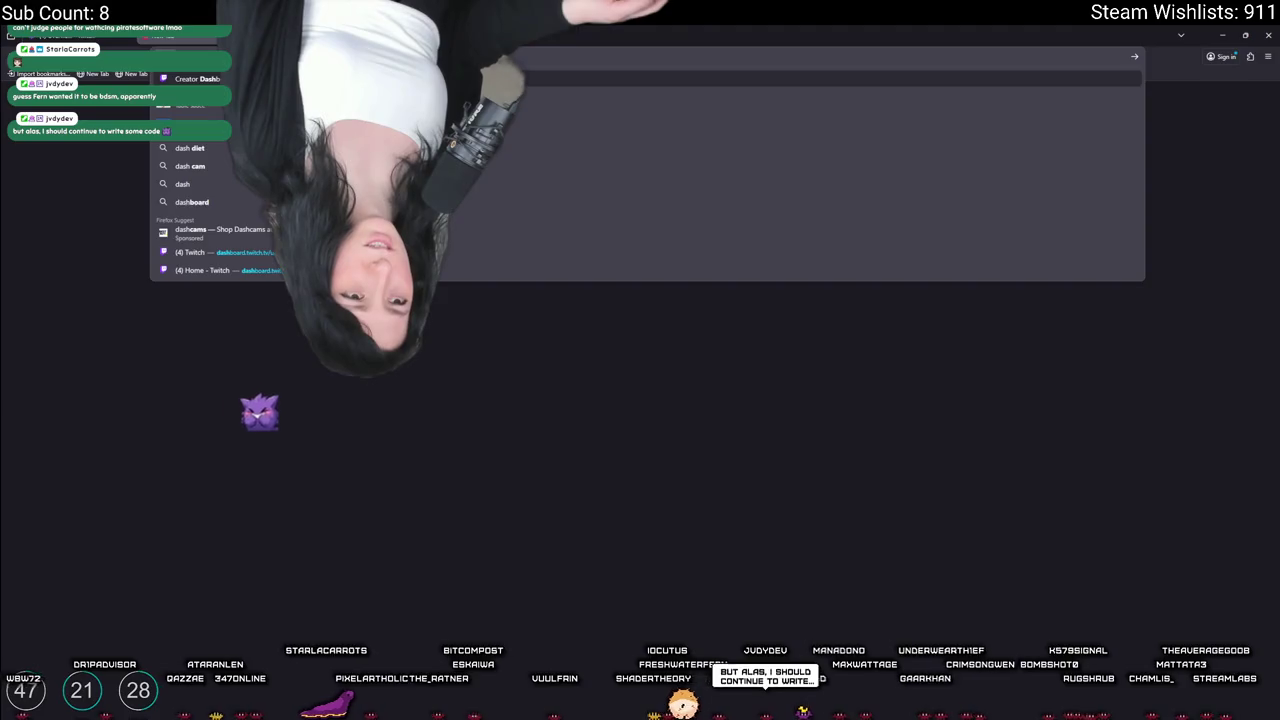
key(Return)
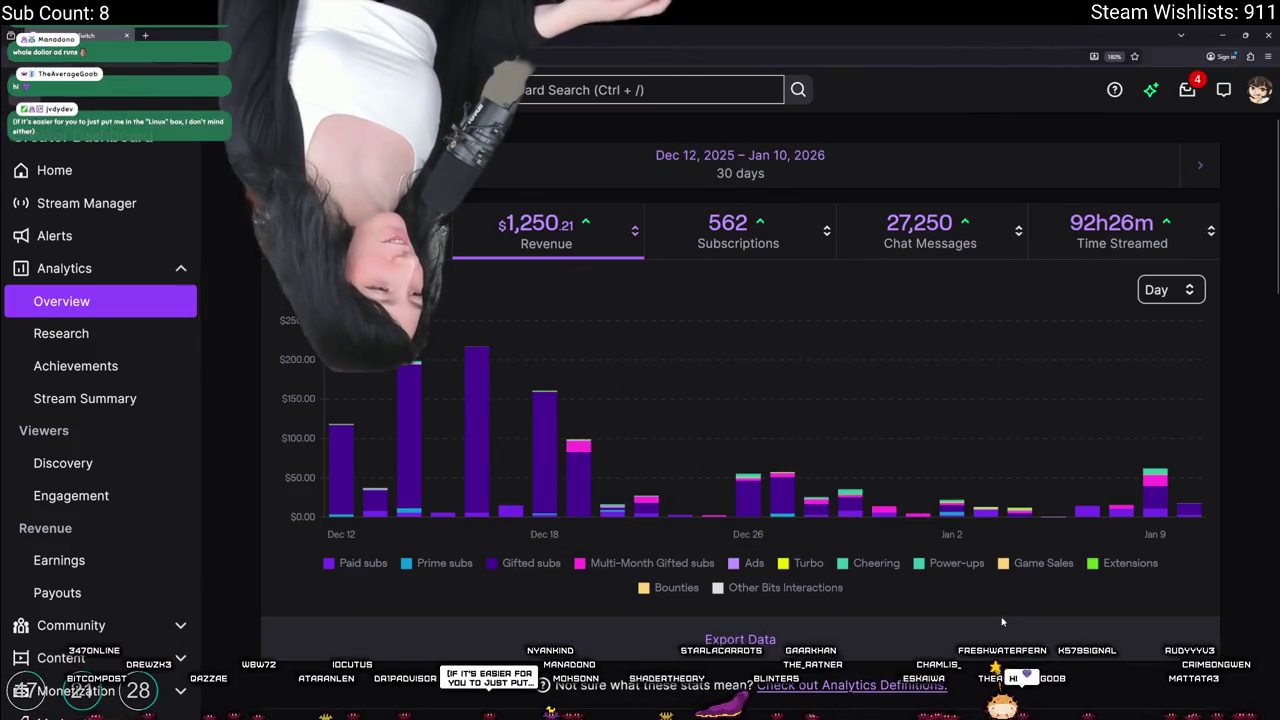
Read the daily revenue figures across the 30-day chart, then return to GameMaker
mouse_move(940, 496)
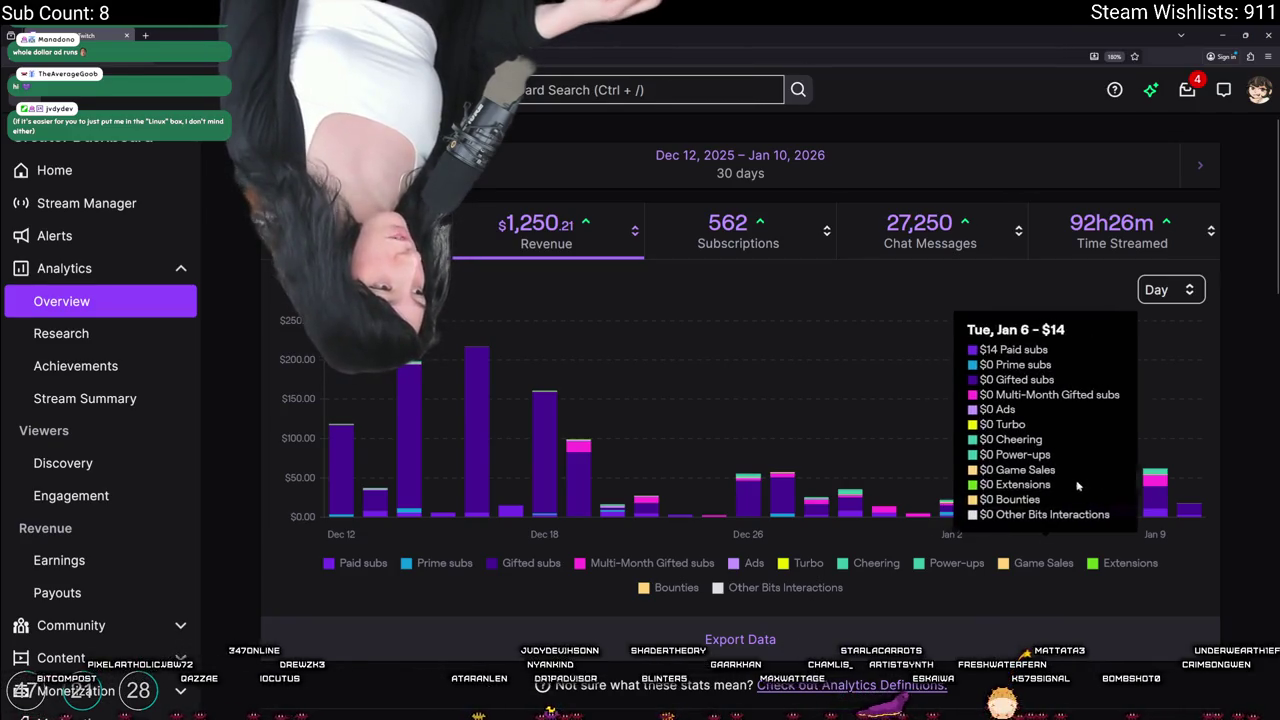
mouse_move(1114, 480)
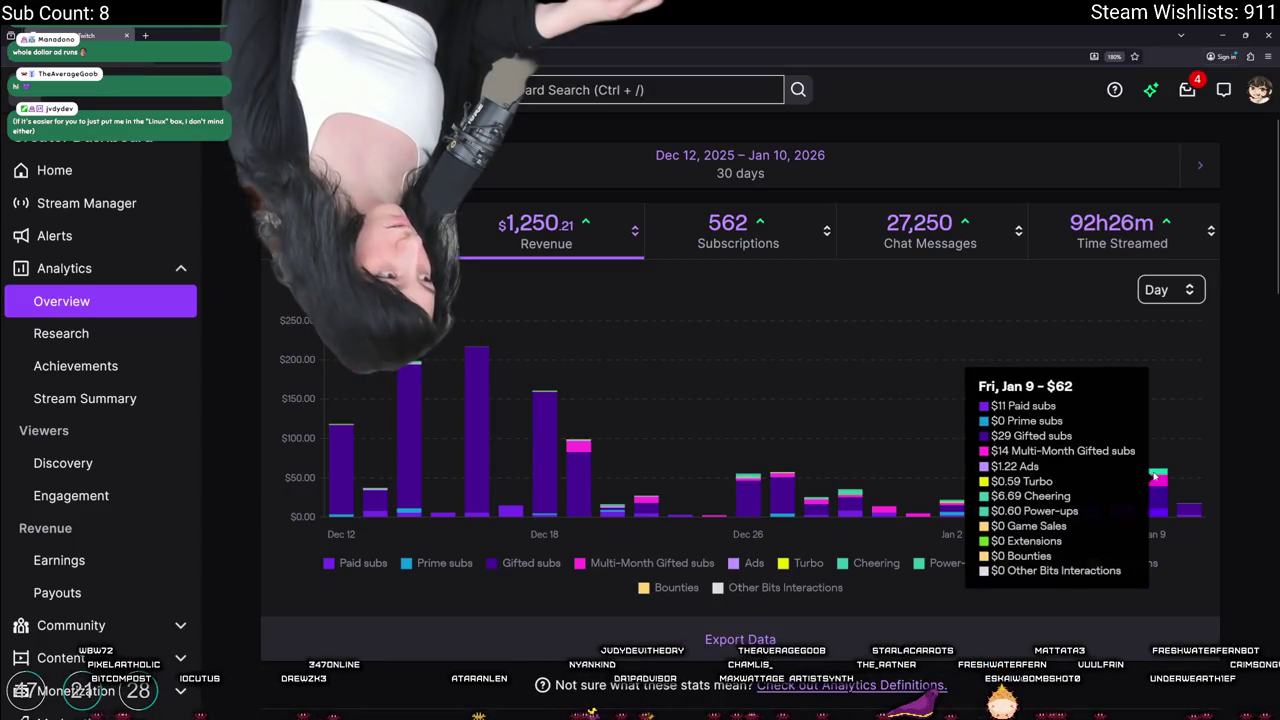
mouse_move(1190, 486)
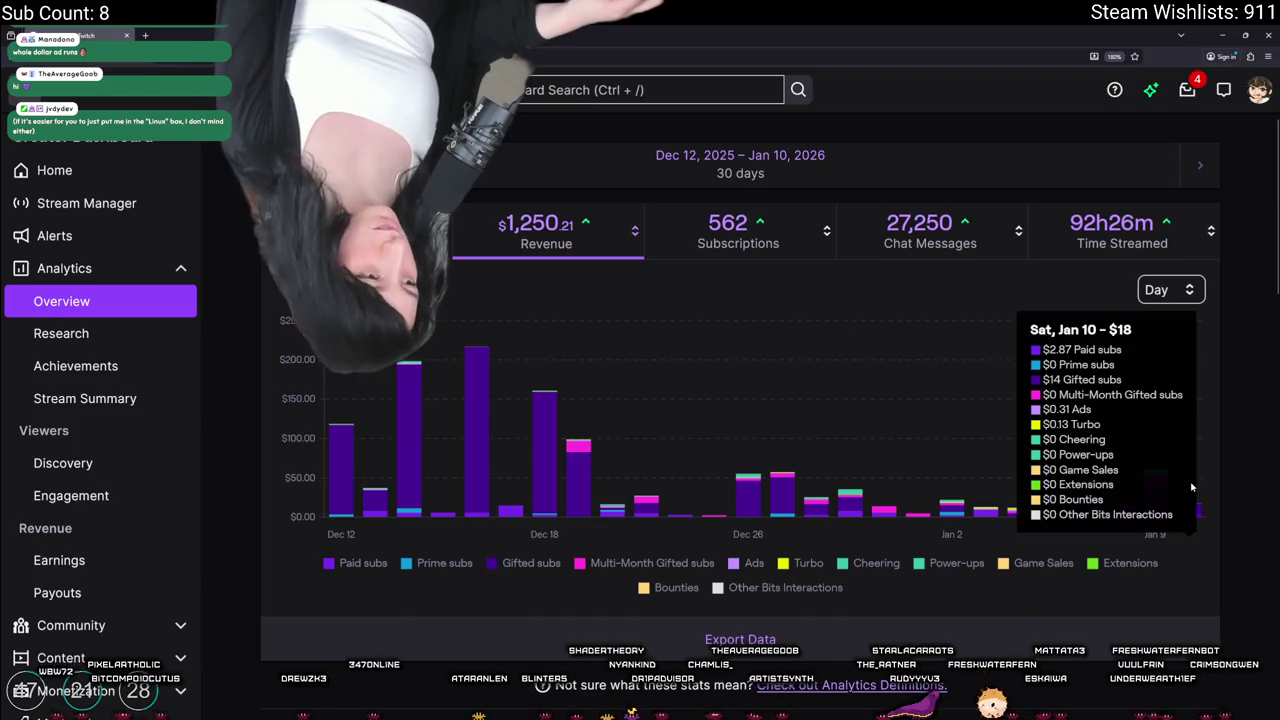
mouse_move(545, 497)
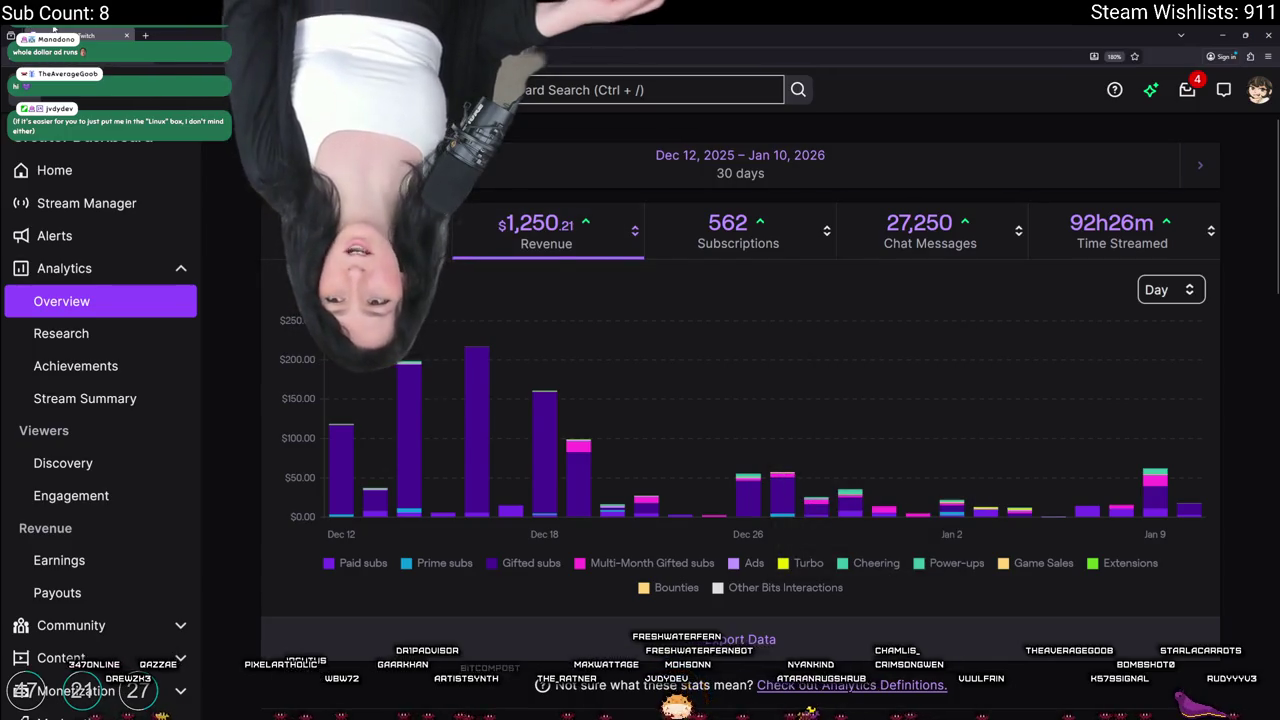
key(alt+Tab)
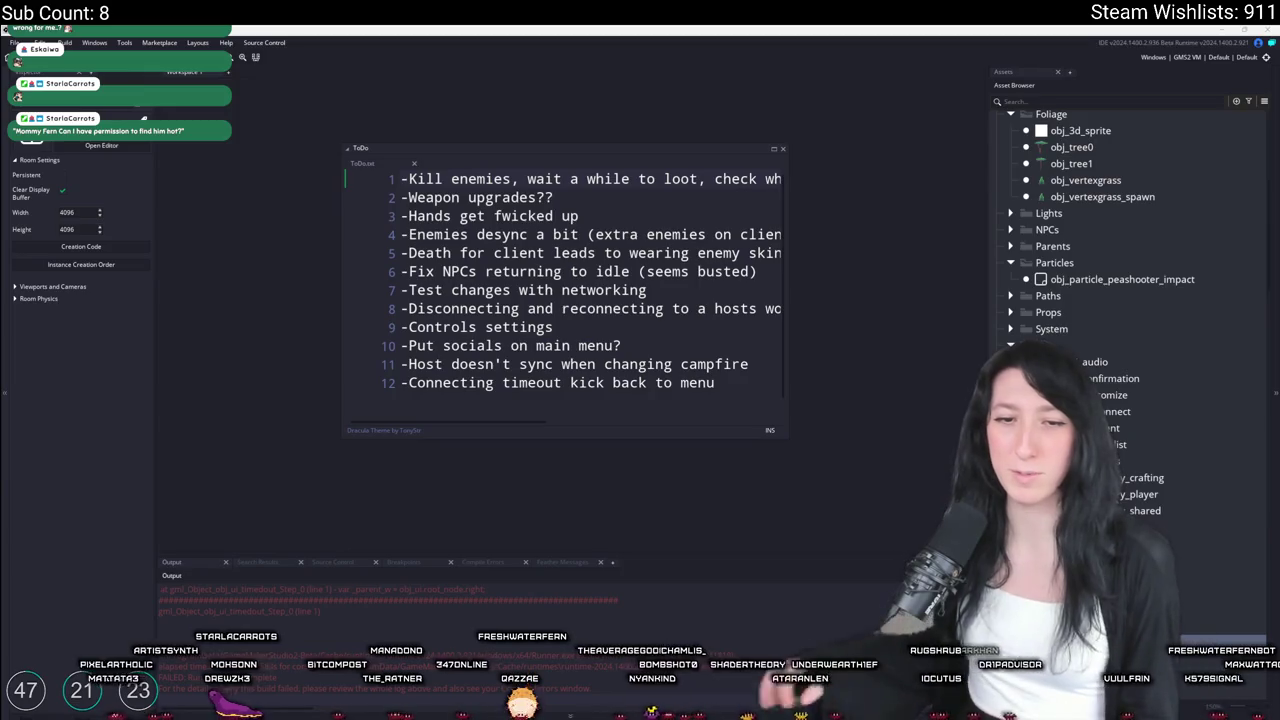
Move the ToDo.txt window up and left, then place the cursor at the end of line 6
click(621, 216)
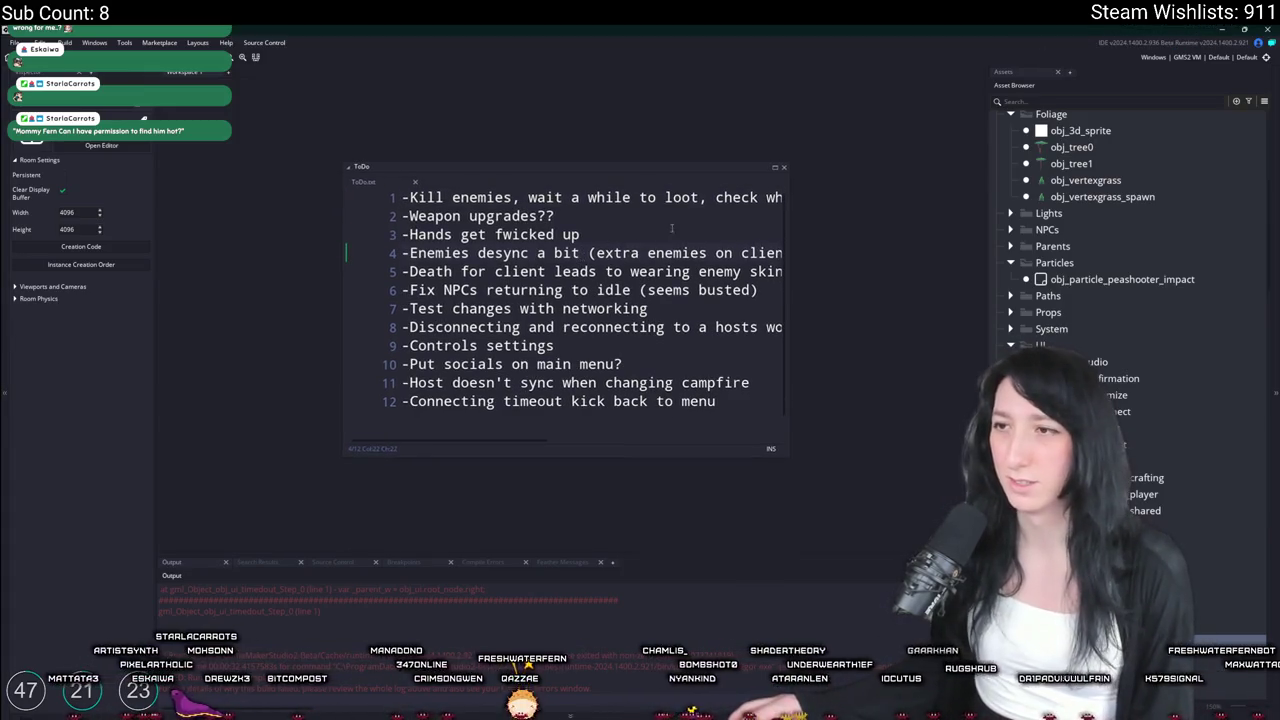
drag(560, 148, 512, 156)
drag(621, 217, 561, 251)
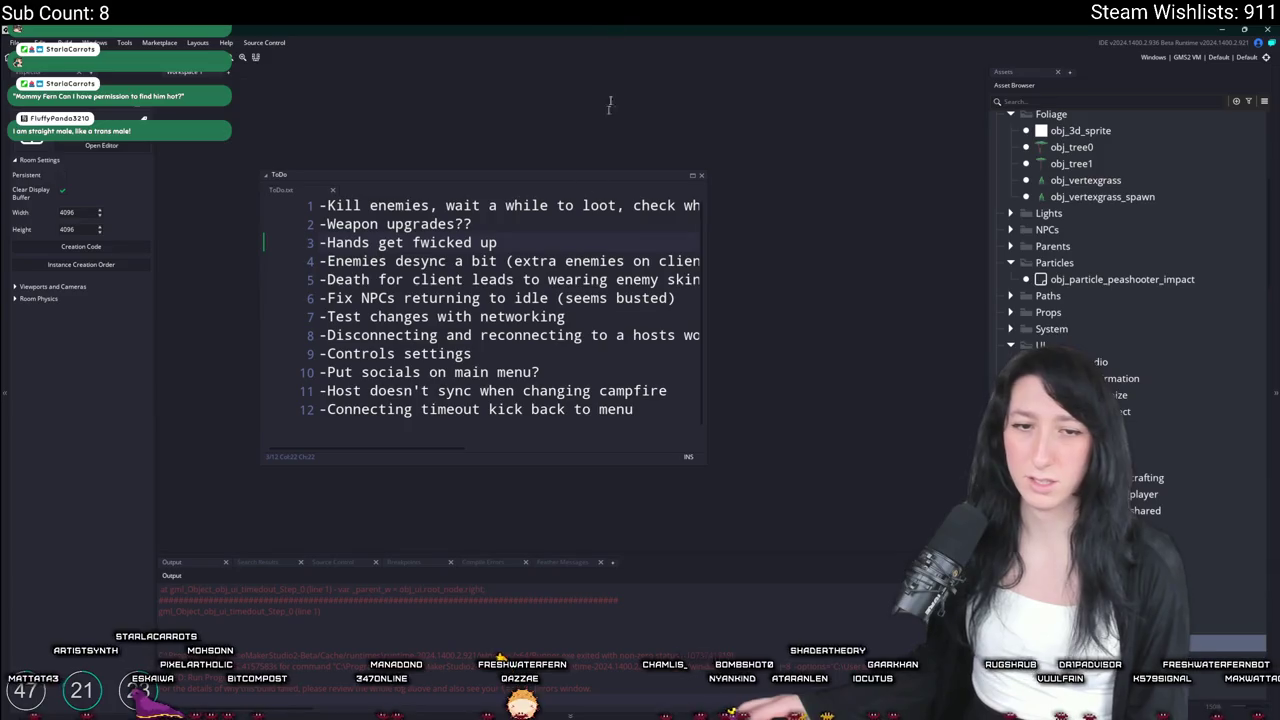
mouse_move(733, 319)
mouse_down()
mouse_move(647, 228)
mouse_move(835, 230)
mouse_up()
click(793, 242)
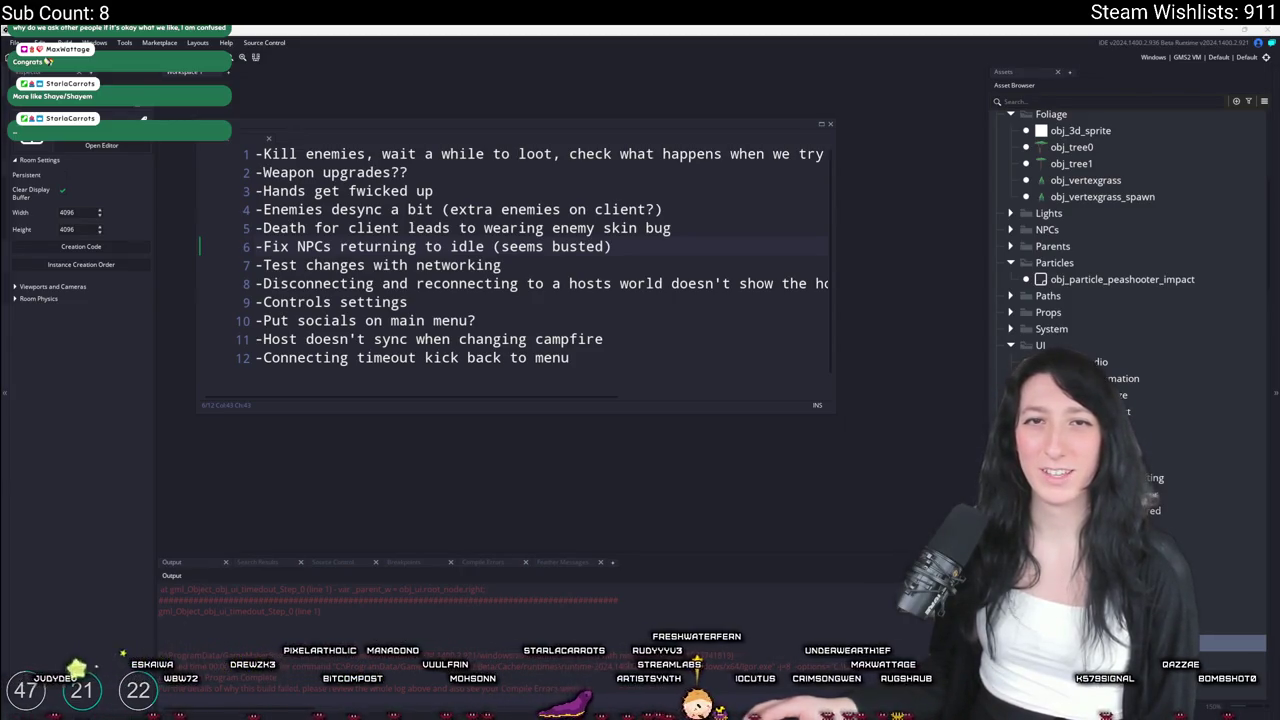
Search Google in the browser for Pirate Software's lead artist
key(alt+Tab)
text(shaye pirat)
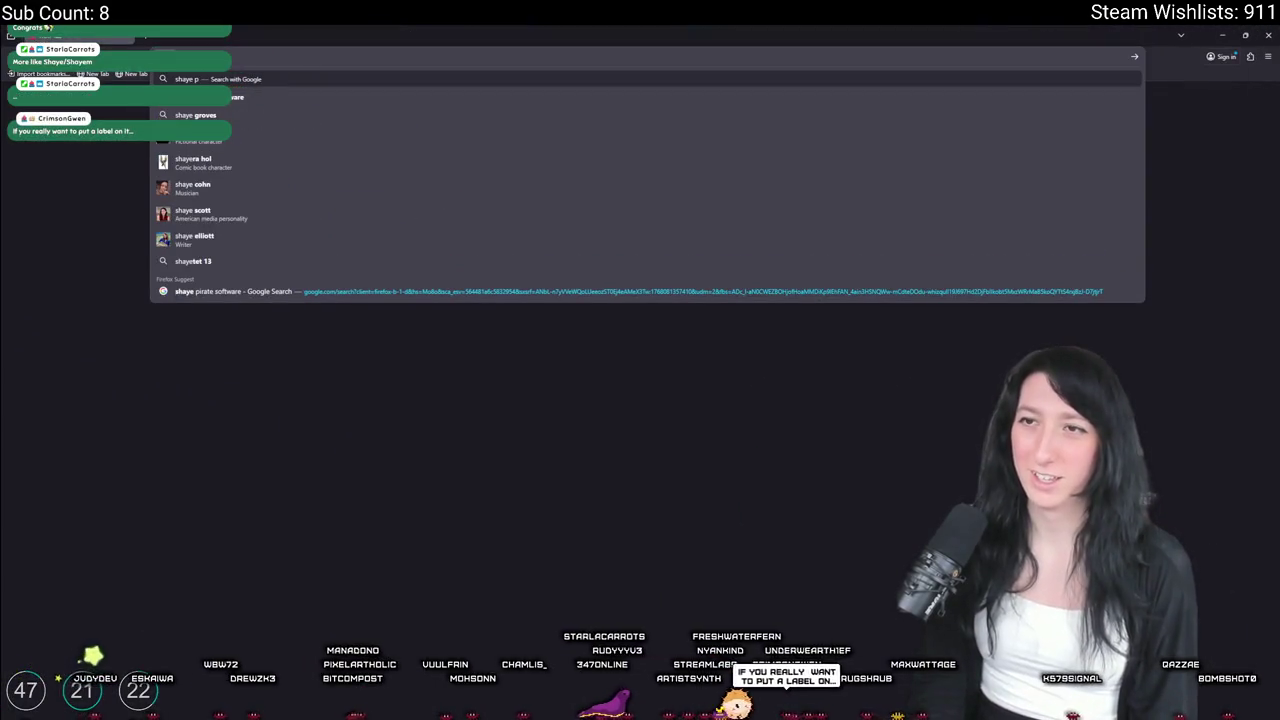
text(e software)
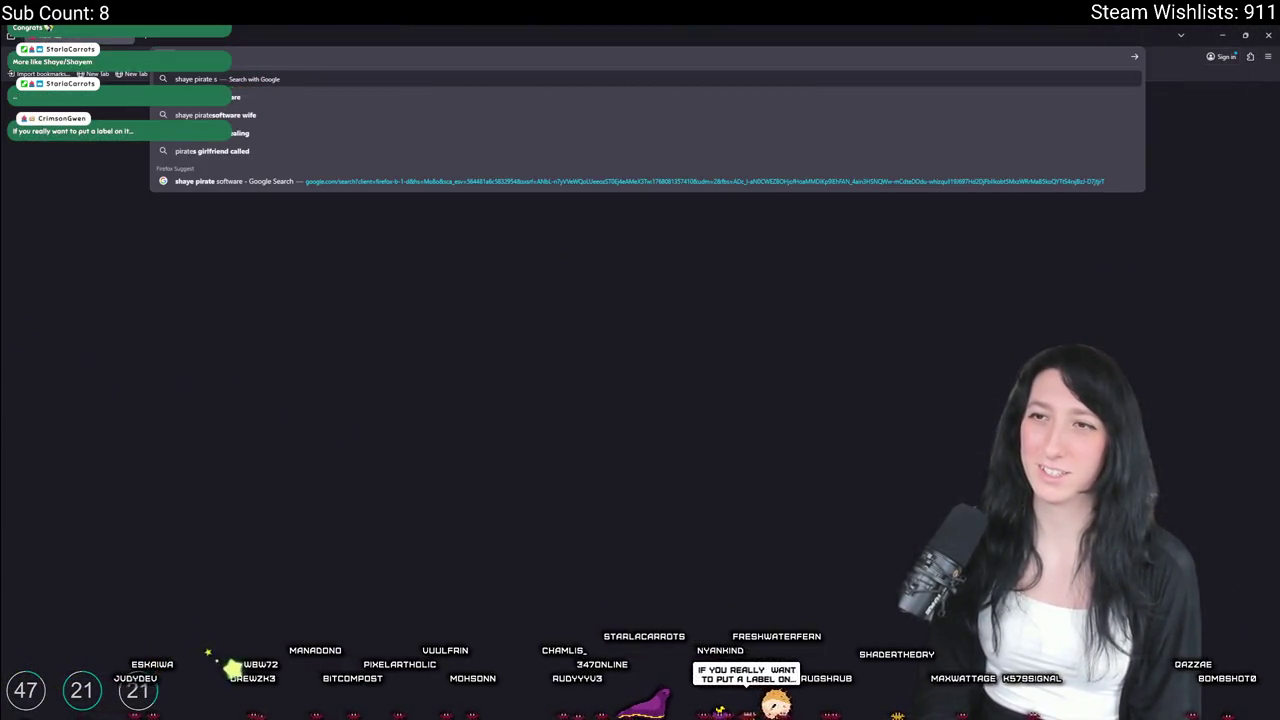
key(Return)
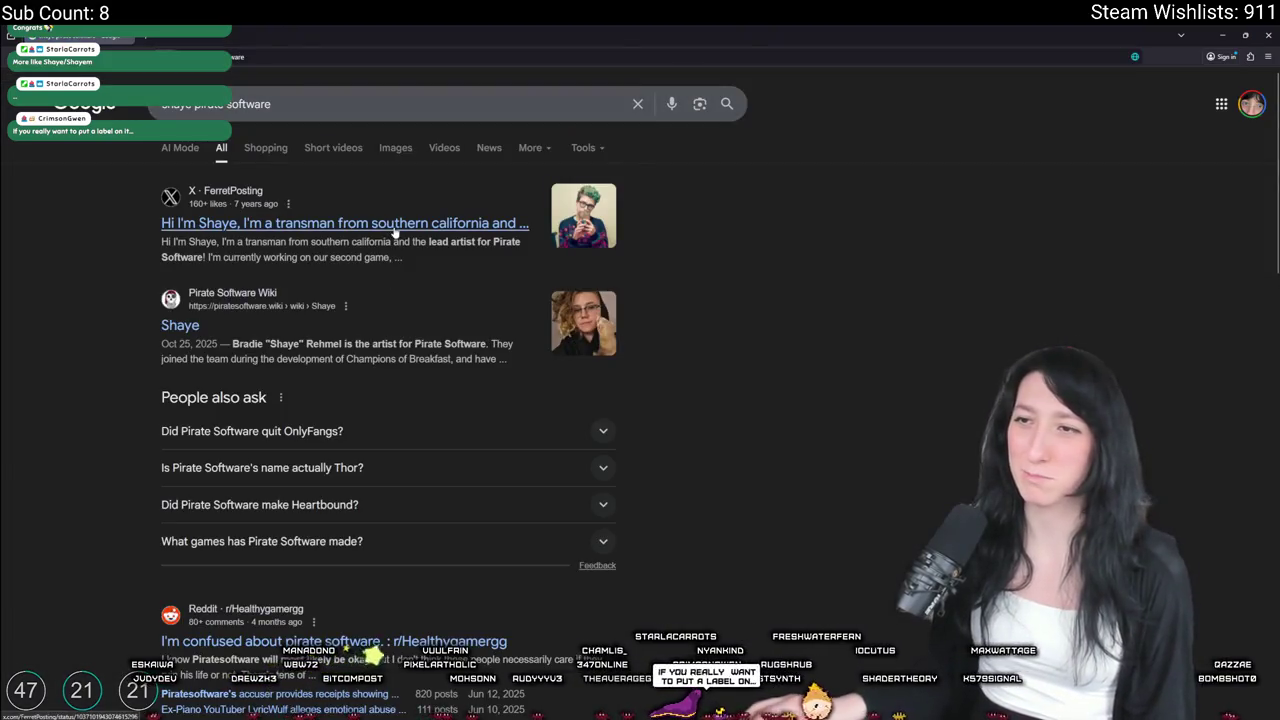
Open the X post introducing the artist, browse its photos, and close the photo viewer
click(400, 223)
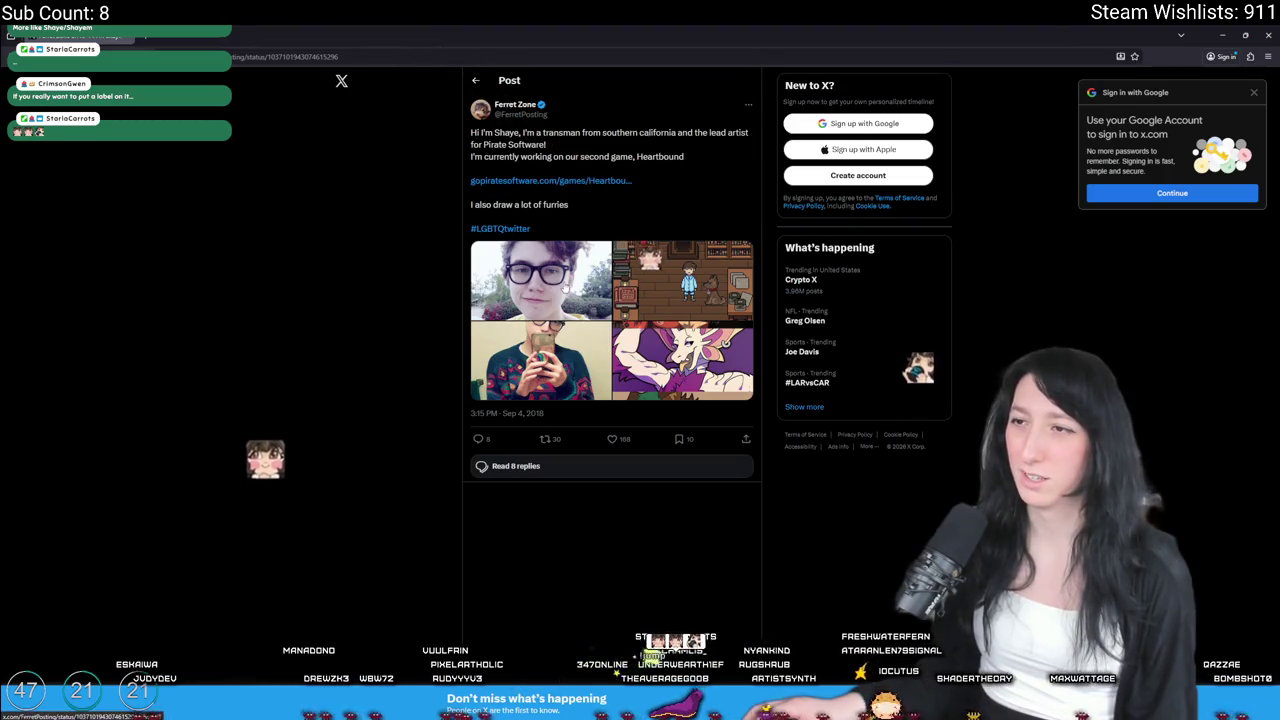
click(540, 280)
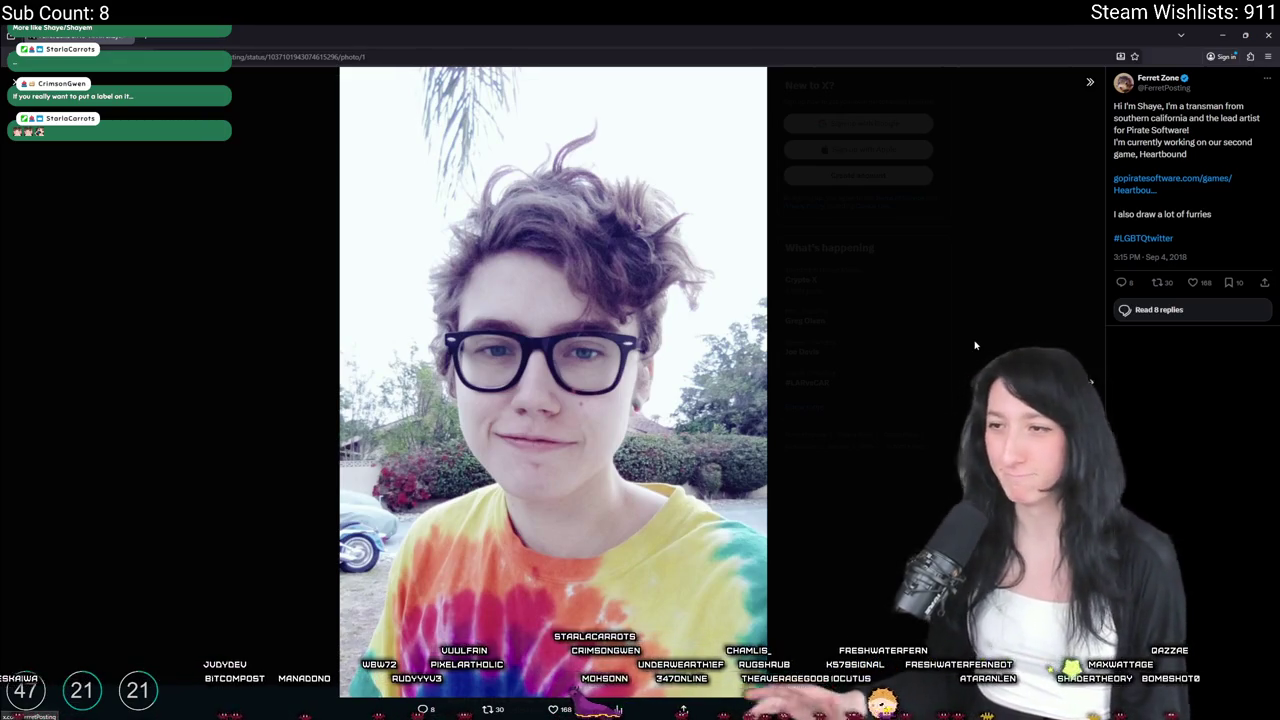
key(Right)
key(Right)
key(Right)
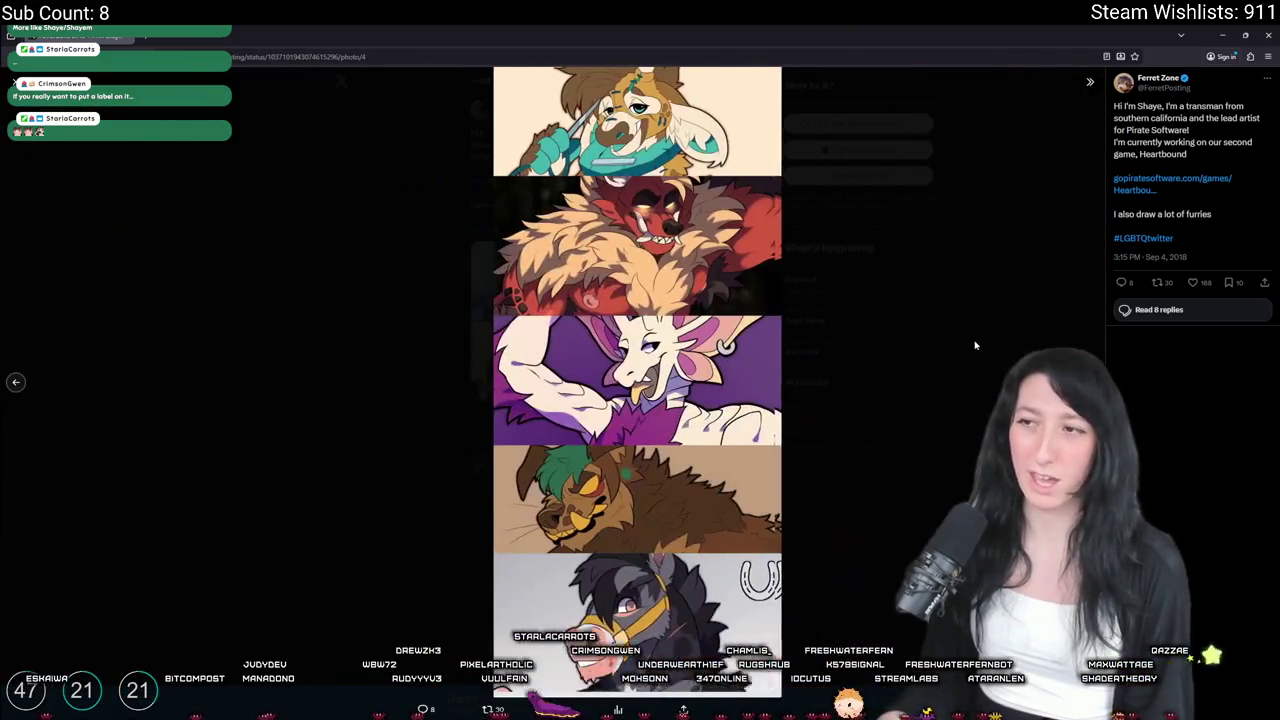
click(316, 247)
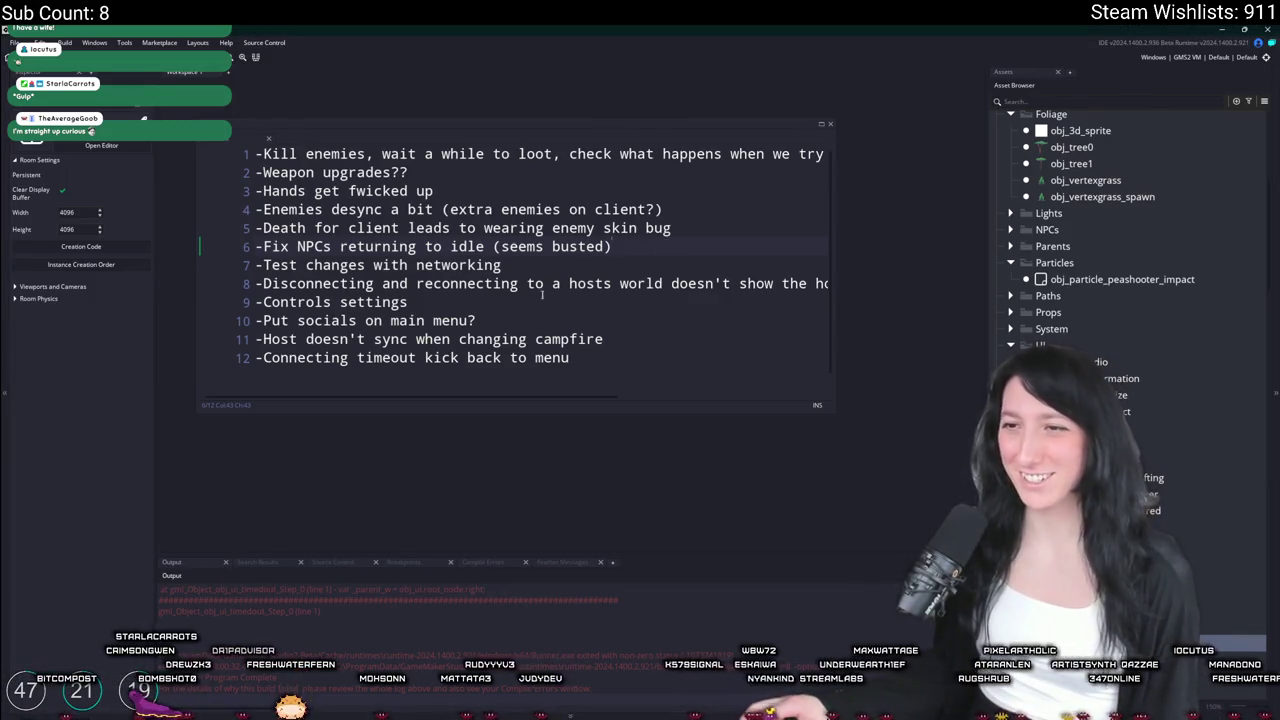
Select ToDo line 11, then launch a test run with the game window maximized
drag(604, 339, 167, 339)
key(F5)
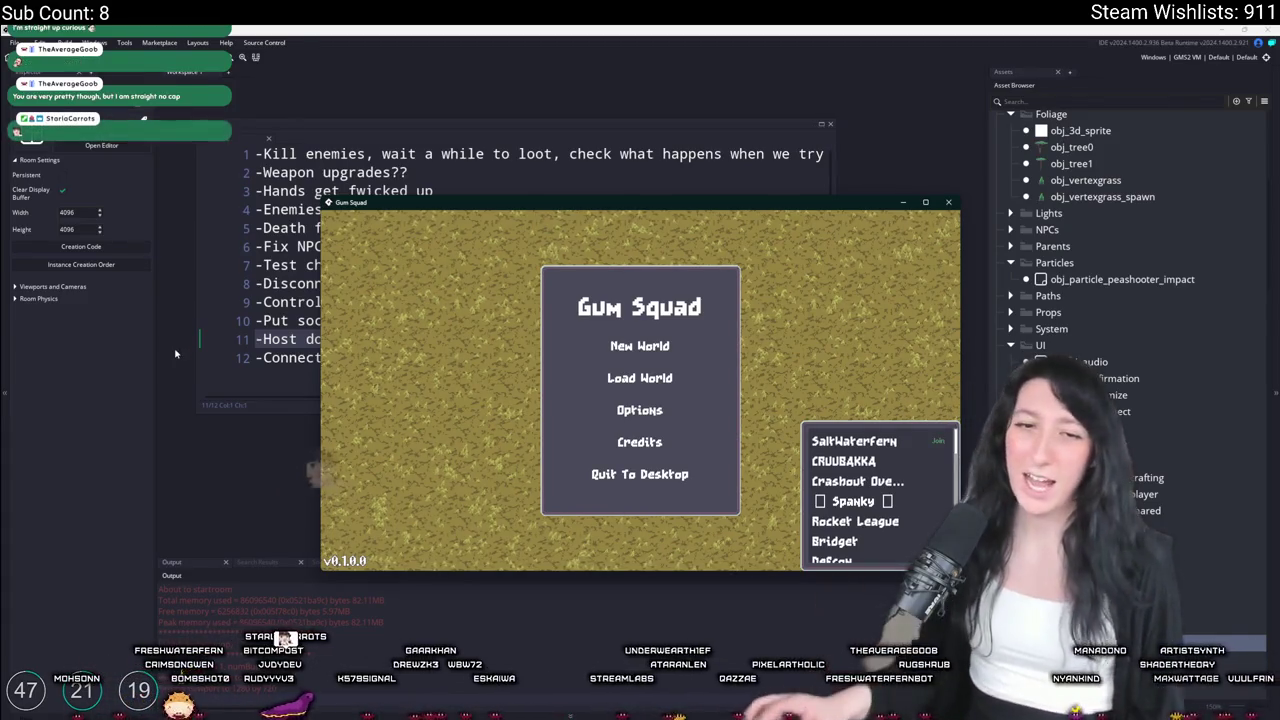
double_click(447, 207)
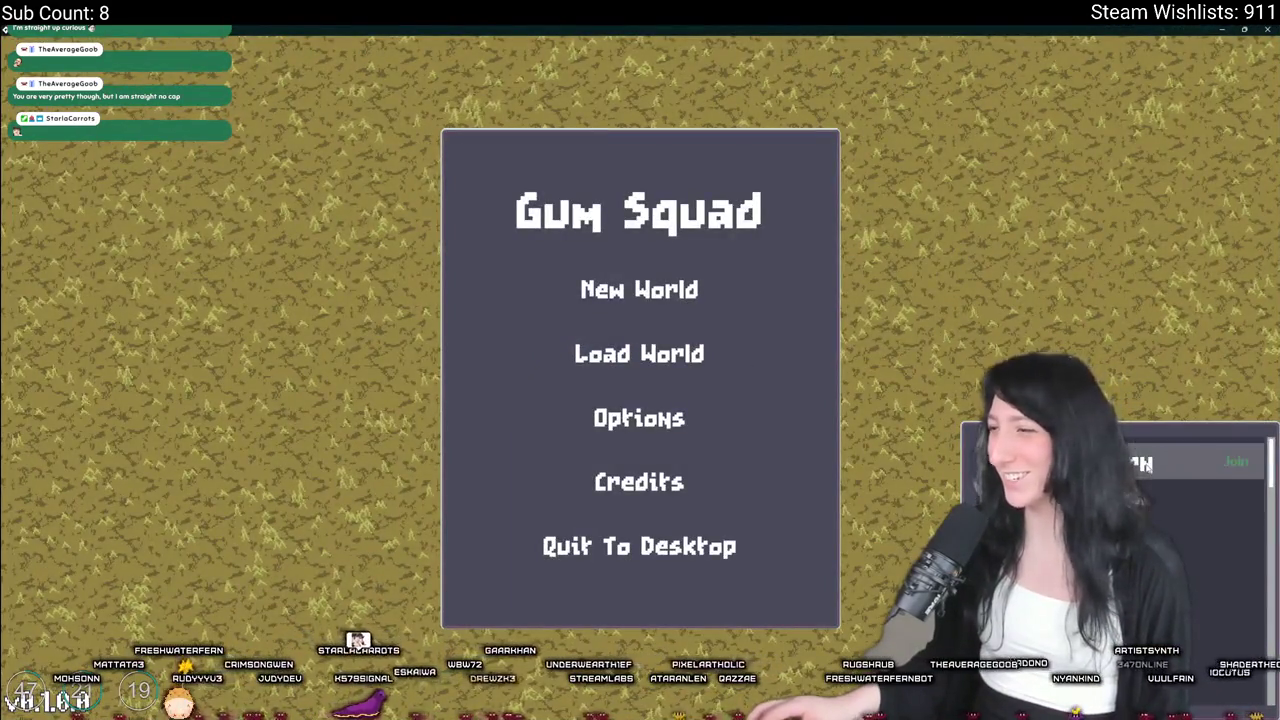
Attempt a connection, dismiss the timeout message, and abort the code error
click(654, 350)
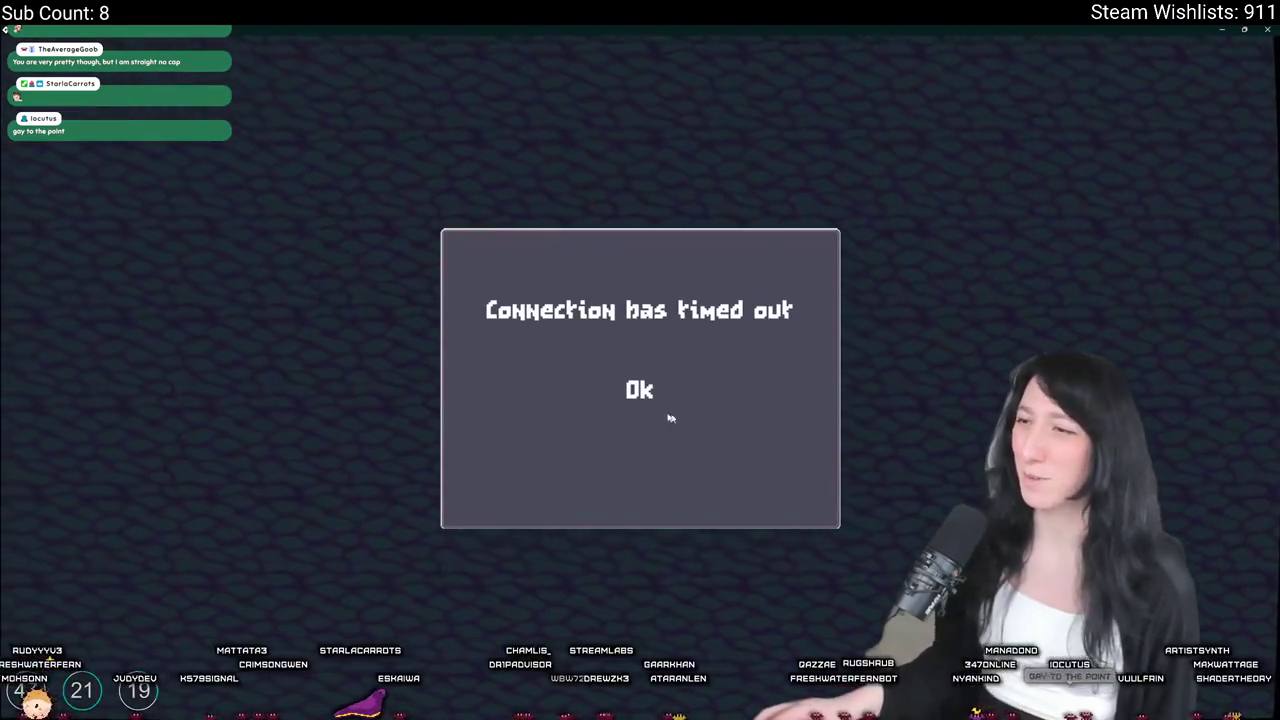
click(640, 389)
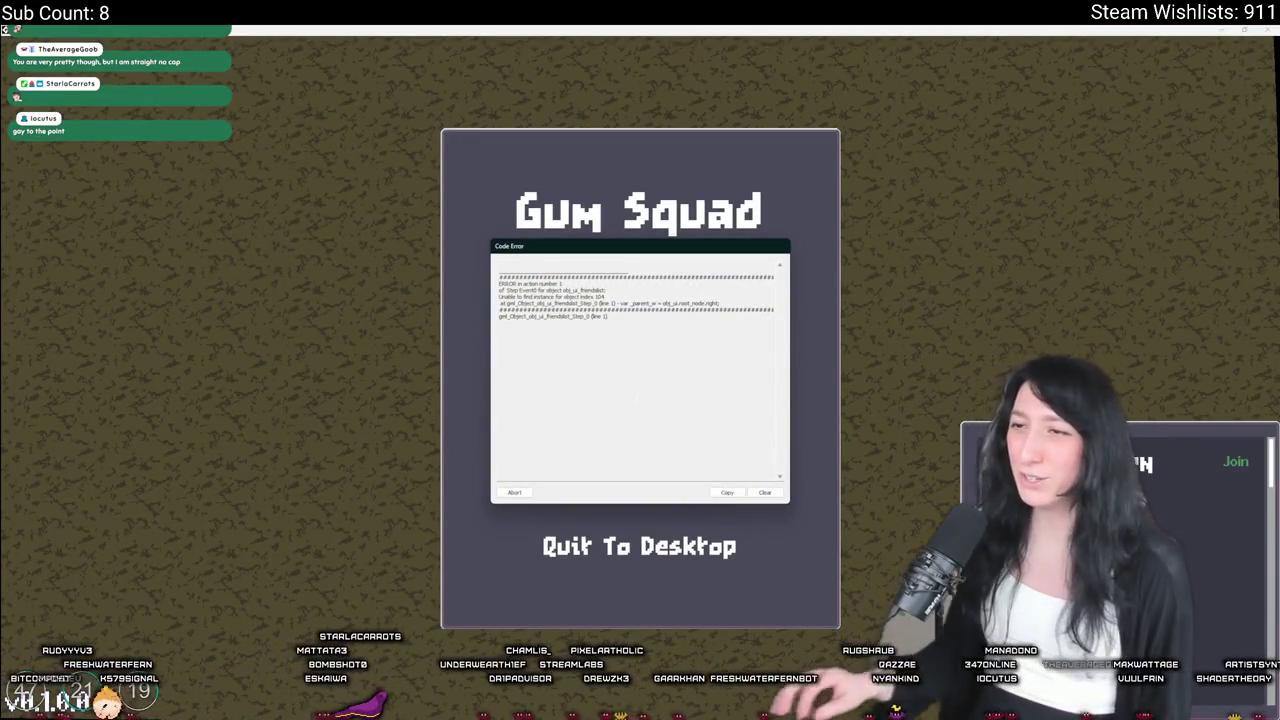
click(512, 492)
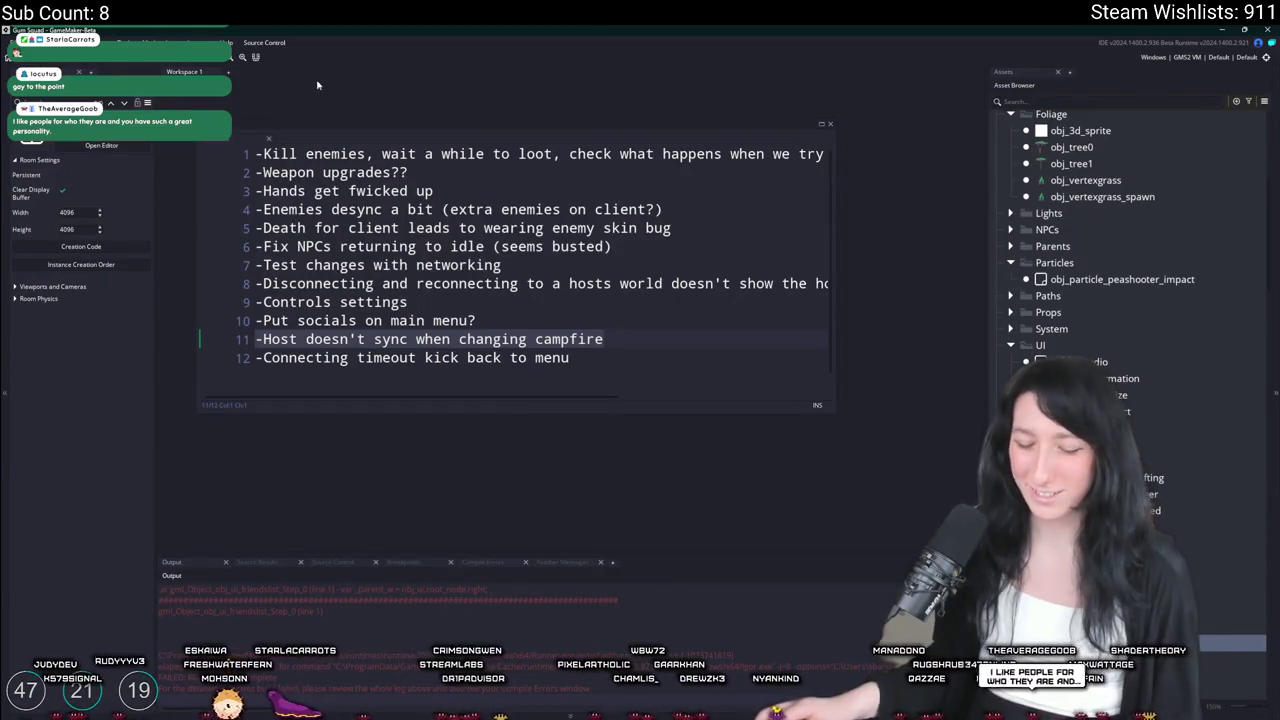
Search the project for deactivate_all and open the matching obj_world Create code
key(ctrl+f)
text(deactivate)
key(Return)
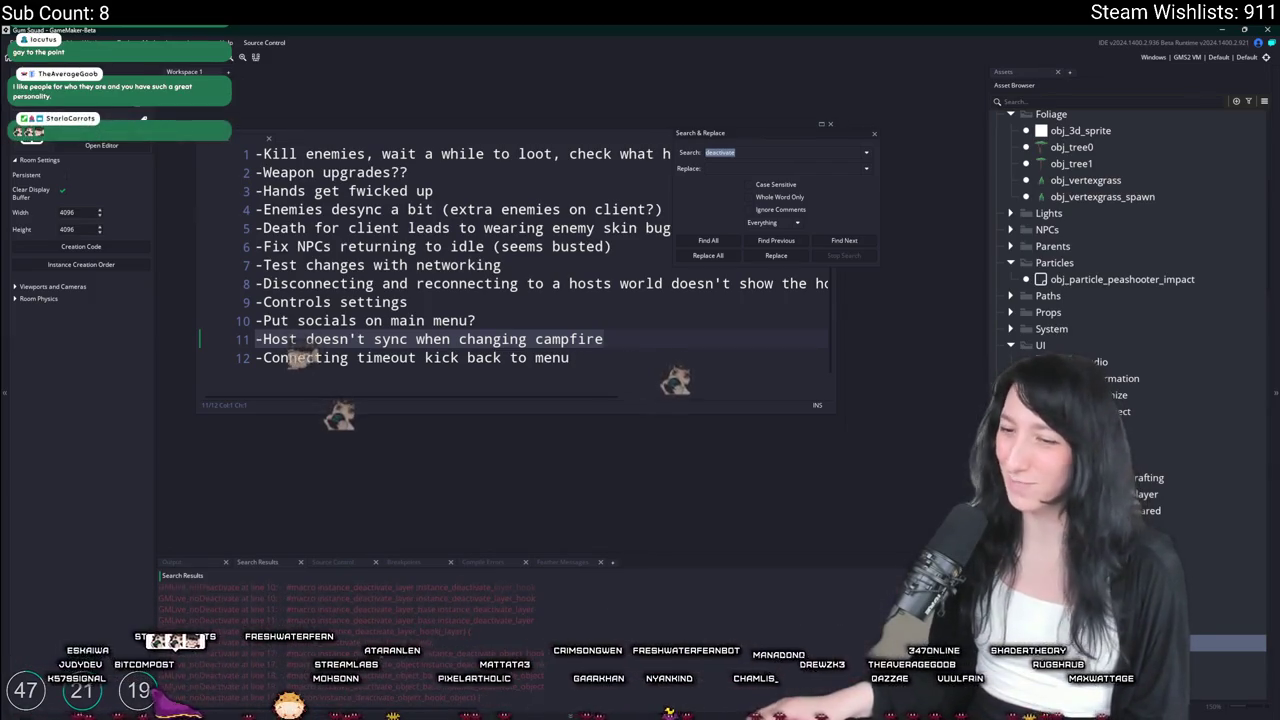
scroll(375, 627, down, 2)
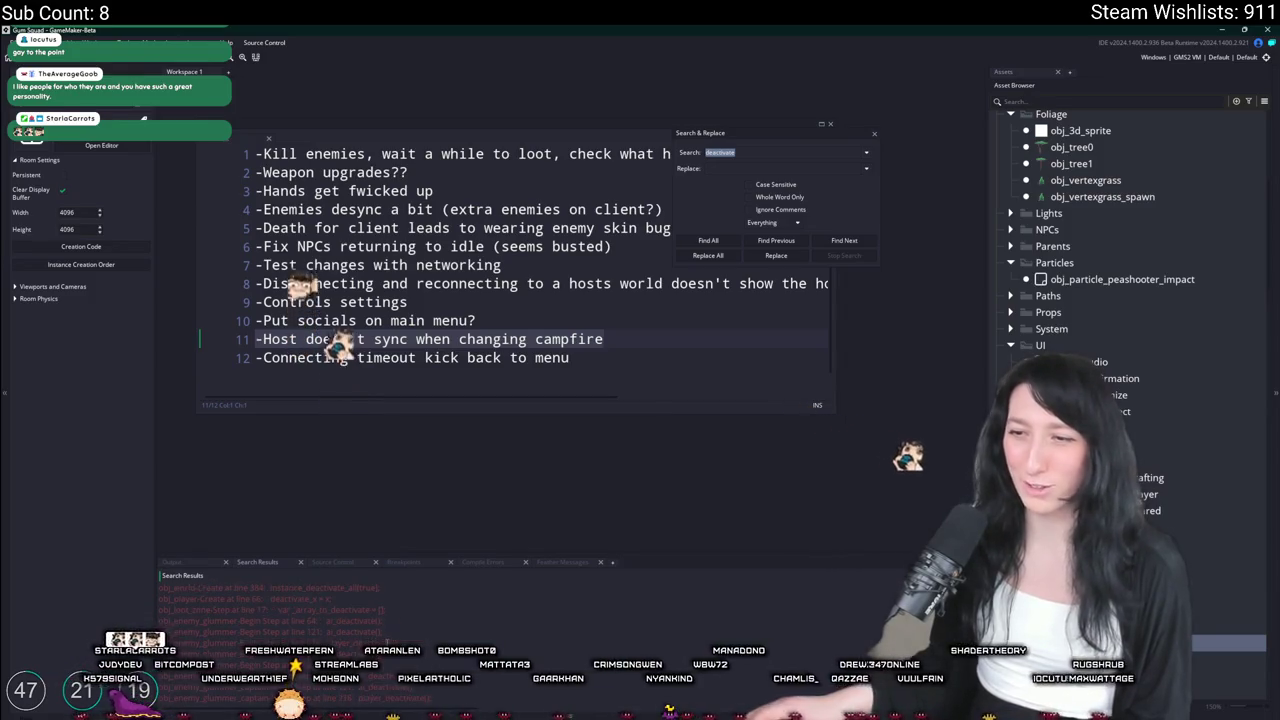
scroll(420, 635, down, 5)
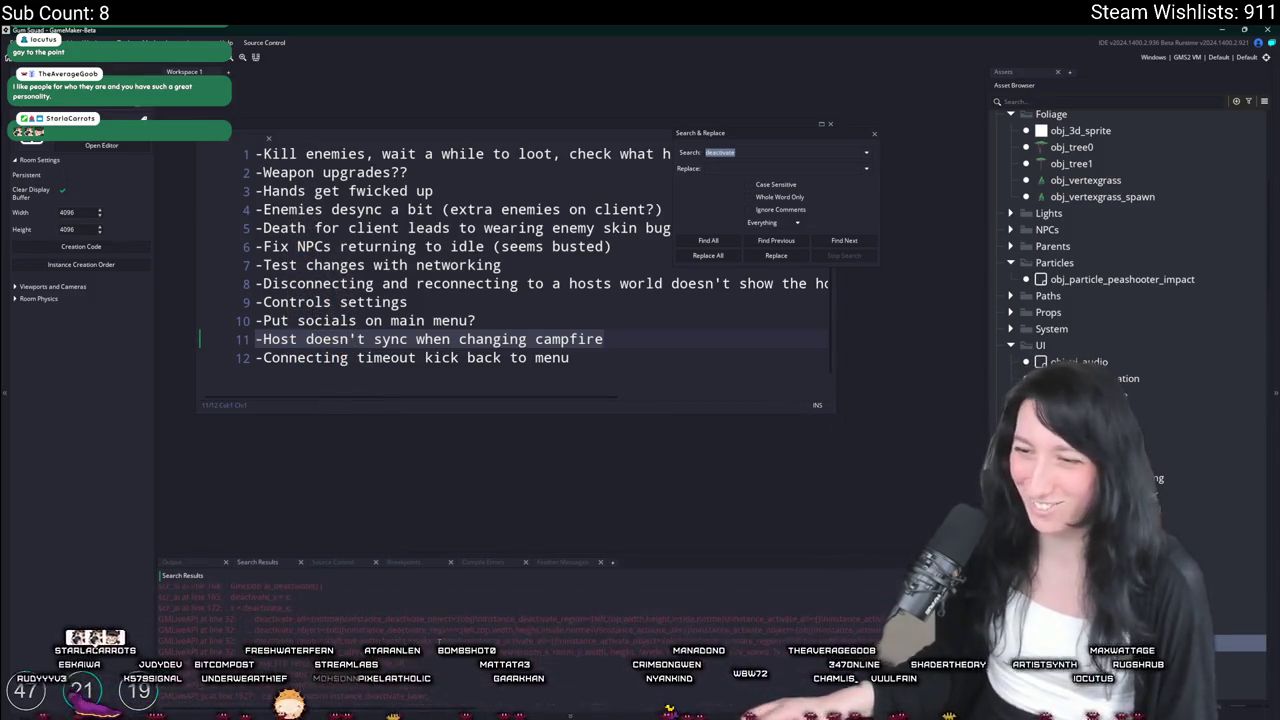
scroll(420, 635, up, 2)
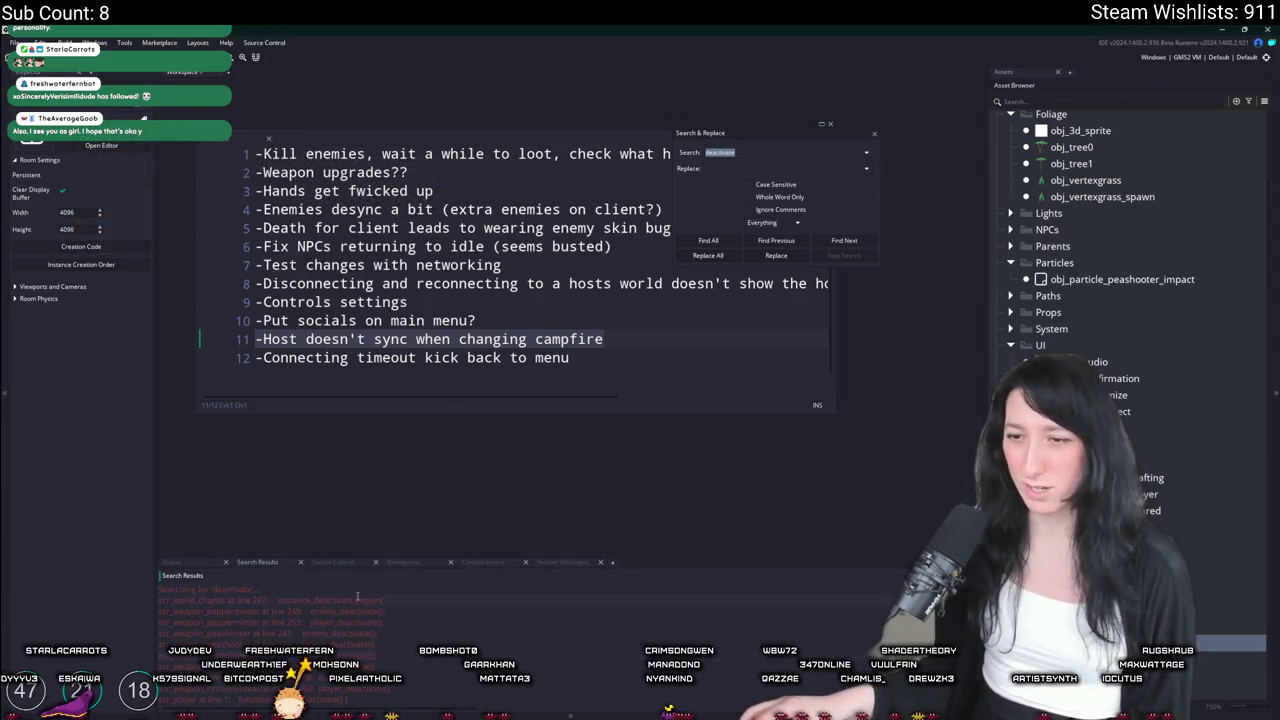
click(750, 153)
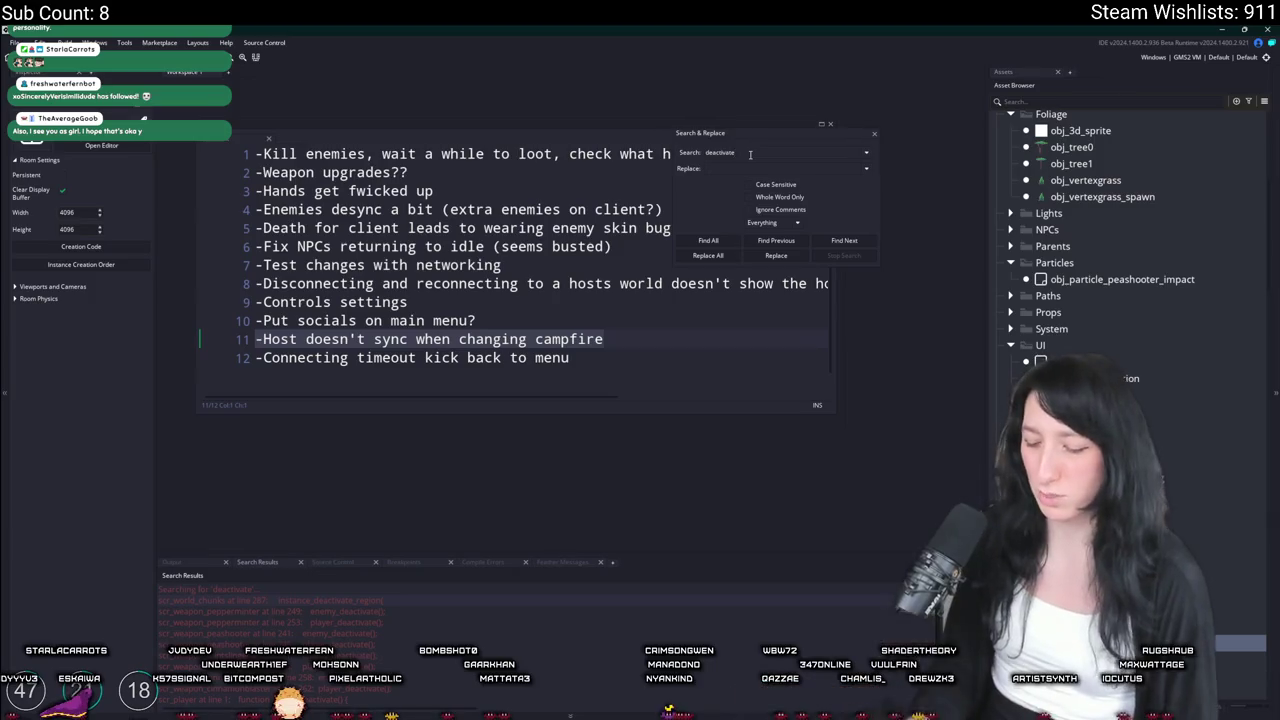
text(_all)
key(Return)
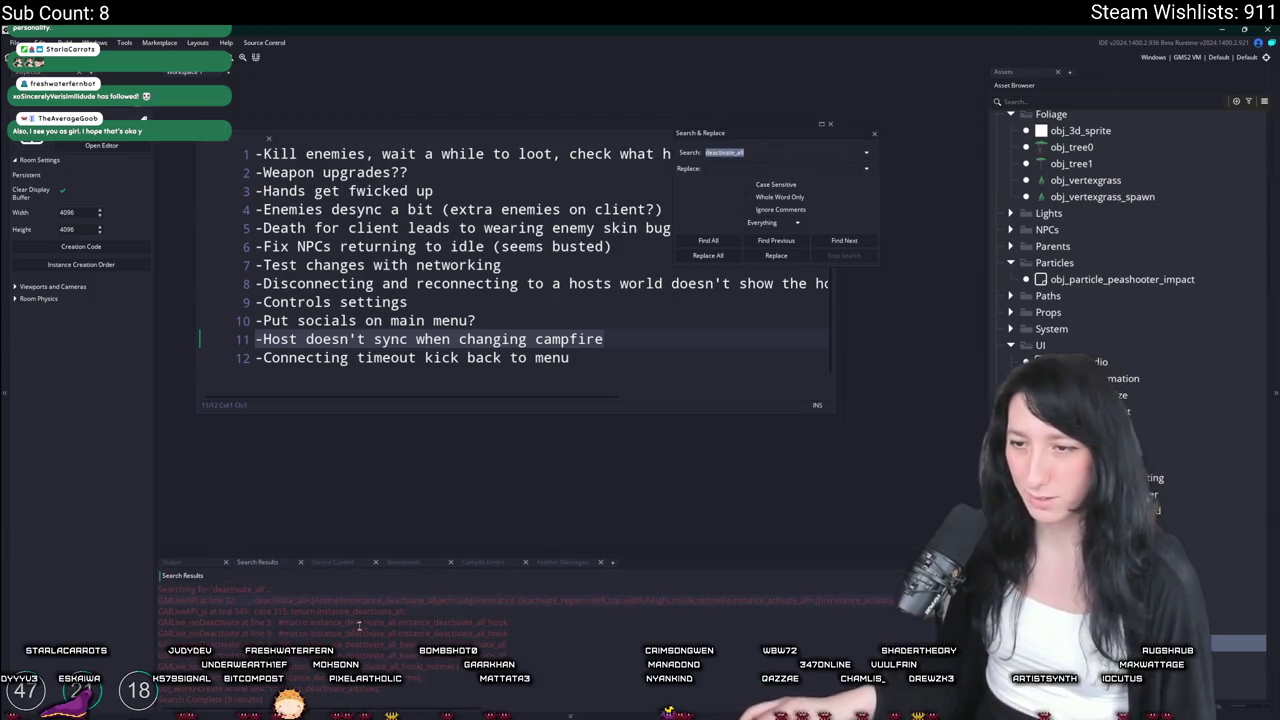
double_click(349, 690)
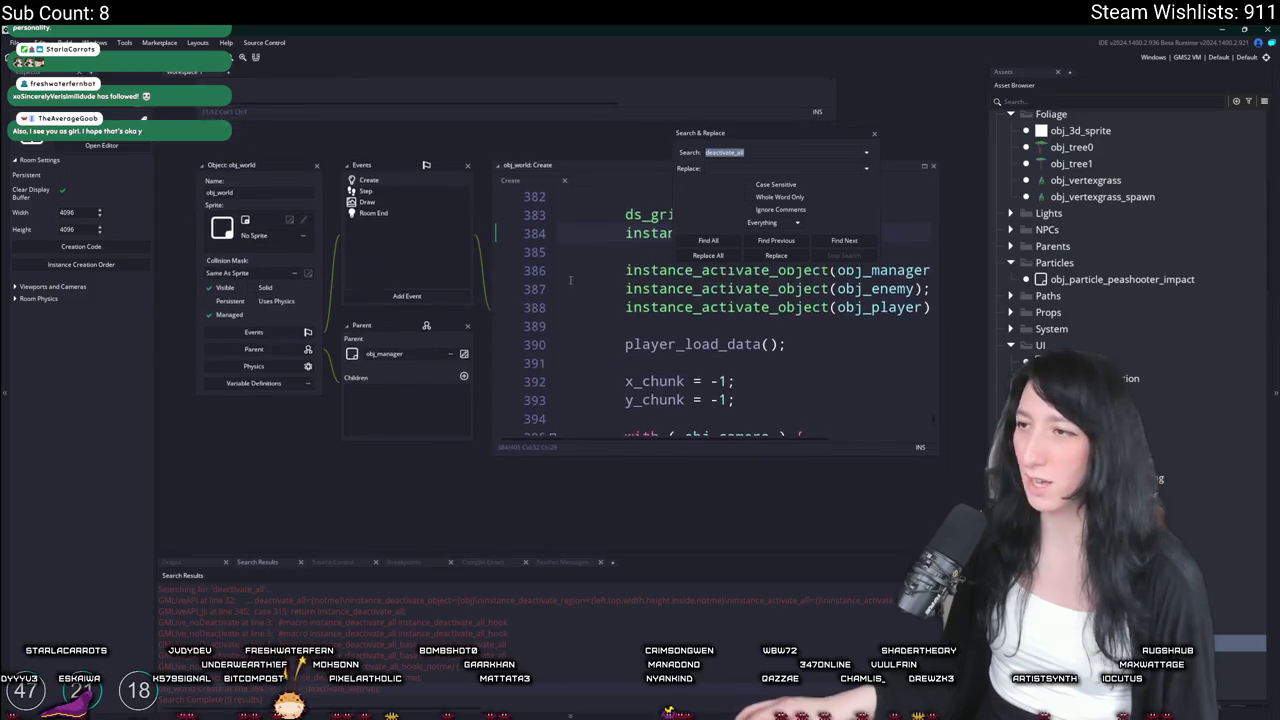
Copy obj_world's three instance_activate_object lines and start an asset search for obj_ui
click(873, 136)
drag(683, 270, 854, 270)
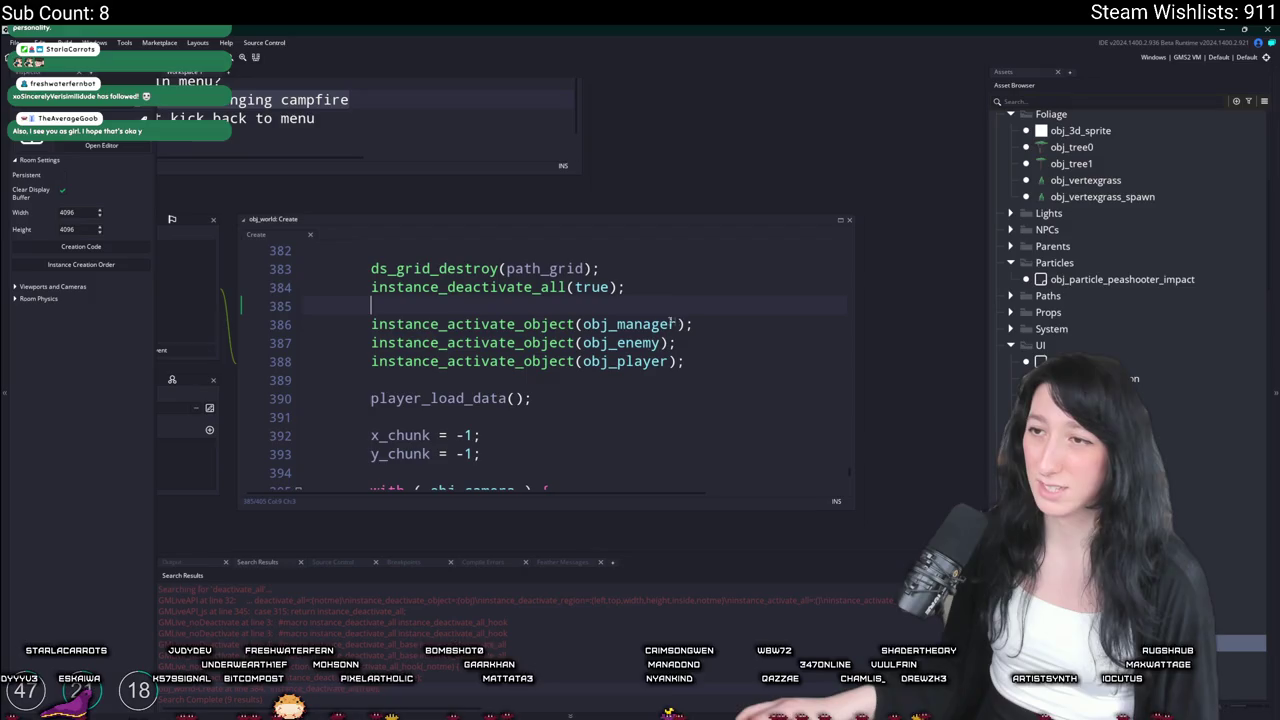
click(697, 287)
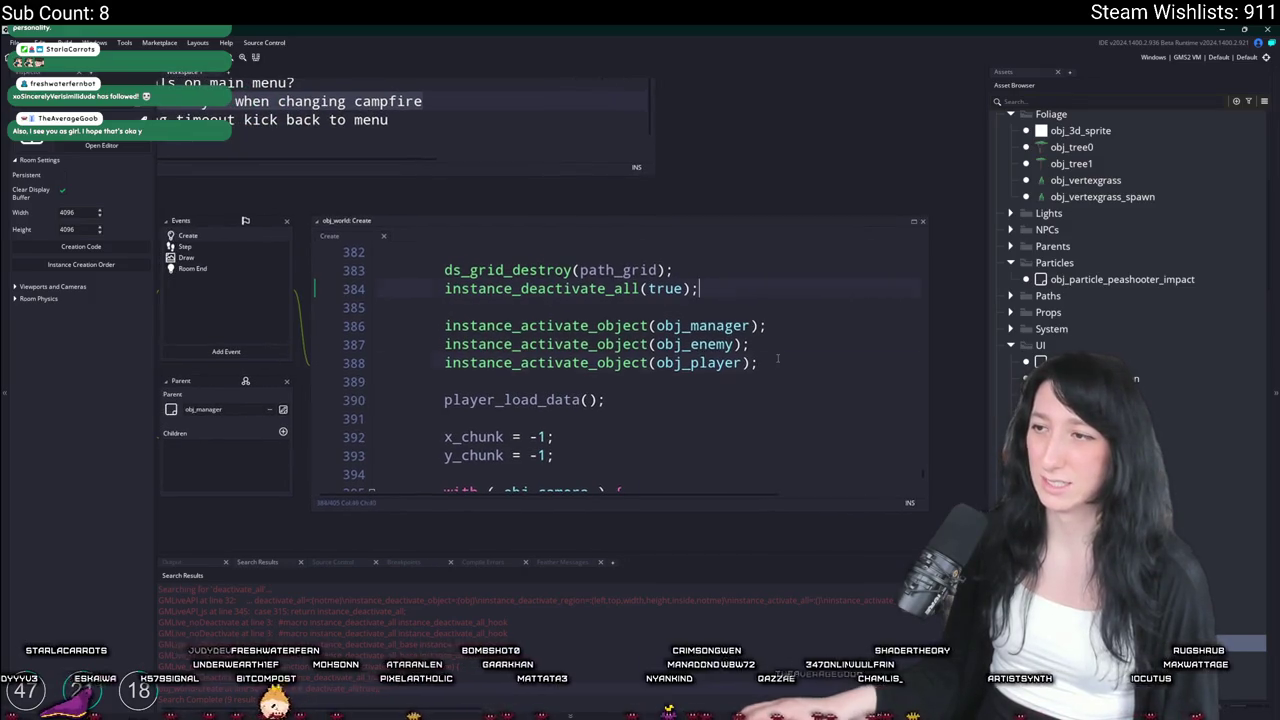
shift+click(442, 331)
drag(250, 343, 540, 468)
key(ctrl+t)
Open obj_ui and add a Begin Step event to it
text(obj_ui)
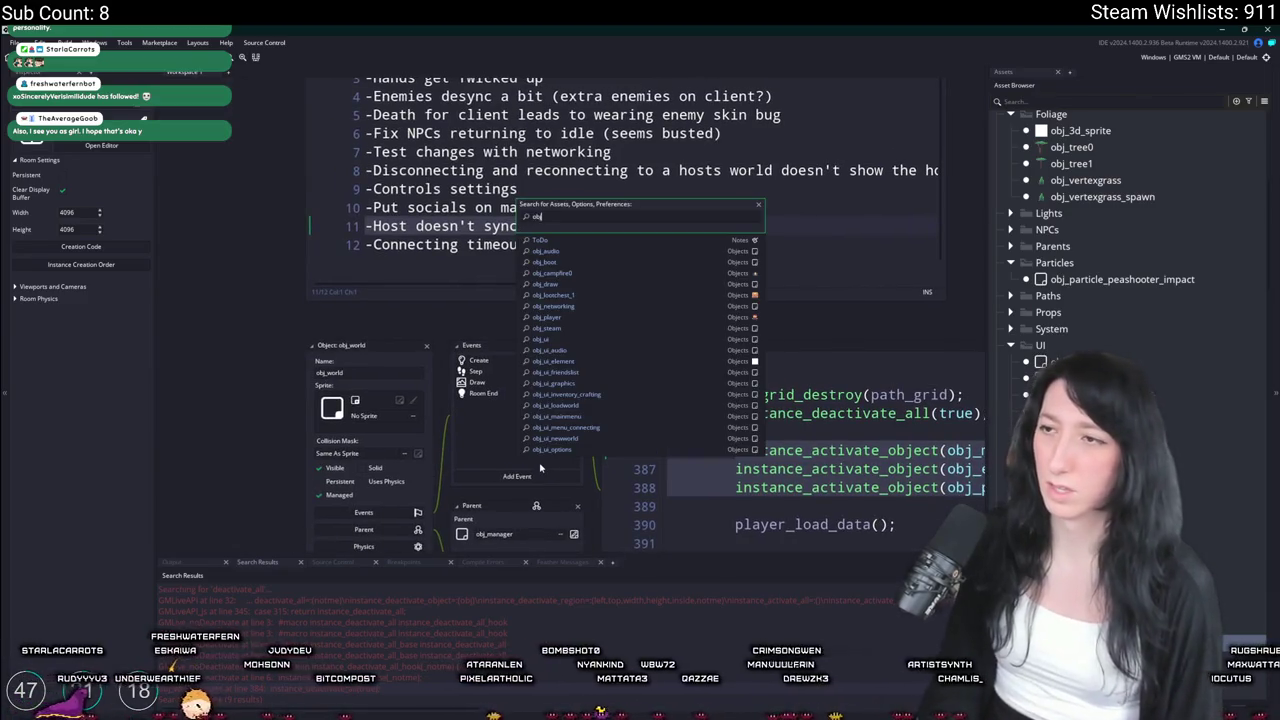
key(Return)
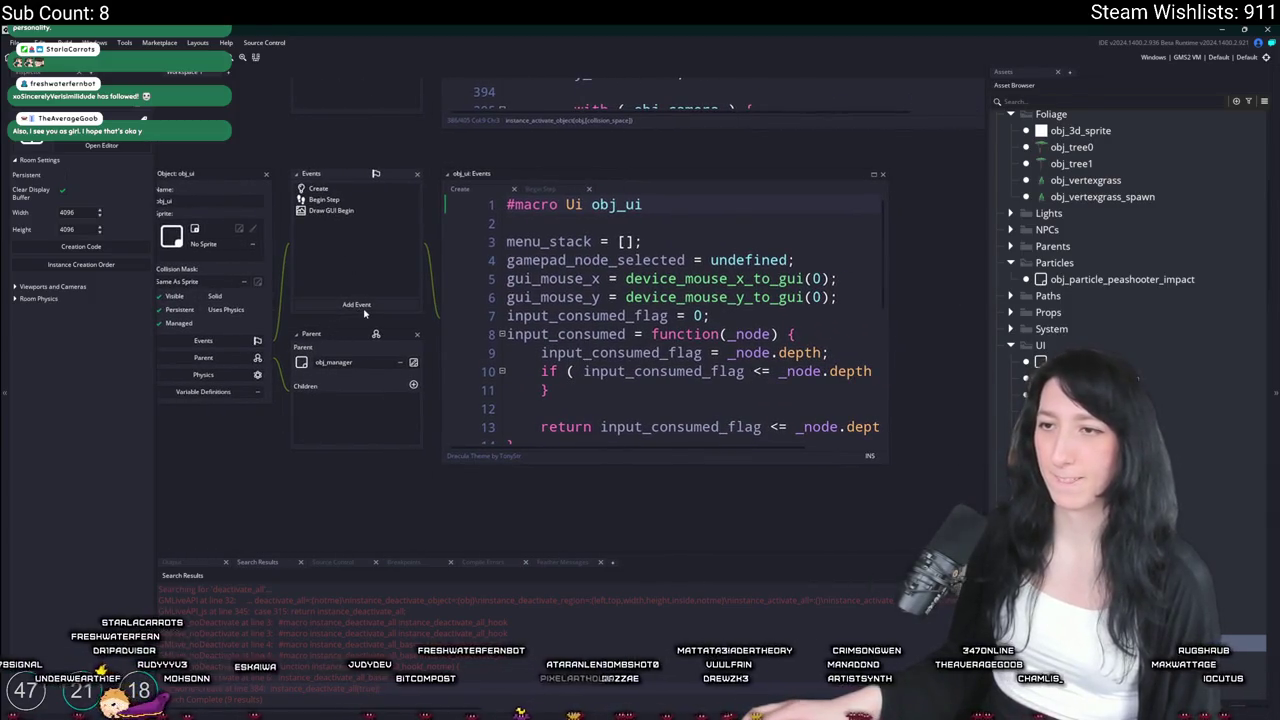
click(356, 305)
mouse_move(389, 356)
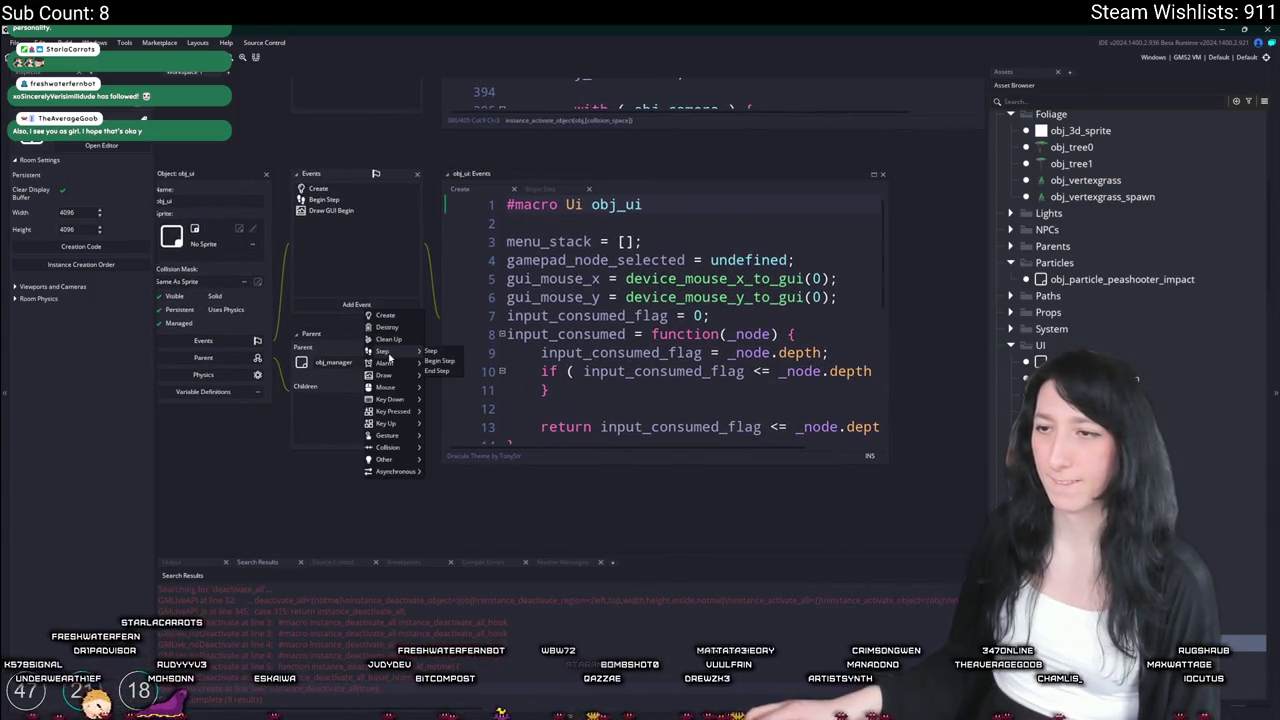
click(456, 360)
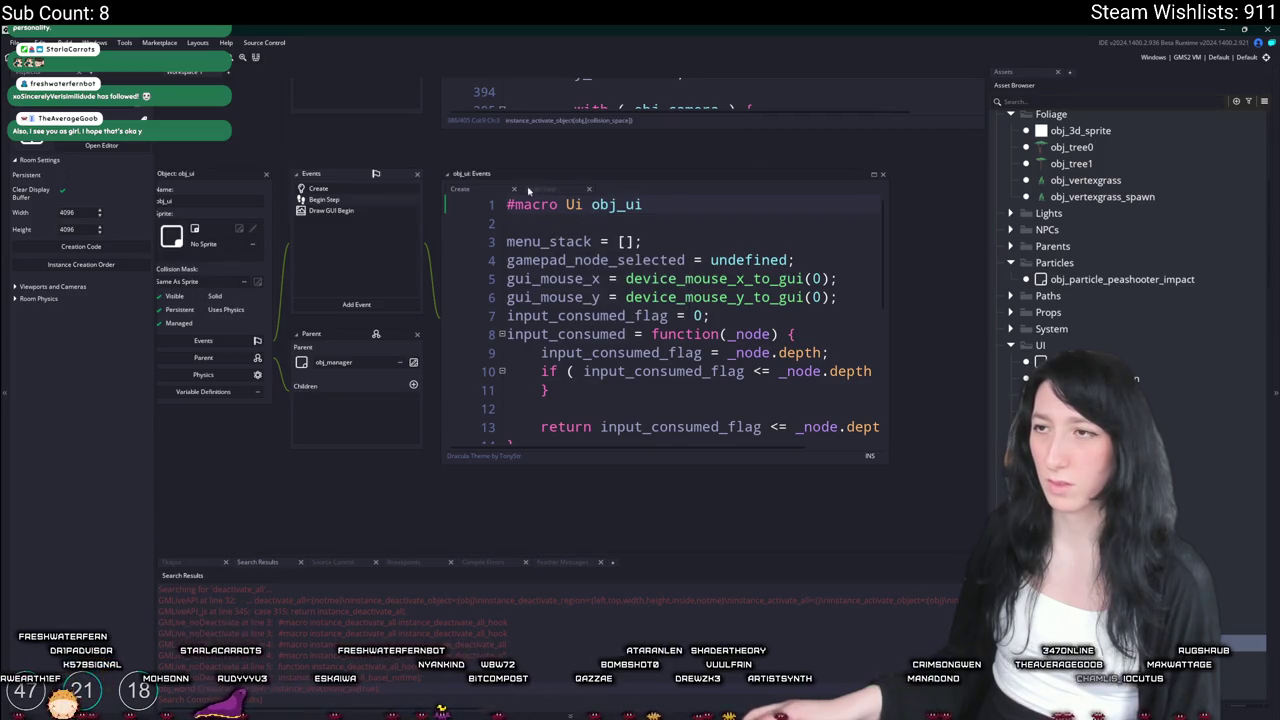
Paste the three activate lines atop Begin Step, unindent them, add the semicolon, and run
key(Return)
key(Return)
key(Up)
key(Up)
key(ctrl+v)
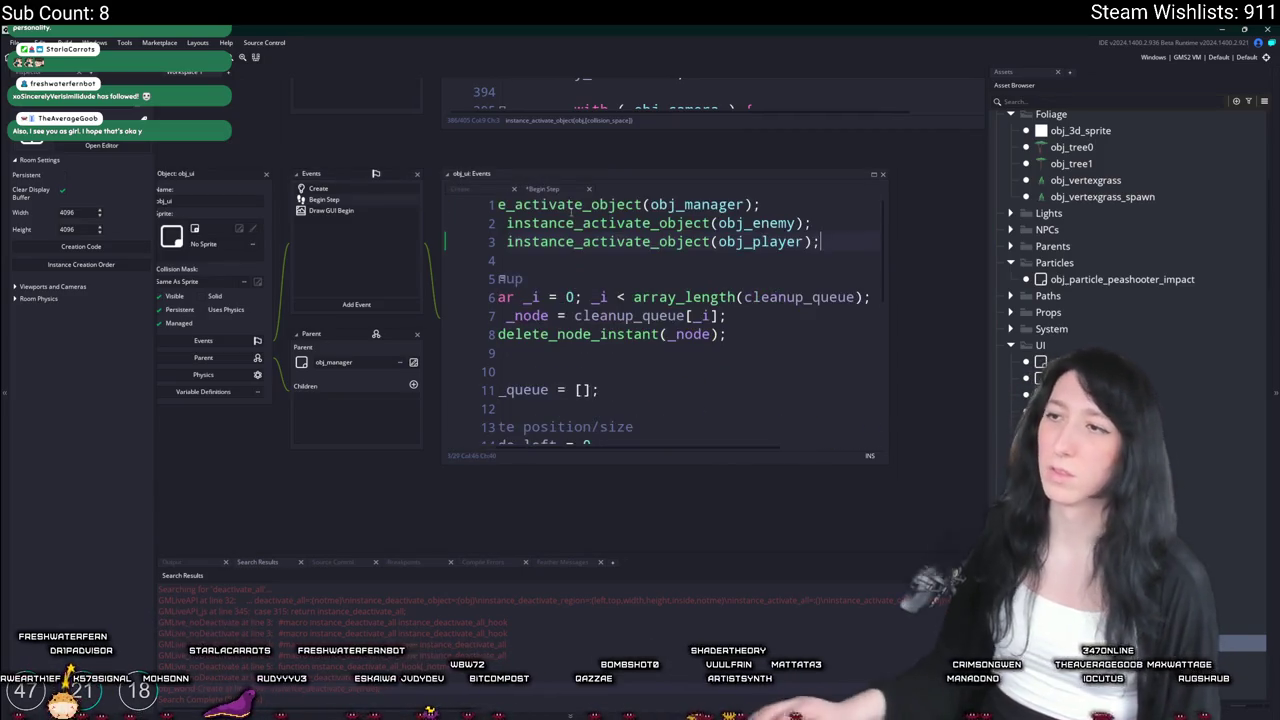
key(Home)
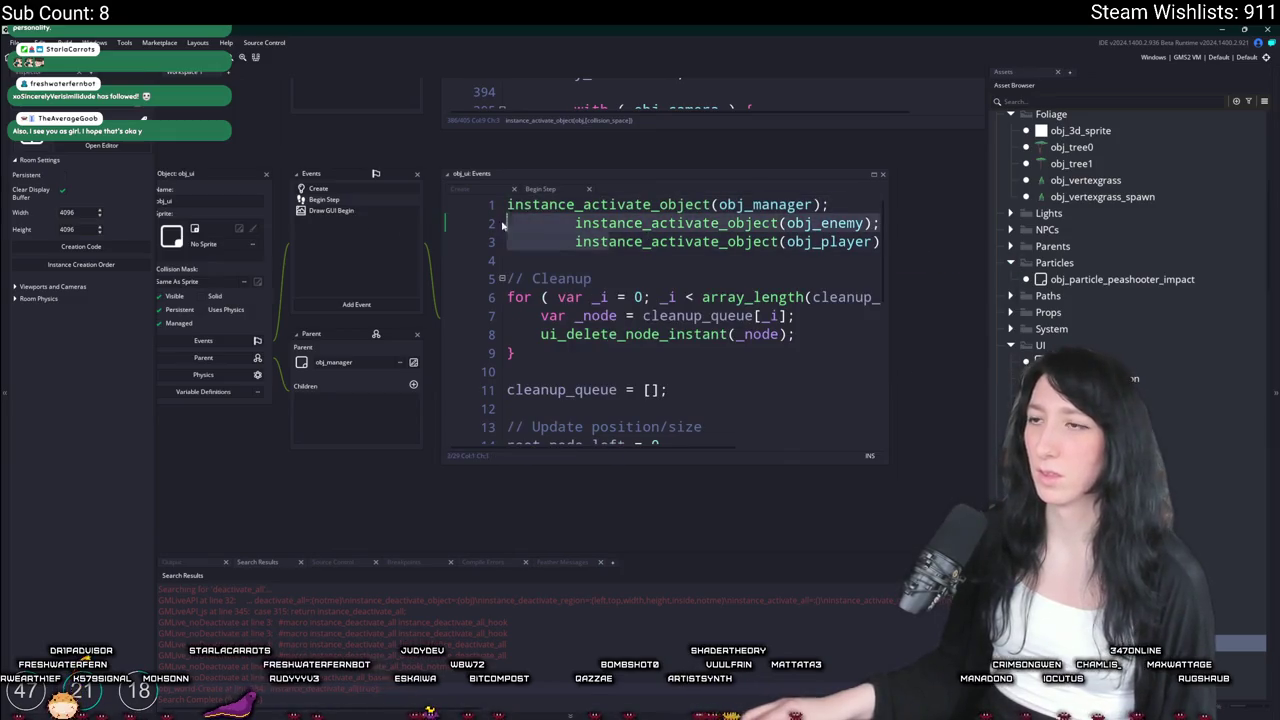
key(shift+Up)
key(shift+Up)
key(shift+Tab)
key(End)
text(;)
key(F5)
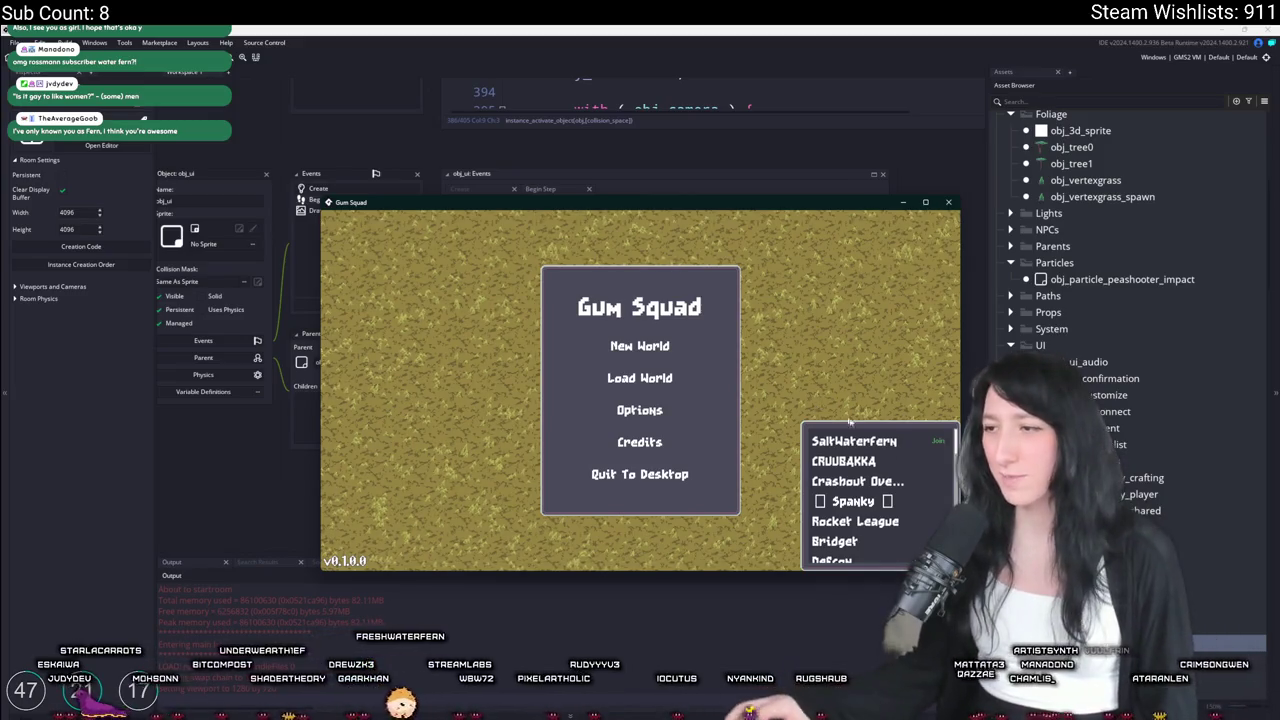
Try joining a friend in-game, then dismiss the timeout message and the code error
click(888, 446)
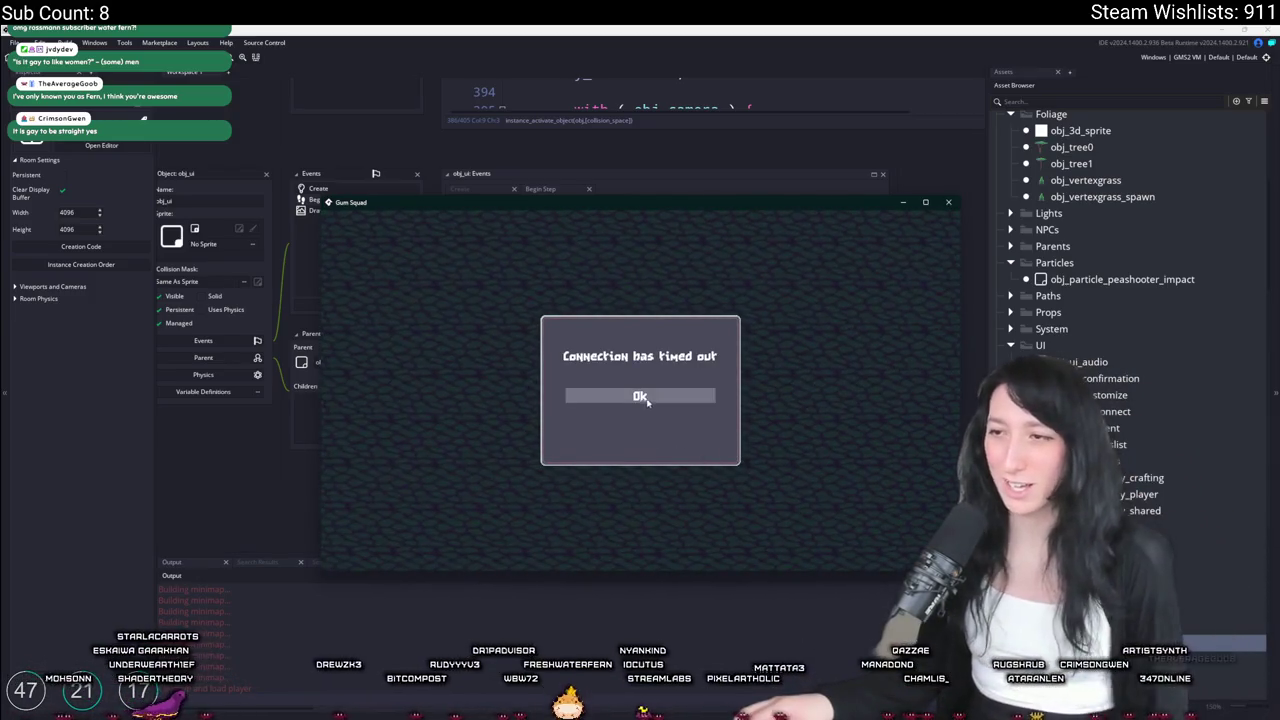
click(647, 401)
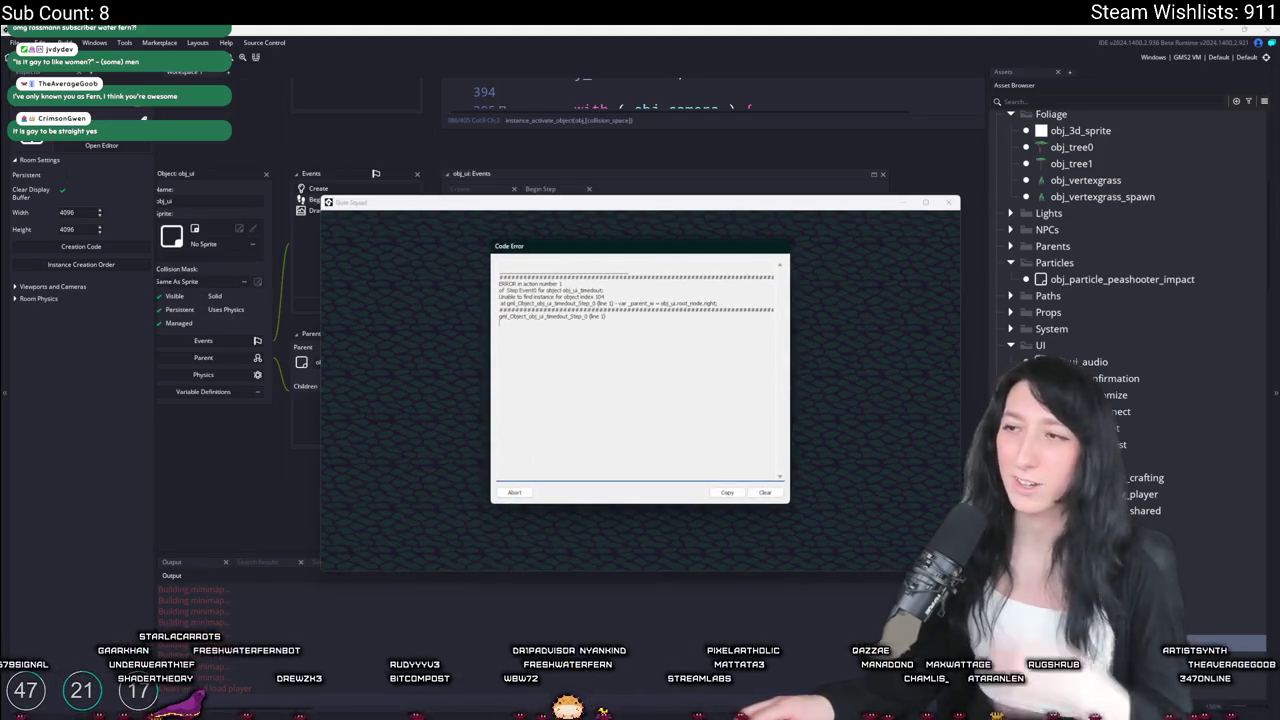
click(514, 492)
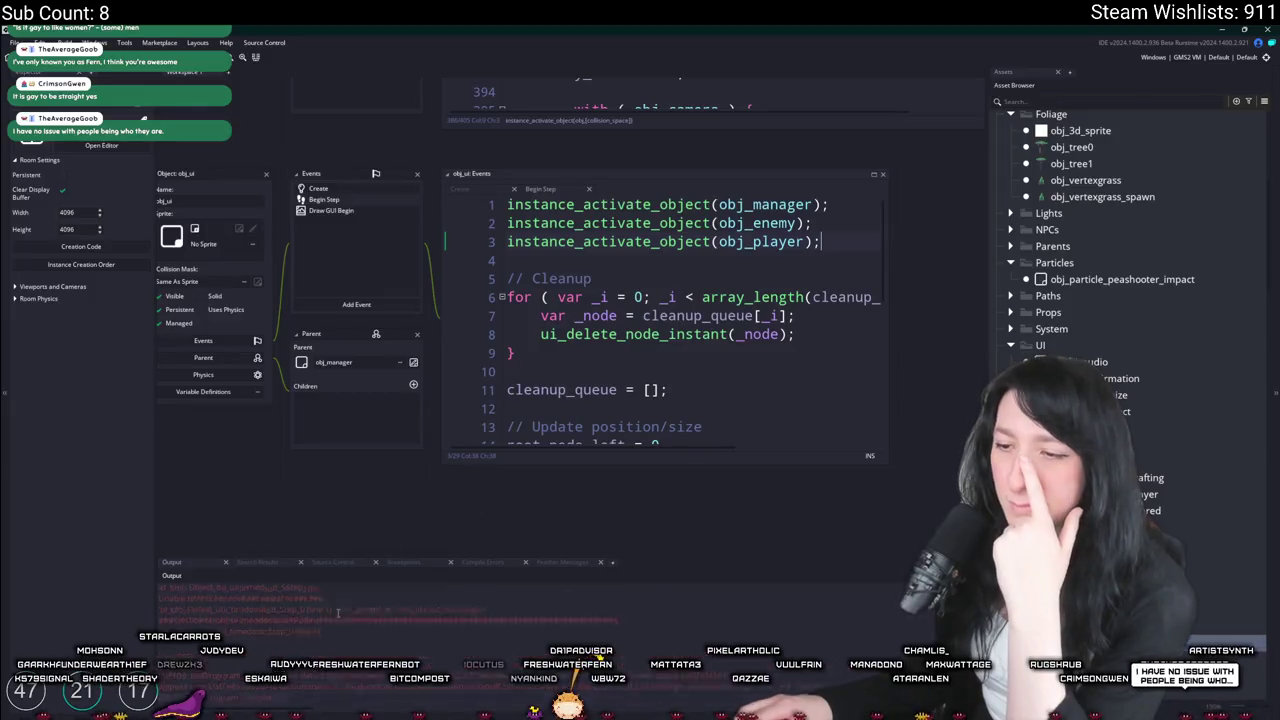
Open the obj_input object via asset search and close it again
key(ctrl+t)
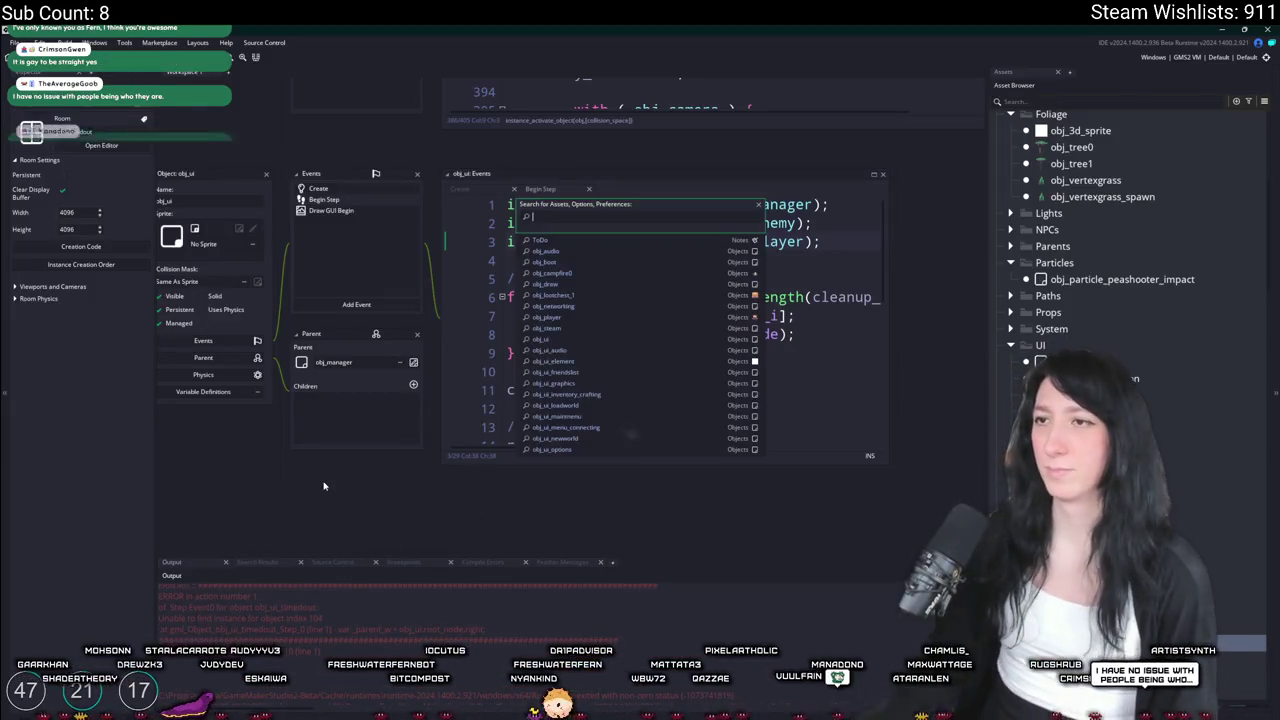
text(obj_in)
key(Return)
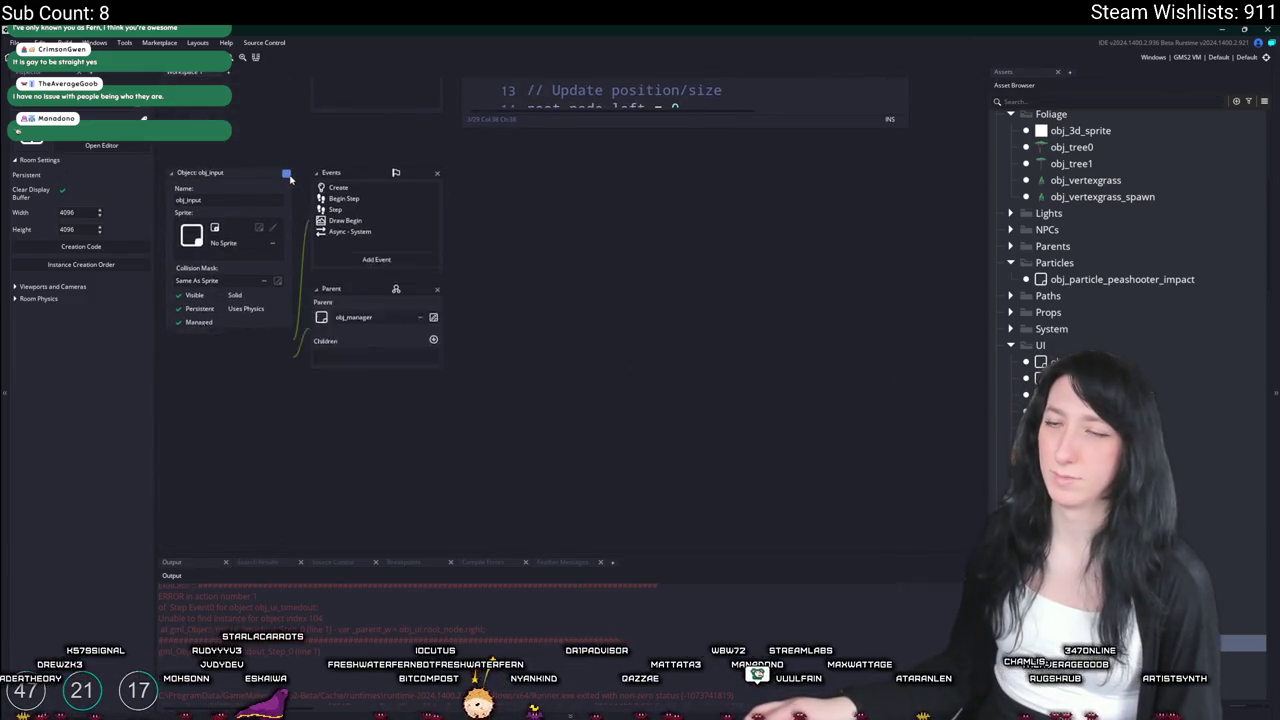
click(287, 174)
Delete the three instance_activate_object lines from the top of obj_ui's Begin Step
key(ctrl+t)
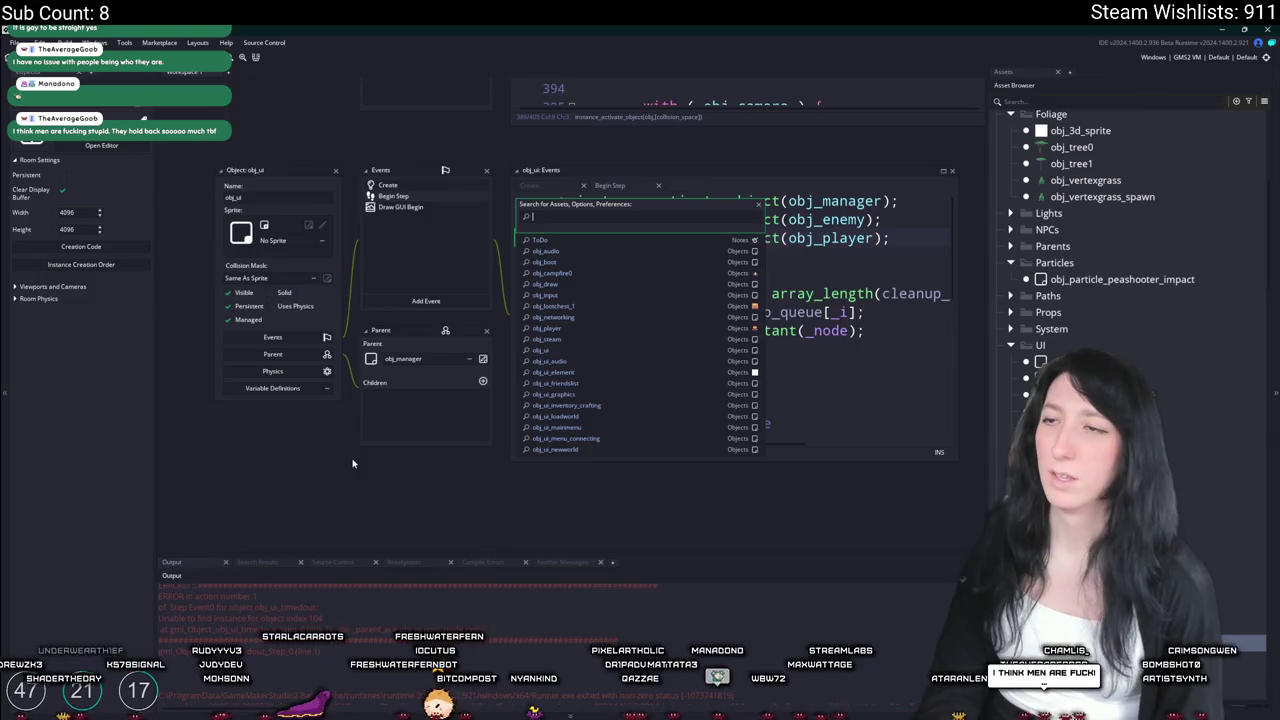
key(Escape)
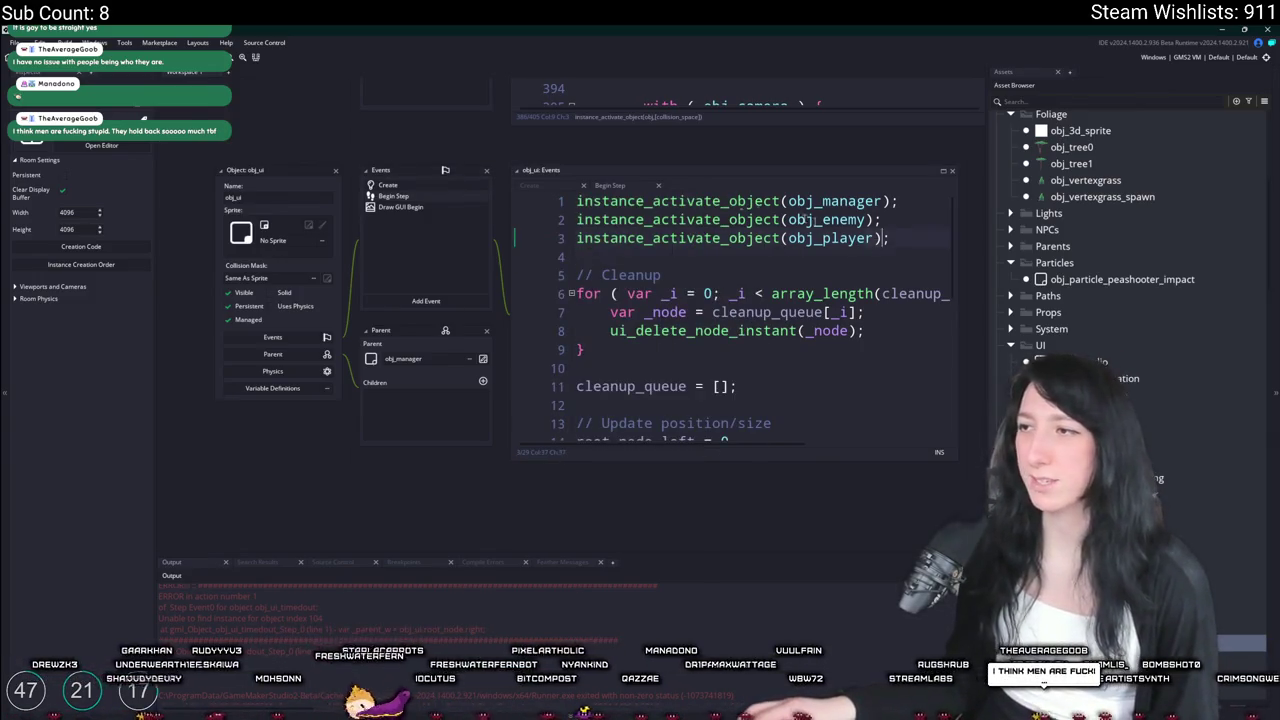
key(shift+Up)
key(shift+Up)
key(shift+Up)
key(ctrl+c)
key(ctrl+s)
key(Delete)
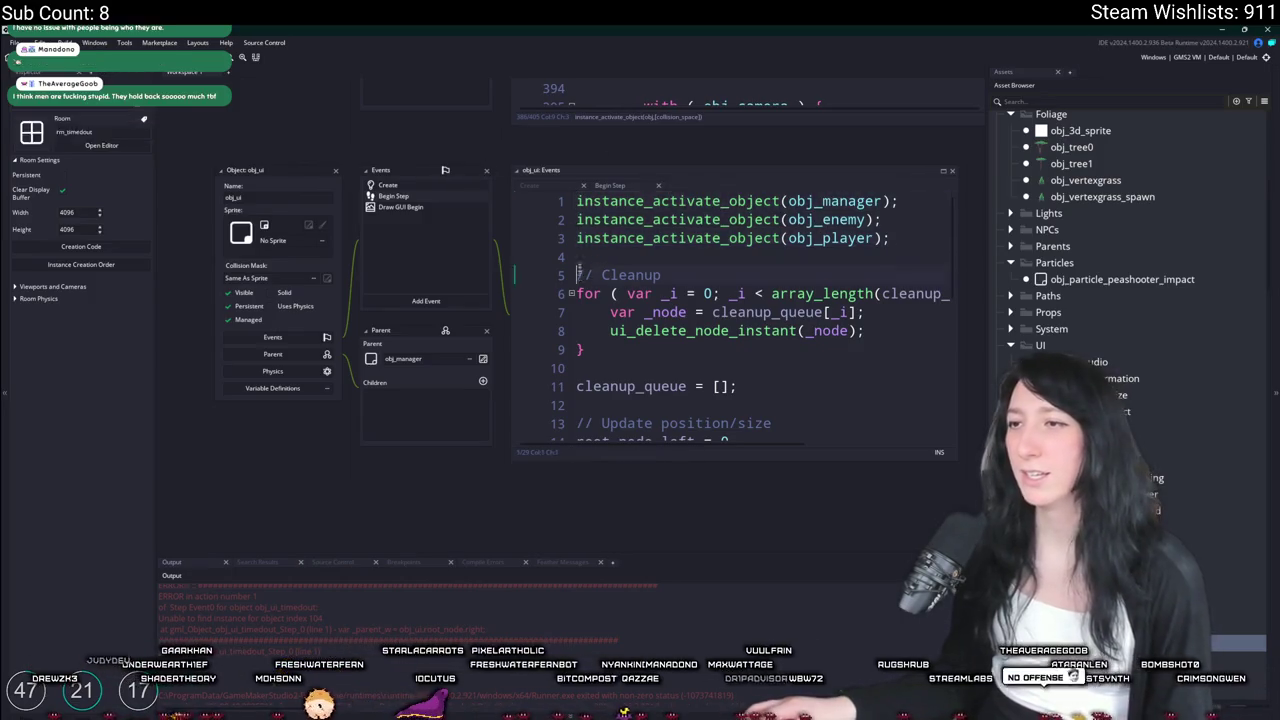
scroll(414, 151, up, 2)
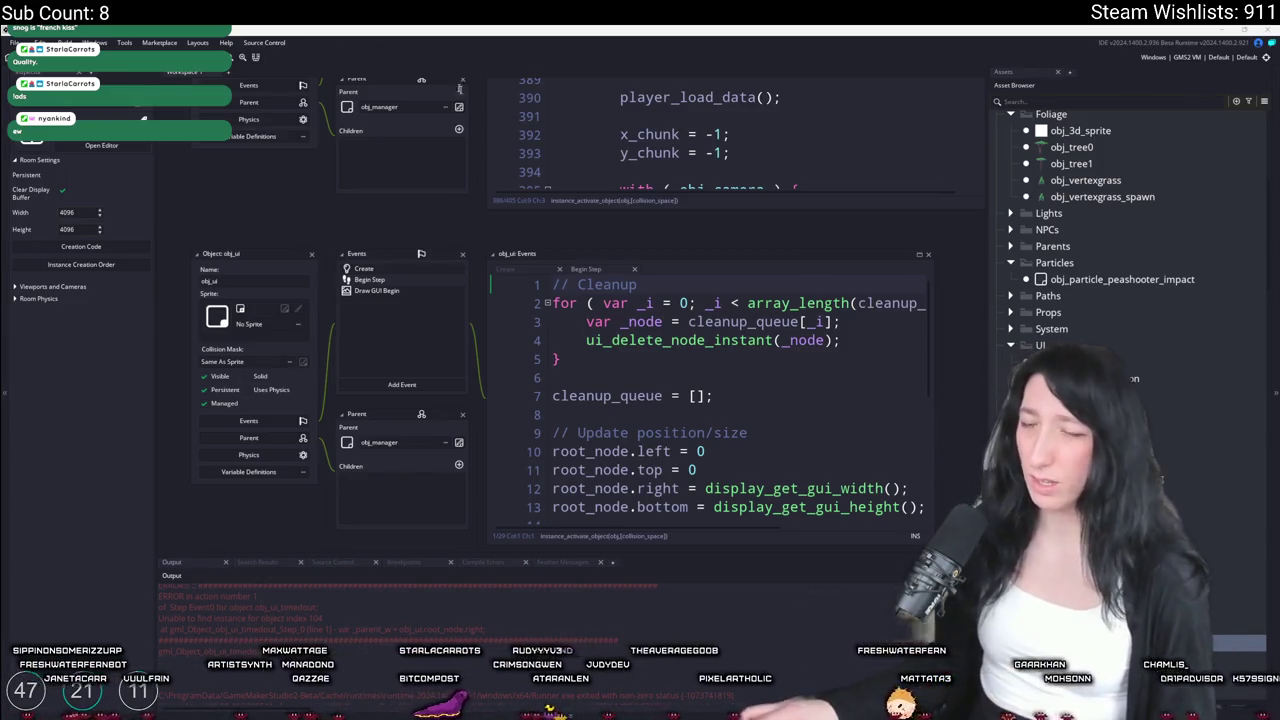
Paste the three instance activation lines after the room check in obj_world's Step event
scroll(319, 222, down, 2)
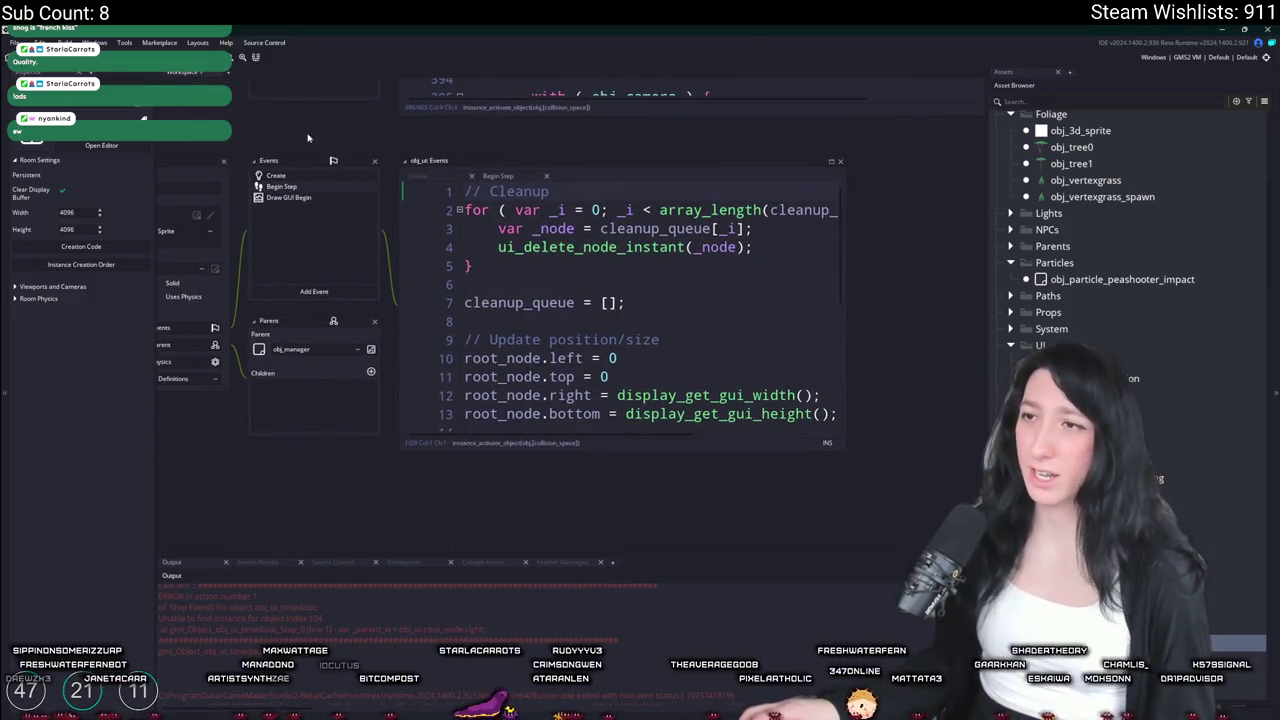
scroll(308, 137, up, 2)
scroll(300, 200, up, 6)
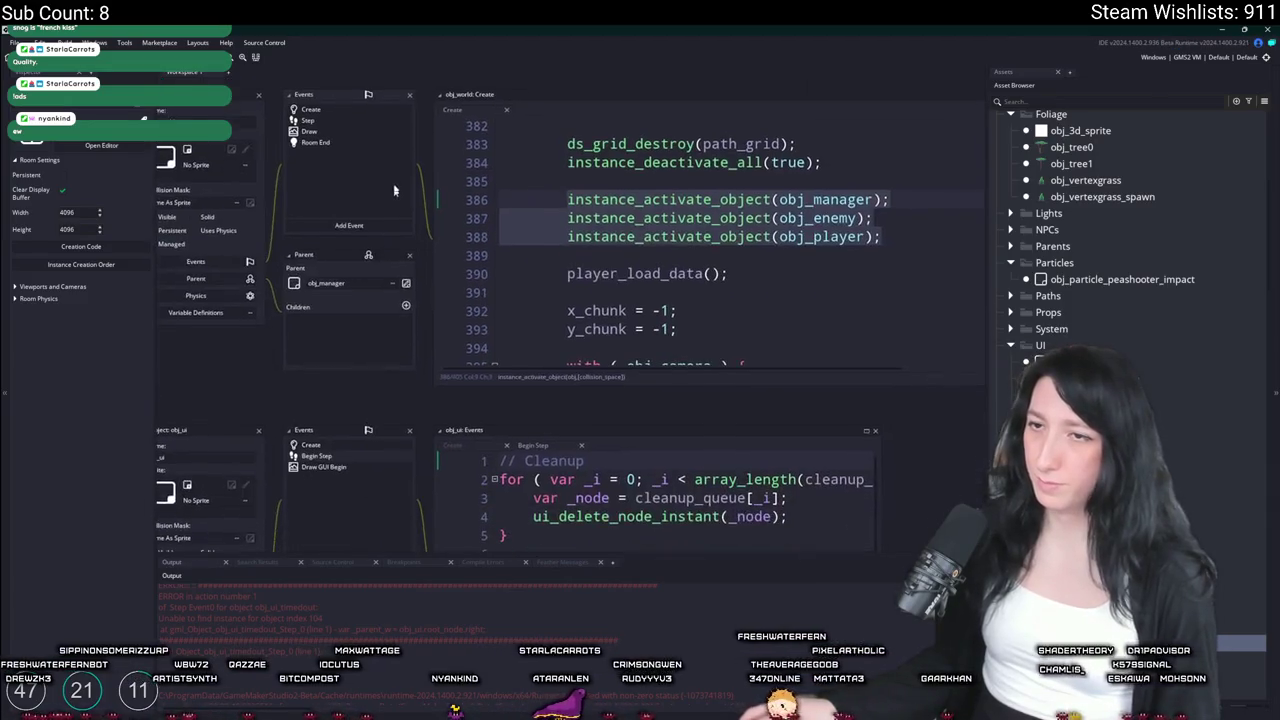
scroll(393, 178, down, 2)
click(348, 124)
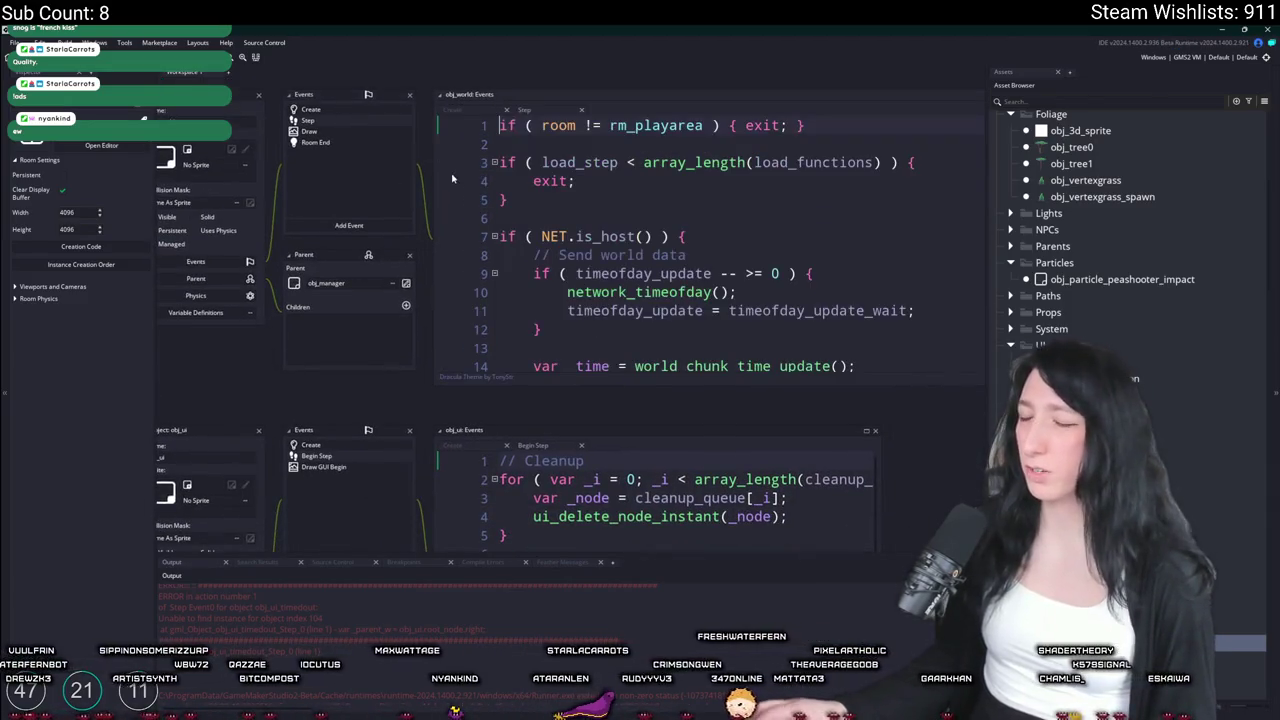
click(827, 127)
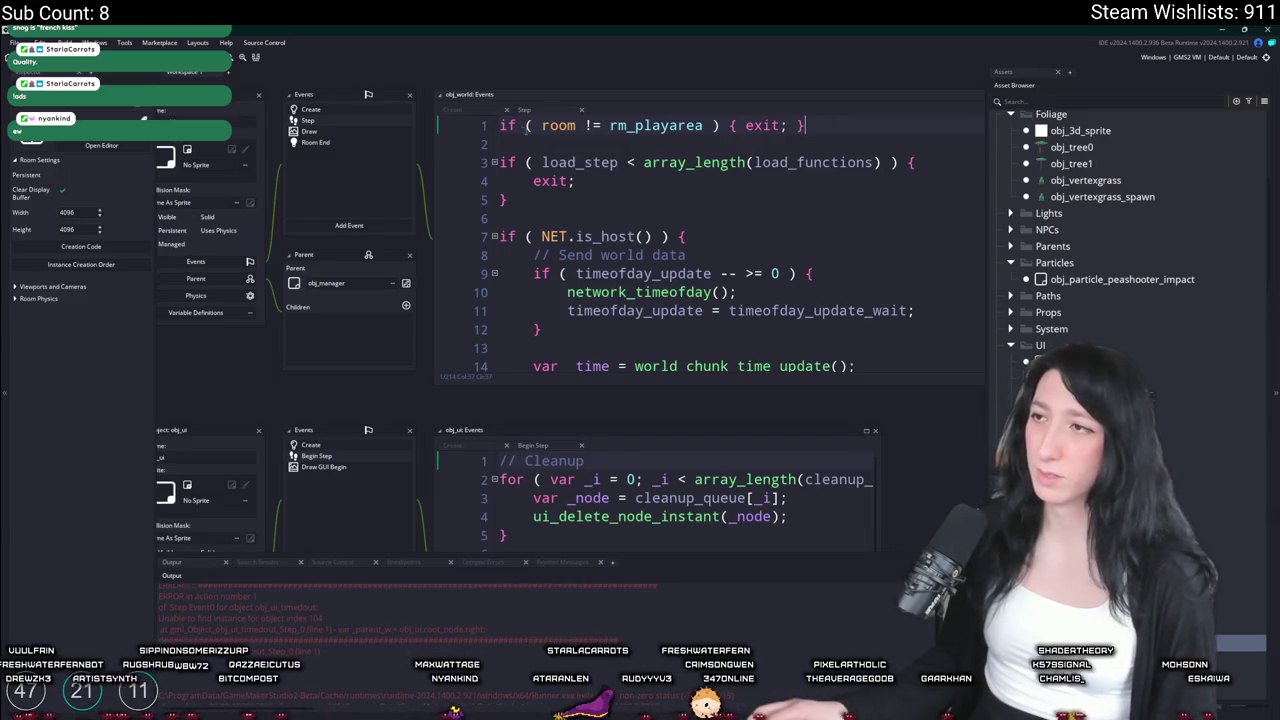
key(Return)
key(Return)
key(ctrl+v)
Align the pasted lines' indentation, run a test build, and join a friend's game
drag(881, 199, 500, 181)
key(shift+Tab)
click(810, 190)
mouse_move(816, 199)
mouse_down()
mouse_move(500, 181)
mouse_move(500, 162)
mouse_up()
click(830, 160)
key(ctrl+s)
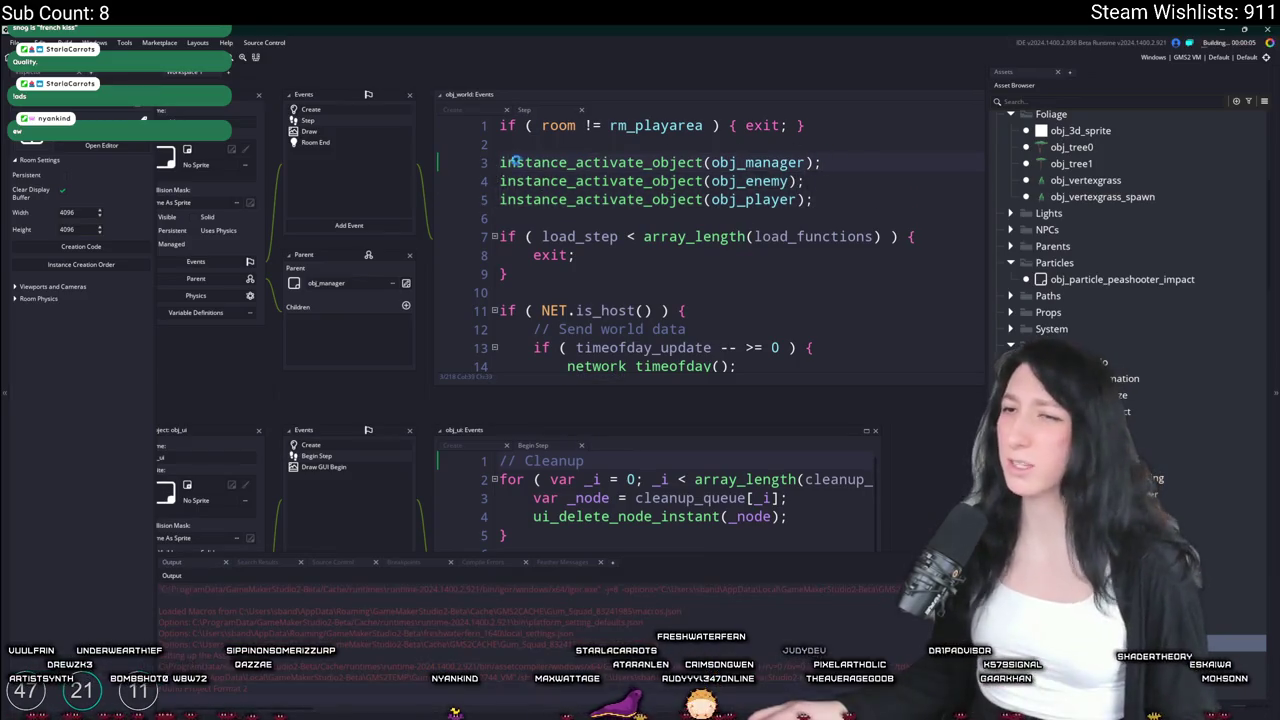
drag(230, 124, 348, 100)
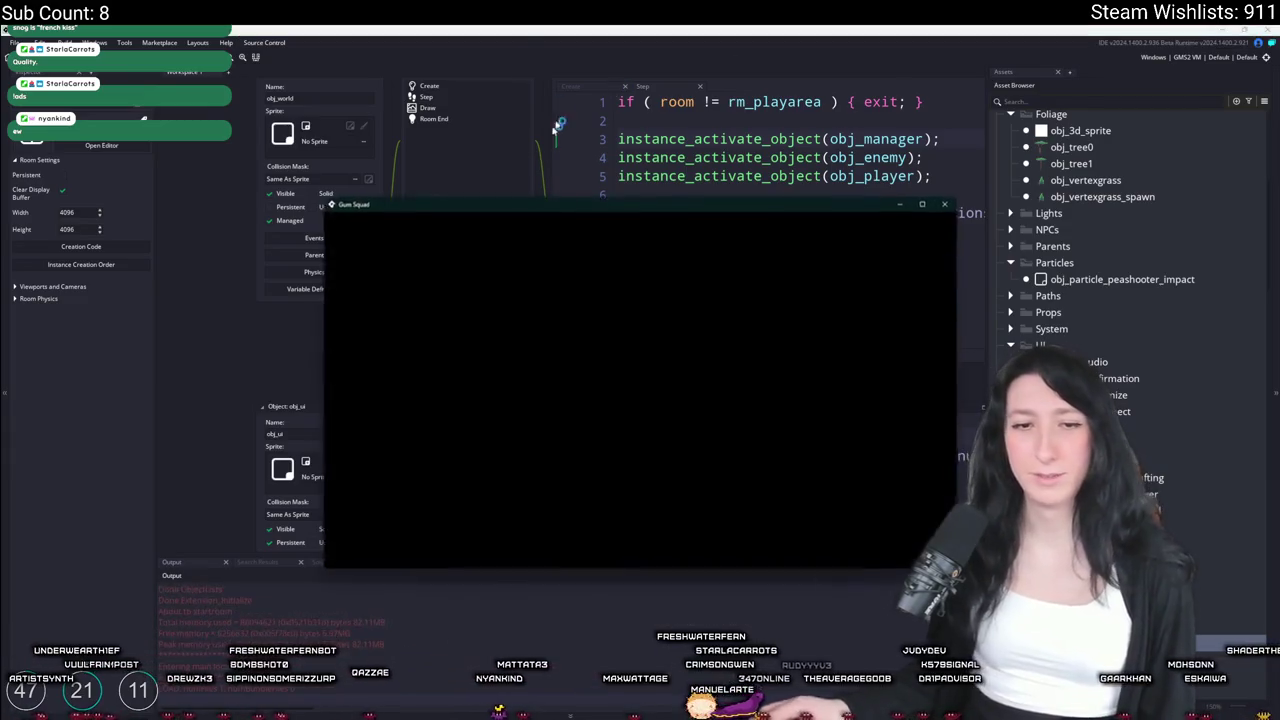
click(858, 440)
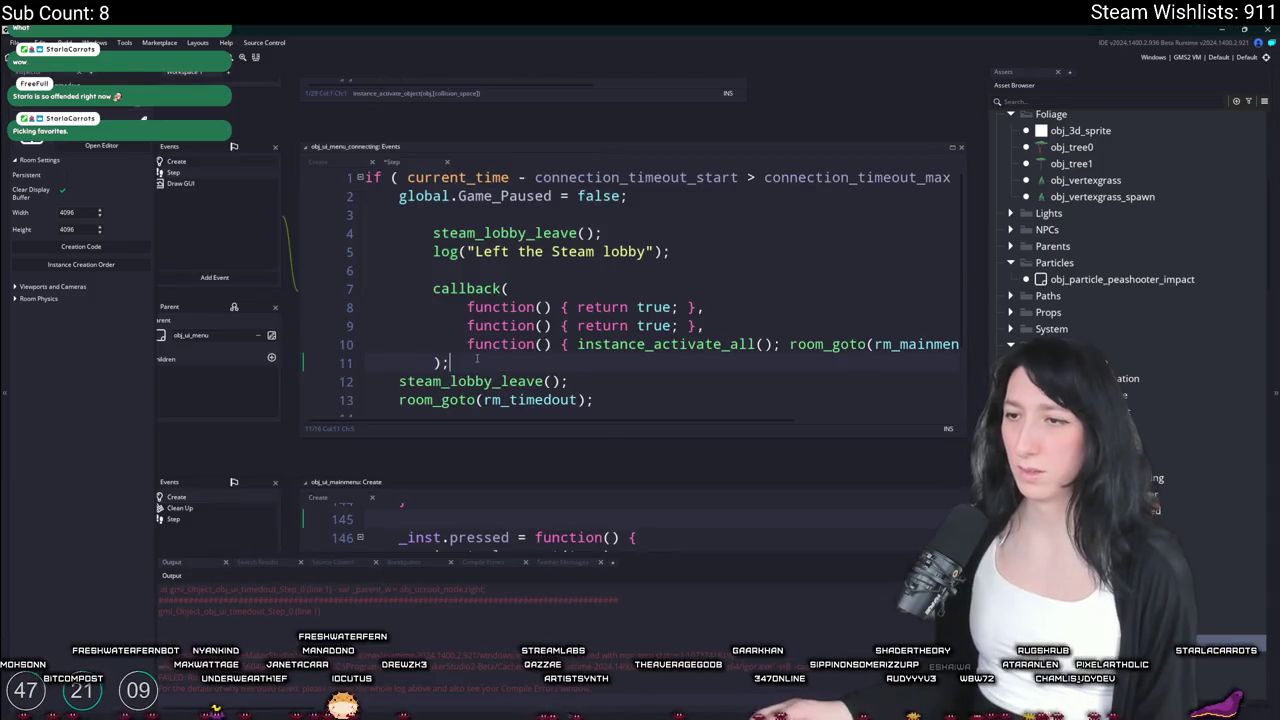
Delete the duplicate lobby-leave lines, change the callback room to rm_timedout, and rebuild
click(545, 212)
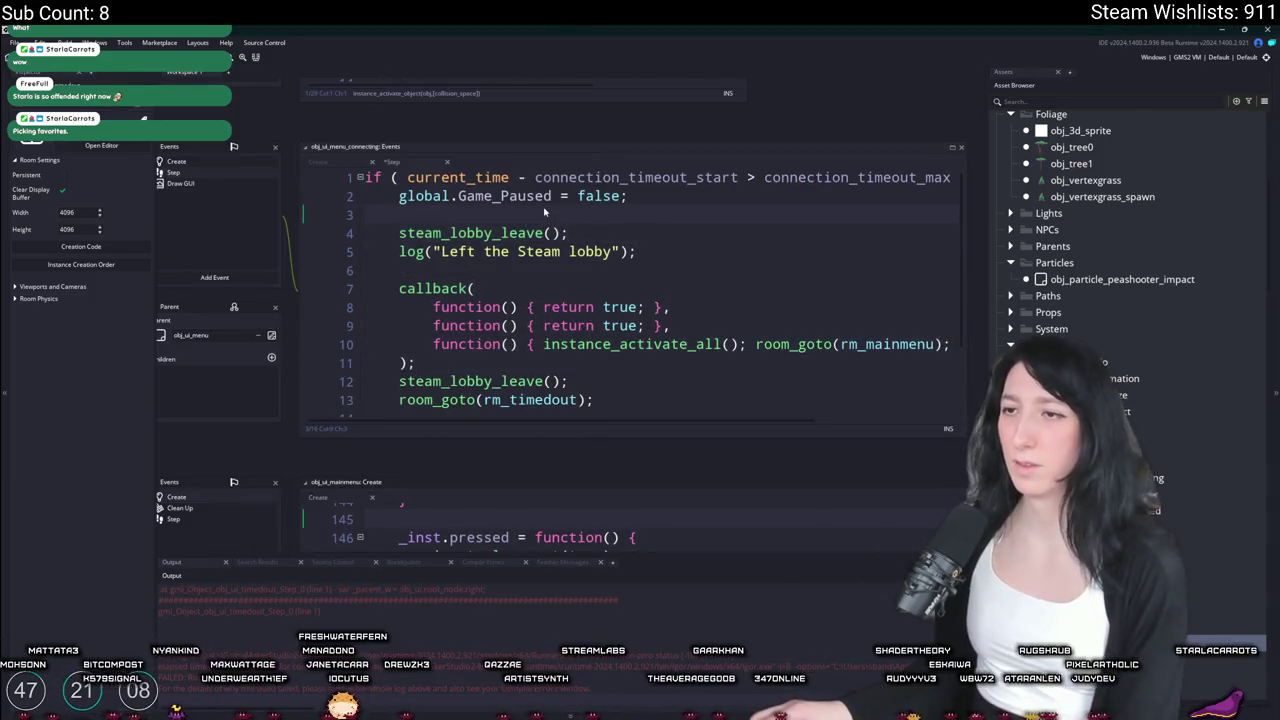
scroll(556, 345, down, 1)
scroll(556, 345, up, 1)
scroll(556, 345, down, 1)
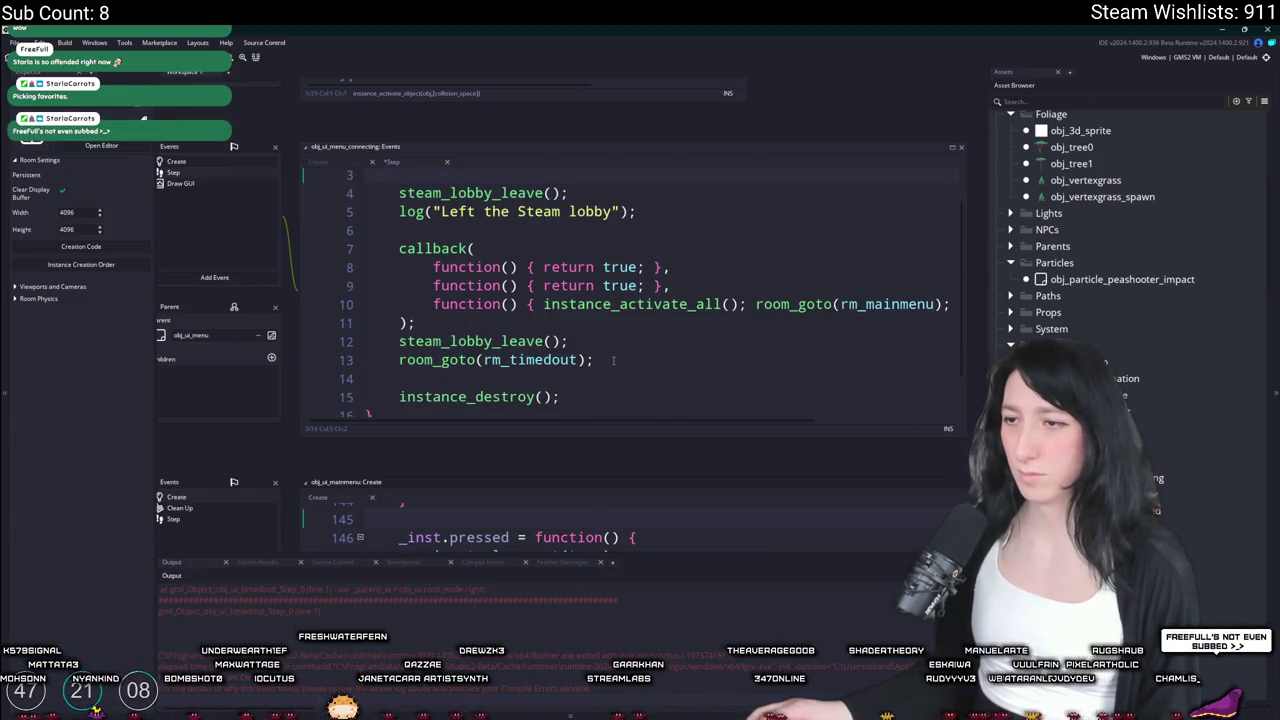
drag(613, 360, 629, 320)
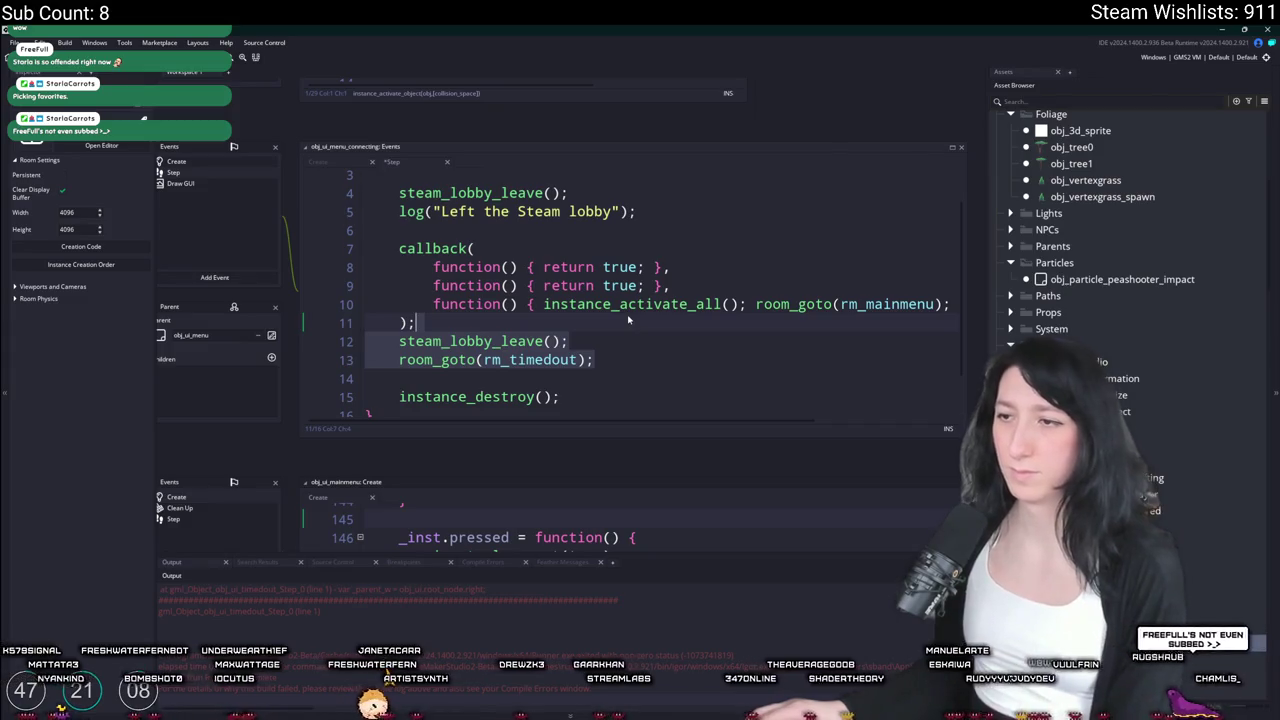
key(BackSpace)
drag(944, 304, 866, 306)
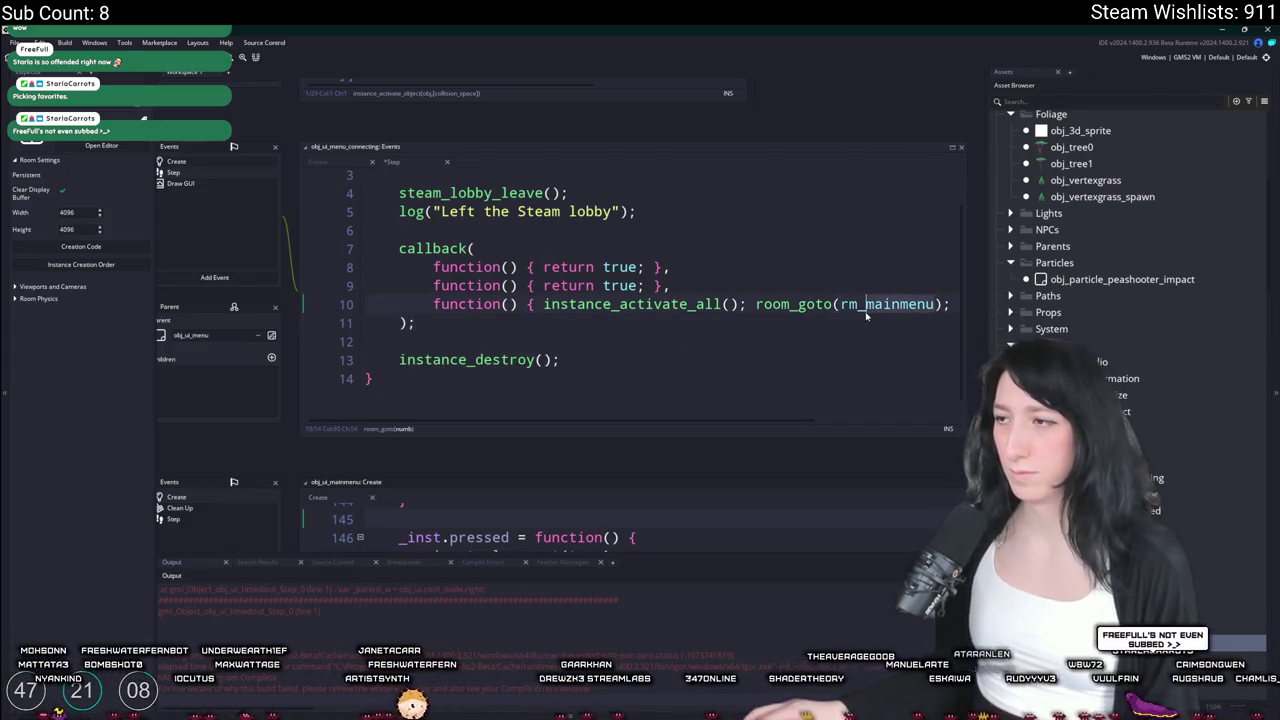
text(t)
key(Return)
key(F5)
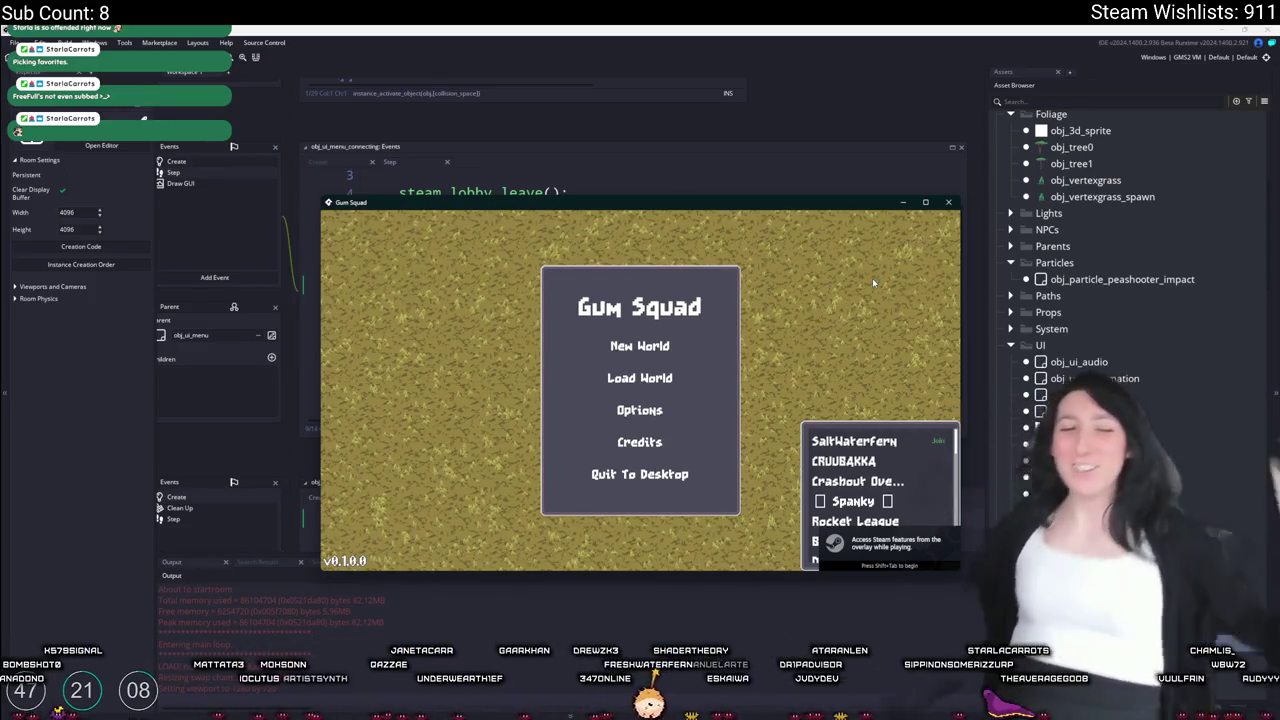
Join a friend twice, dismissing each connection timeout, then quit Gum Squad to desktop
click(897, 439)
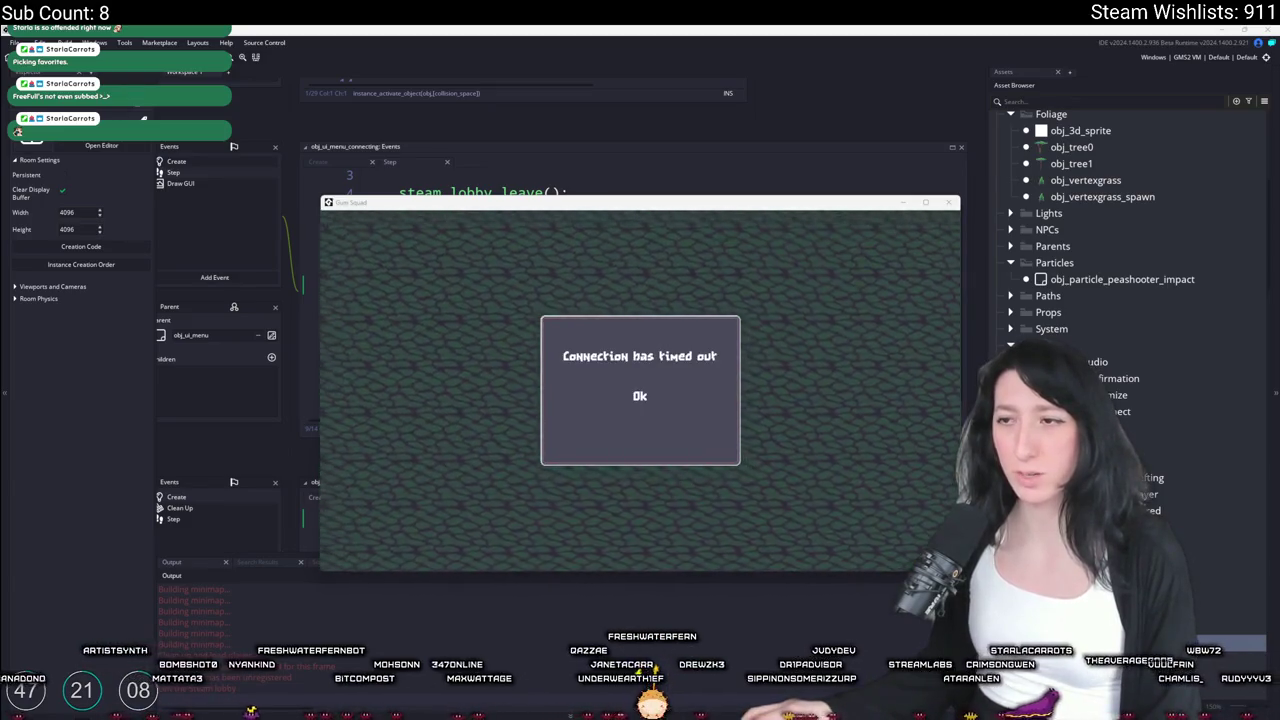
click(518, 420)
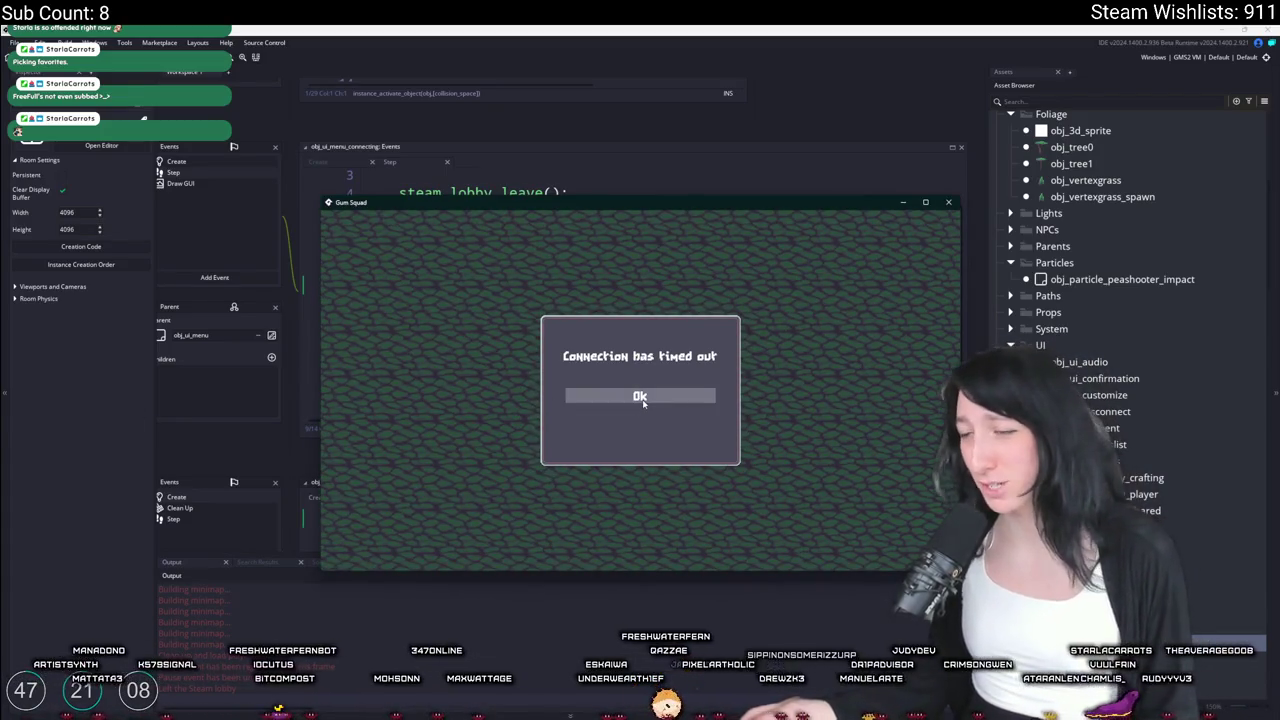
click(645, 397)
click(814, 440)
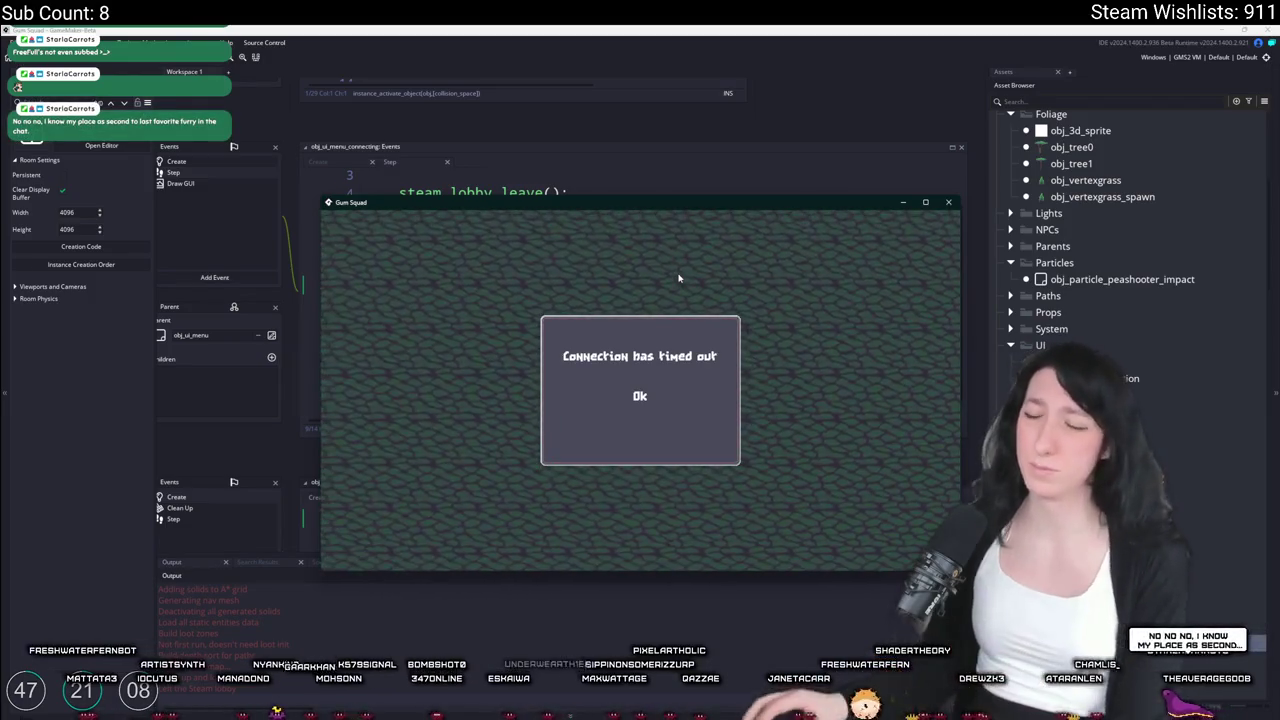
click(640, 397)
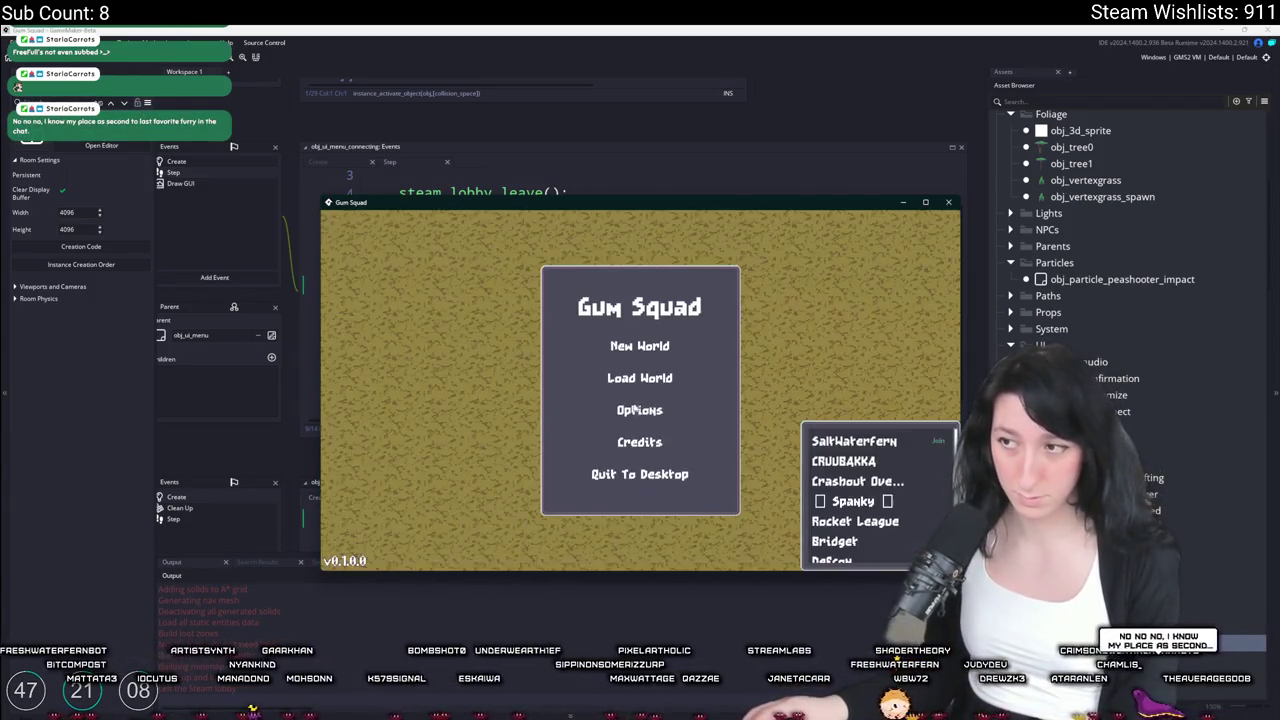
click(641, 476)
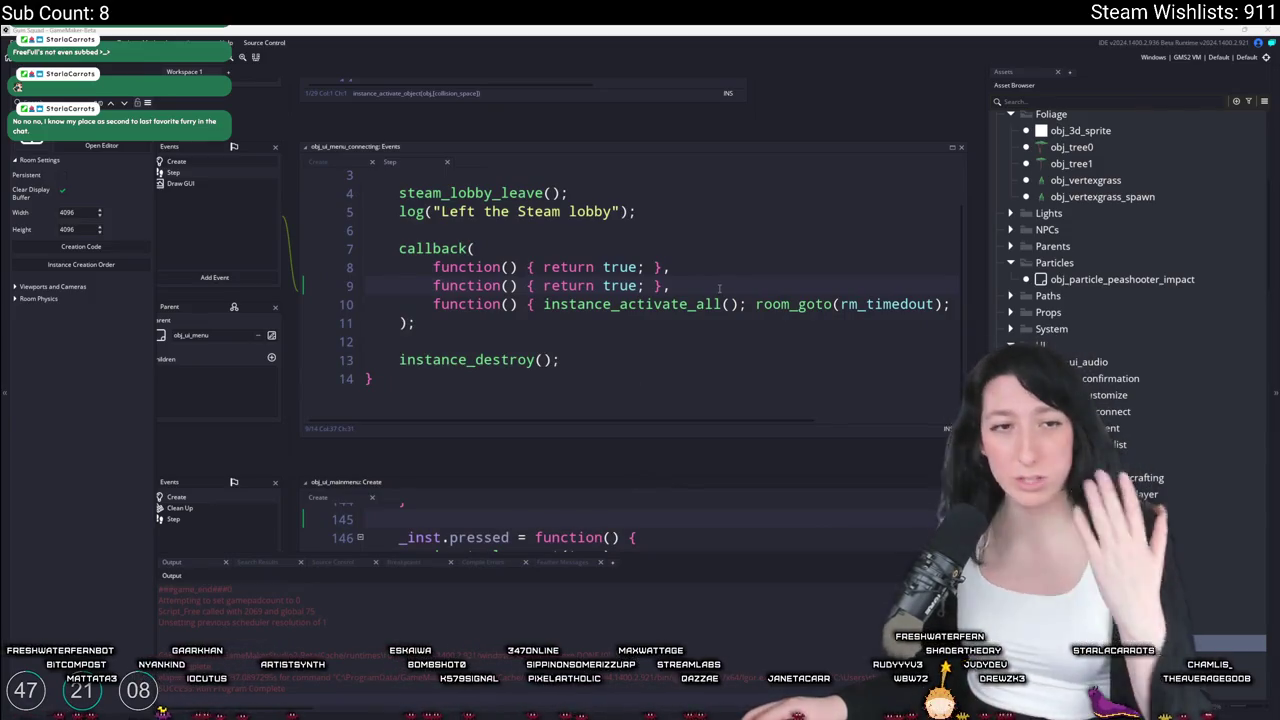
Finish the callback with room_goto(rm_timedout); and copy lines 2–13 of the Step code
click(711, 260)
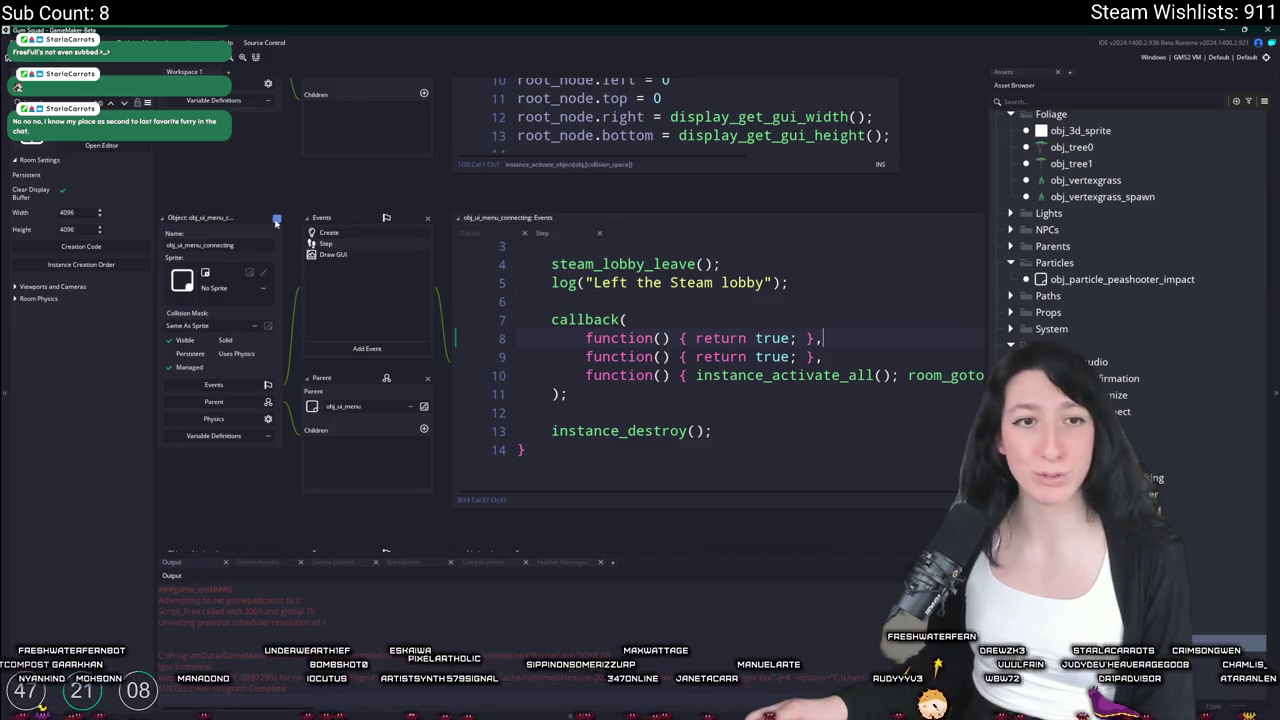
text((rm_timedout); return true;)
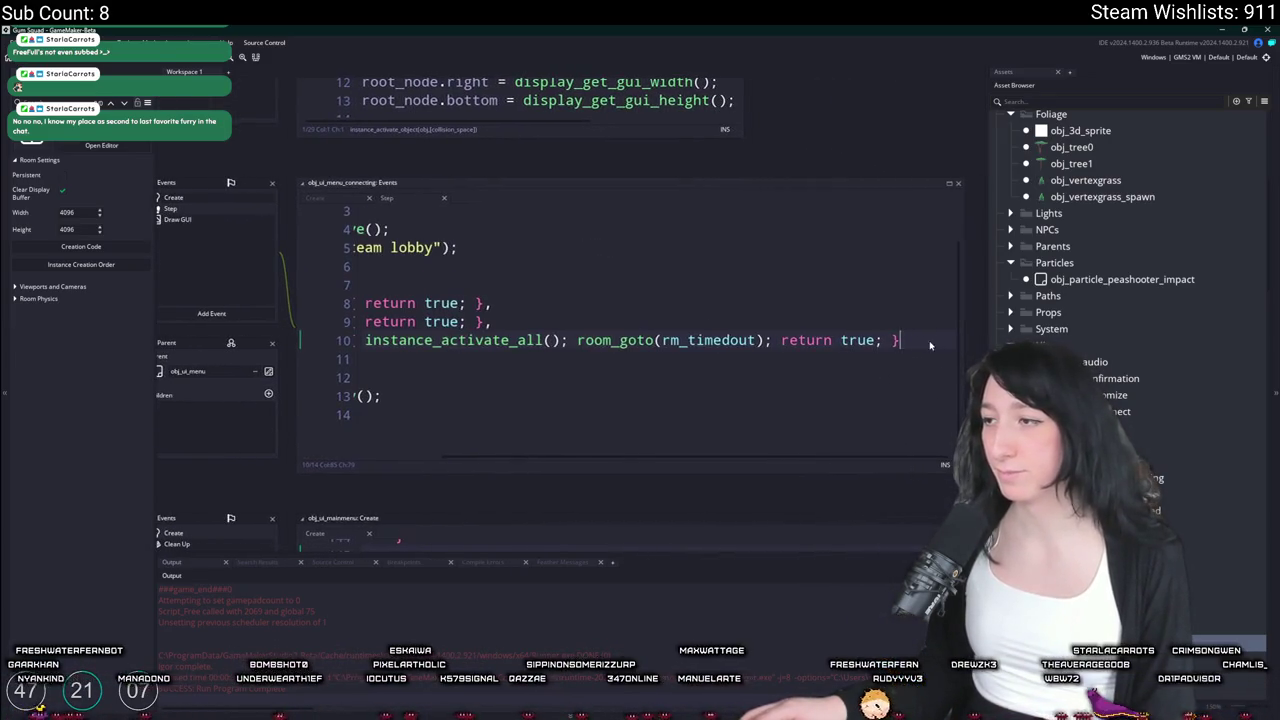
mouse_move(894, 340)
mouse_down()
mouse_move(474, 360)
mouse_move(394, 258)
mouse_move(396, 269)
mouse_up()
drag(412, 399, 391, 267)
mouse_move(558, 436)
mouse_down()
mouse_move(400, 380)
mouse_move(397, 232)
mouse_up()
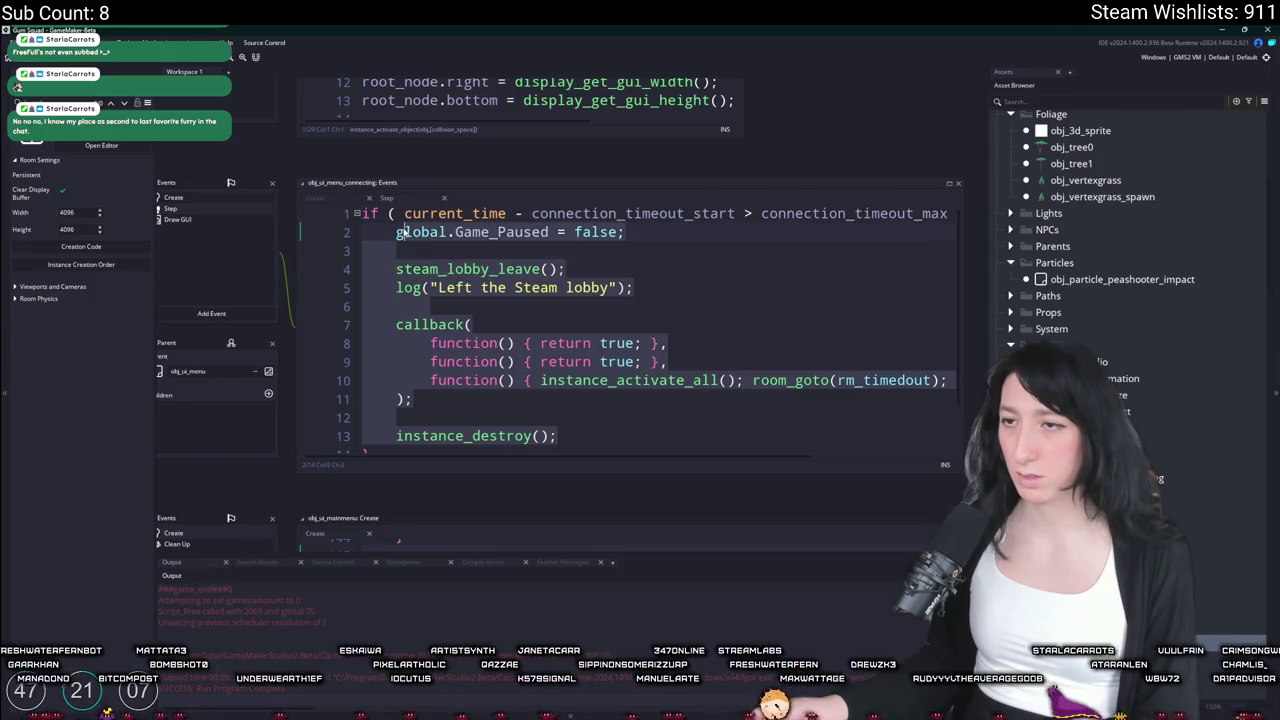
click(511, 258)
Search the project for 'disconnect' and open the rm_disconnect match in scr_networking
key(ctrl+shift+f)
text(disconnect)
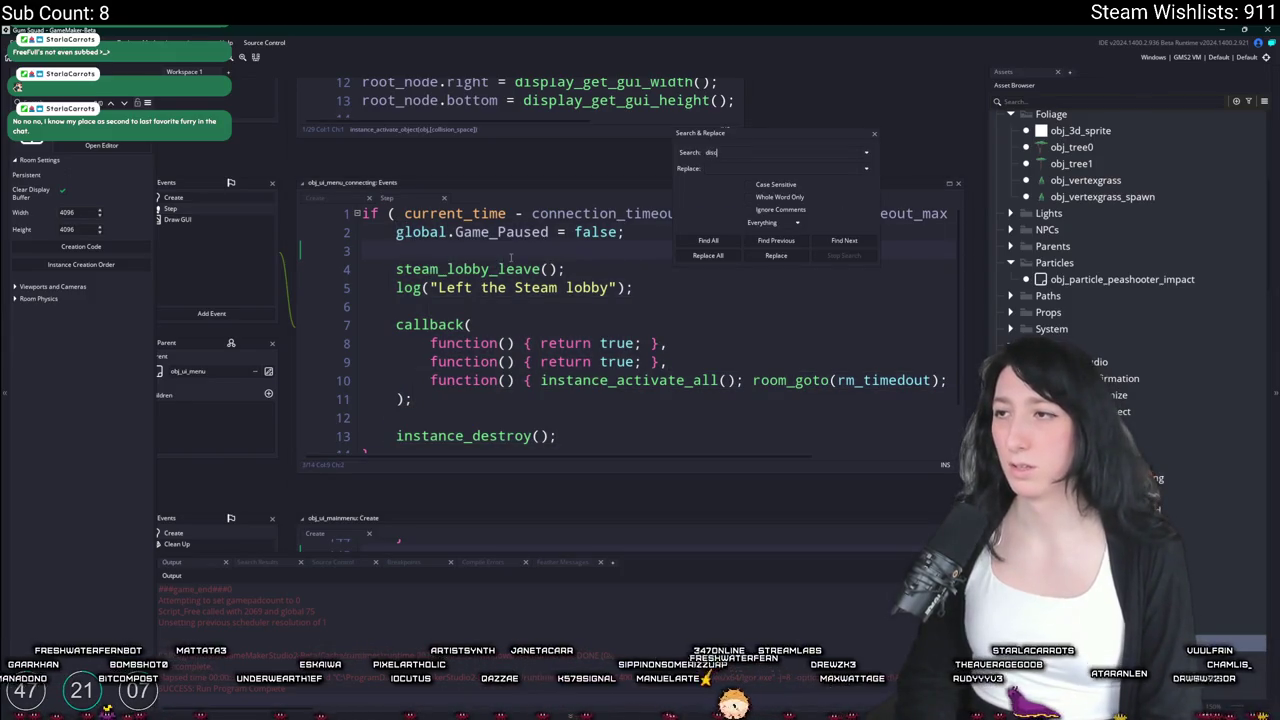
key(Return)
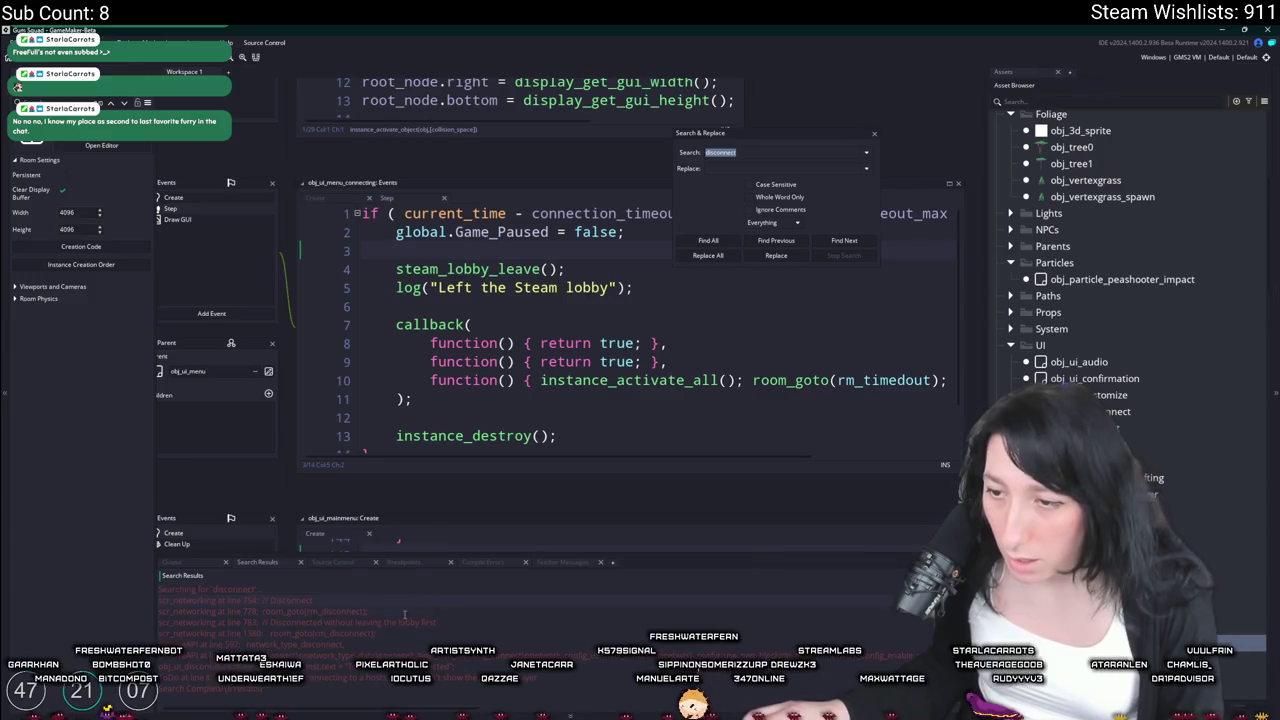
double_click(404, 611)
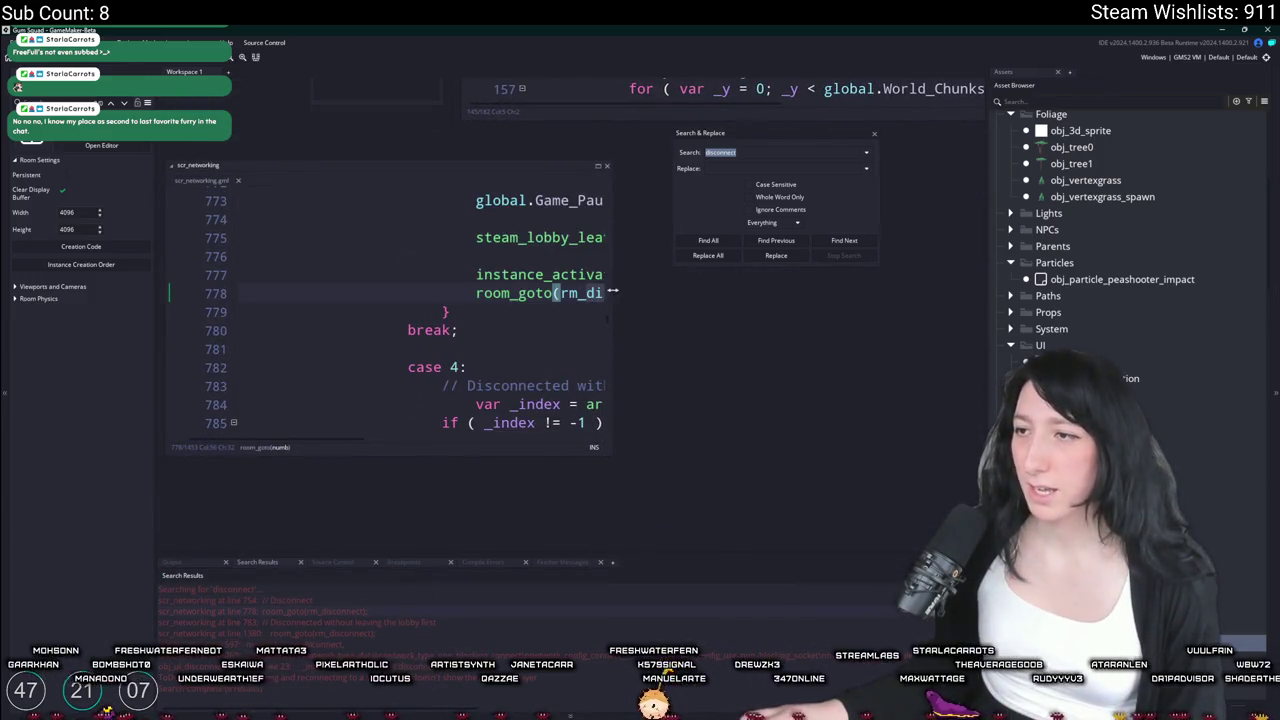
drag(613, 291, 686, 291)
scroll(500, 300, up, 3)
scroll(500, 300, right, 3)
scroll(400, 300, down, 2)
click(270, 361)
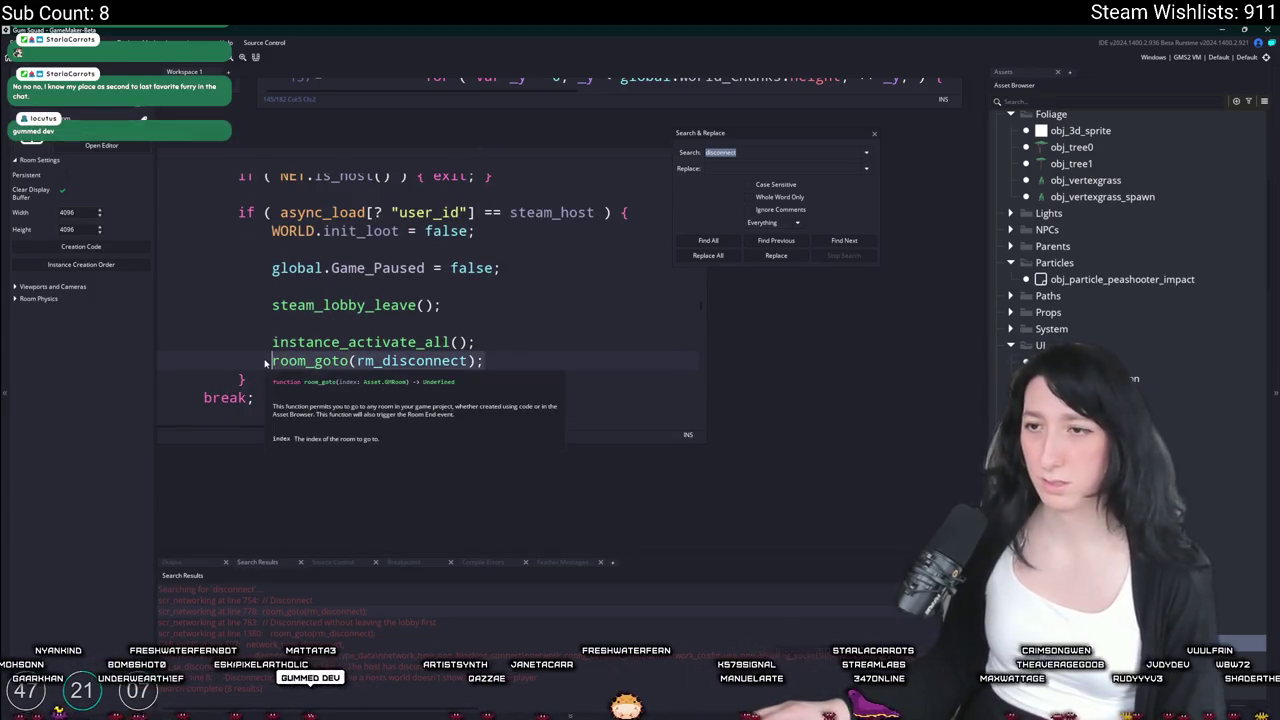
scroll(280, 365, down, 3)
scroll(300, 370, left, 3)
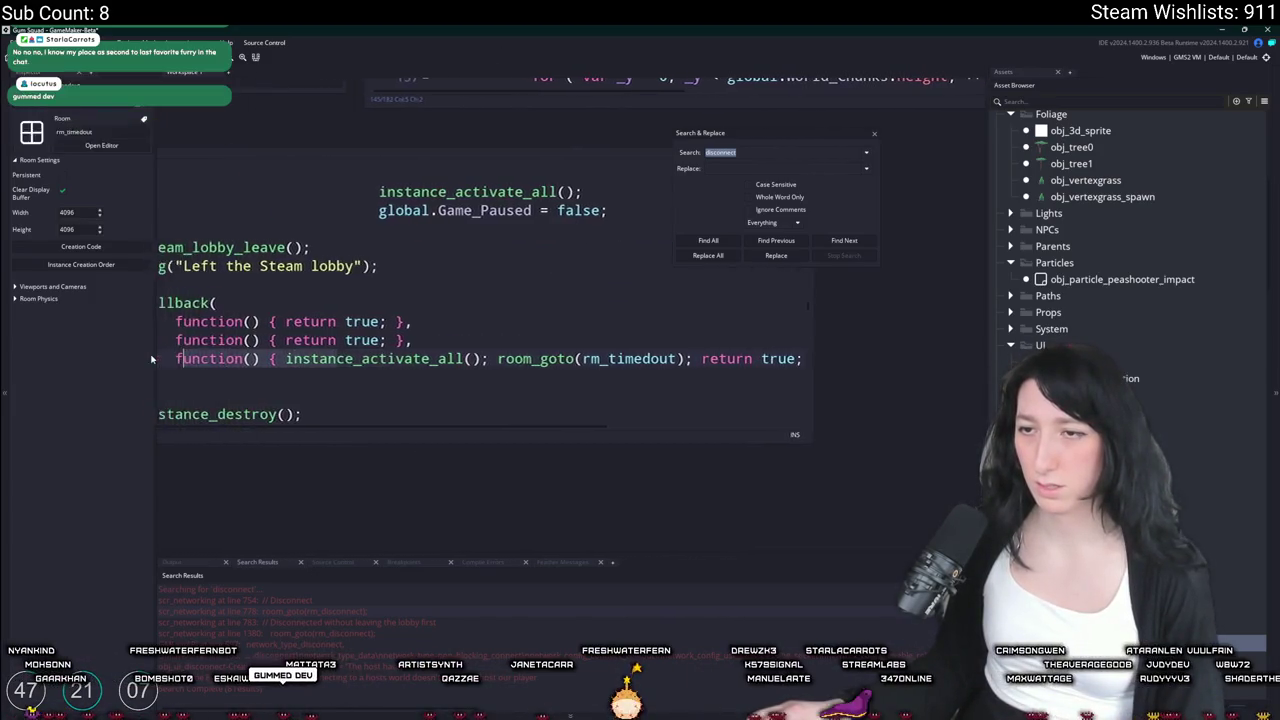
click(299, 365)
click(874, 134)
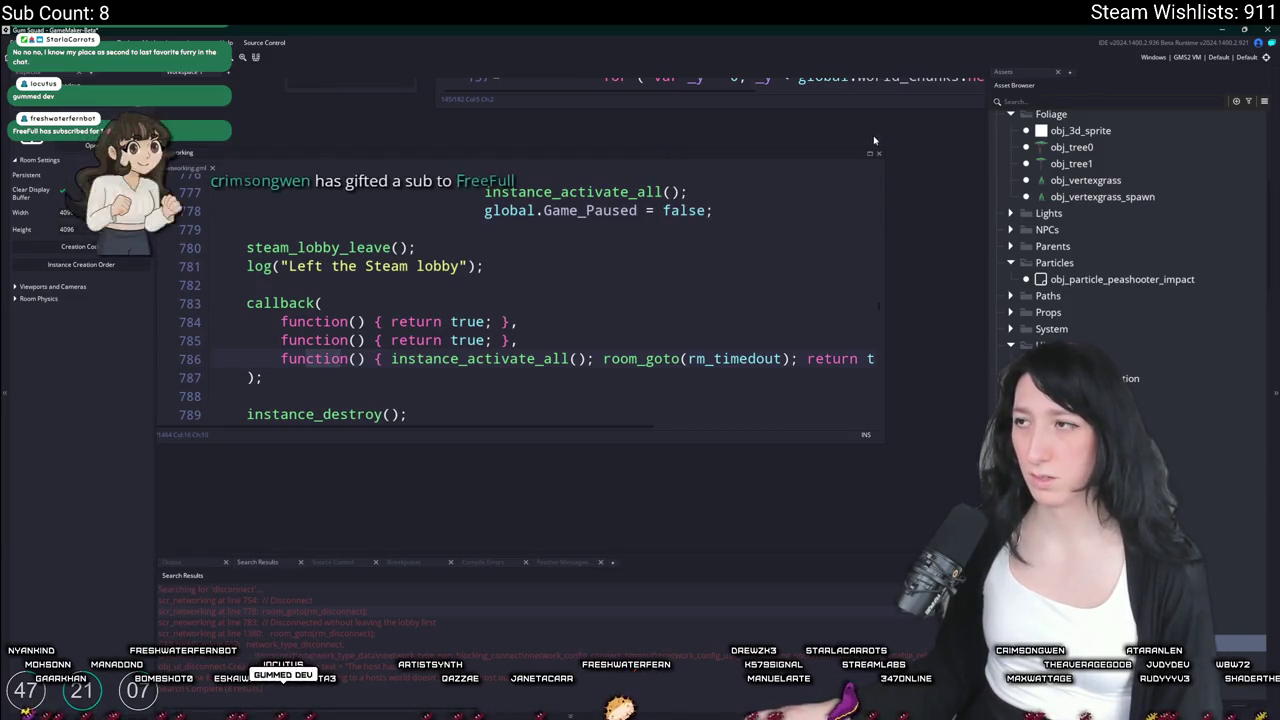
key(ctrl+z)
key(ctrl+z)
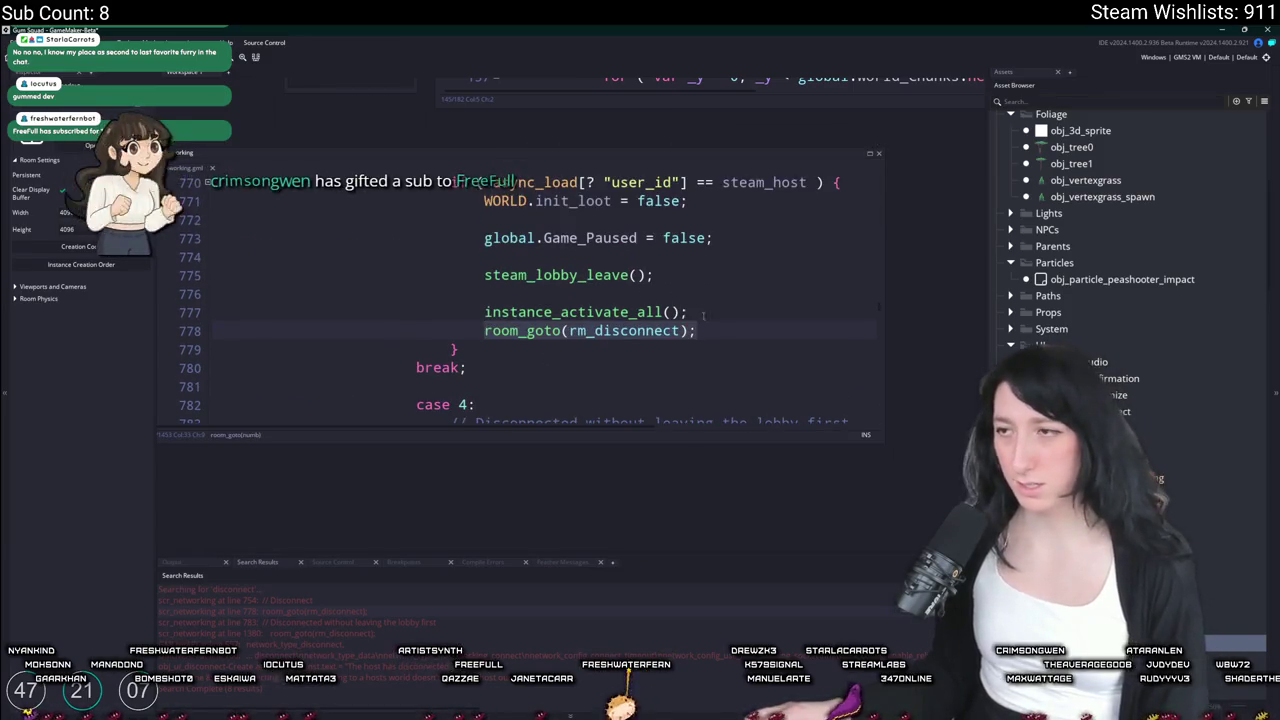
Replace the activate and room-change lines with the pasted lobby-leave callback block, indented
click(492, 310)
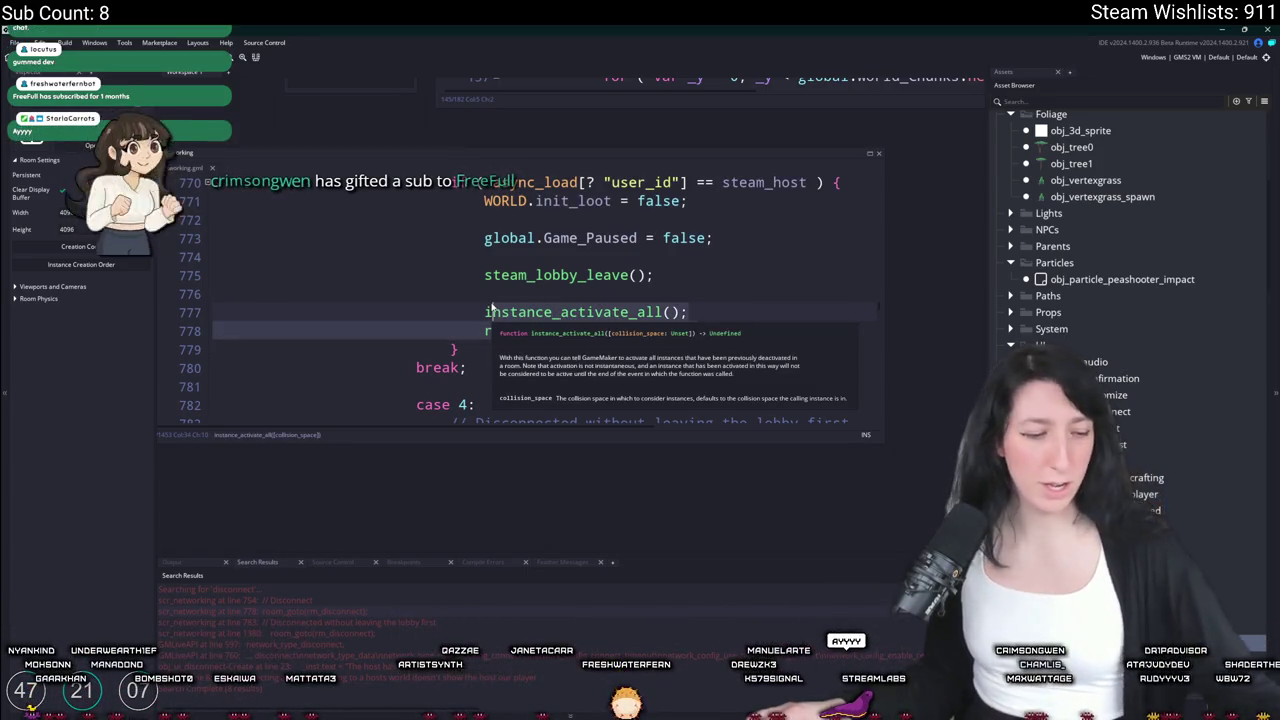
mouse_move(700, 331)
mouse_down()
mouse_move(483, 289)
mouse_move(483, 240)
mouse_up()
key(ctrl+v)
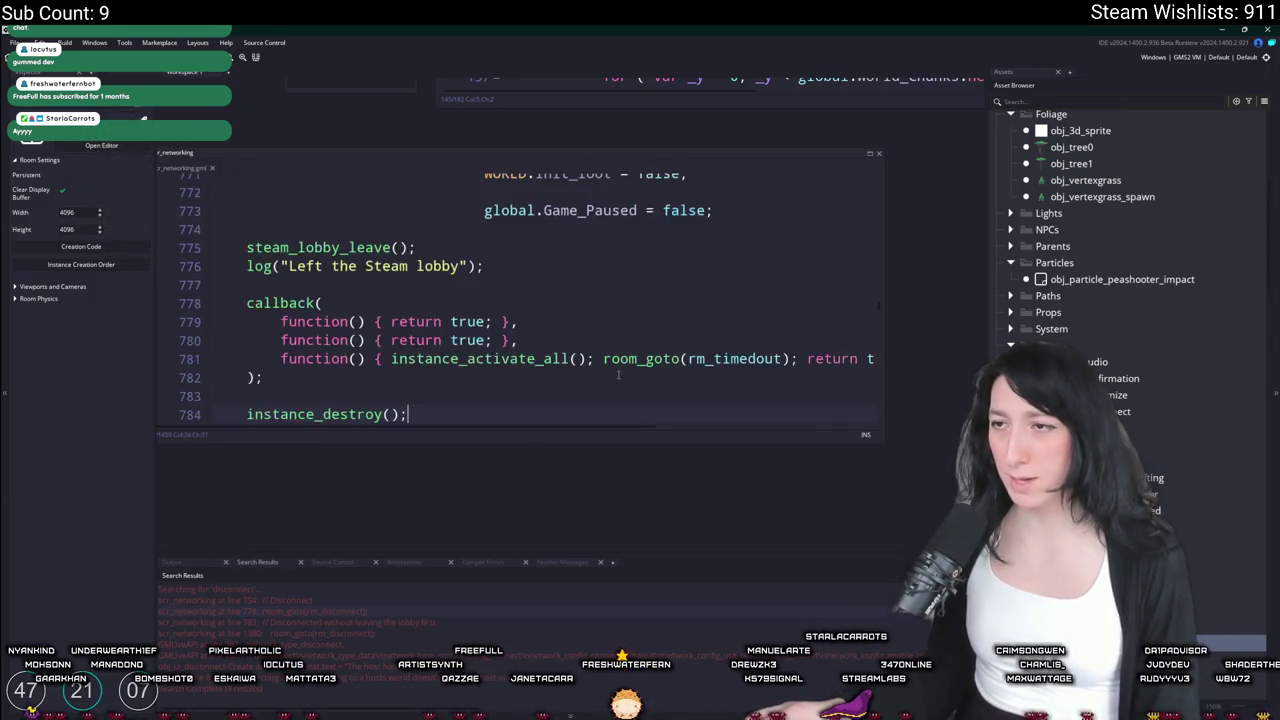
mouse_move(408, 414)
mouse_down()
mouse_move(247, 266)
mouse_move(249, 247)
mouse_up()
key(Tab)
key(Tab)
key(Tab)
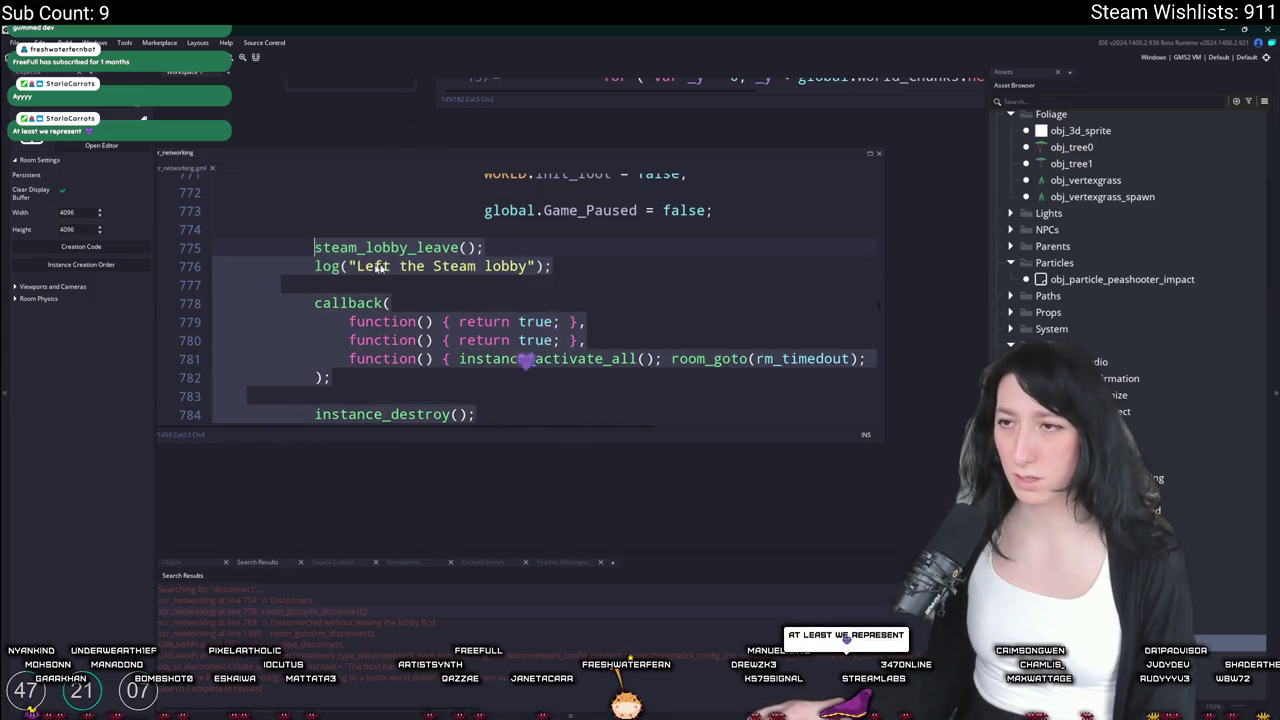
click(708, 266)
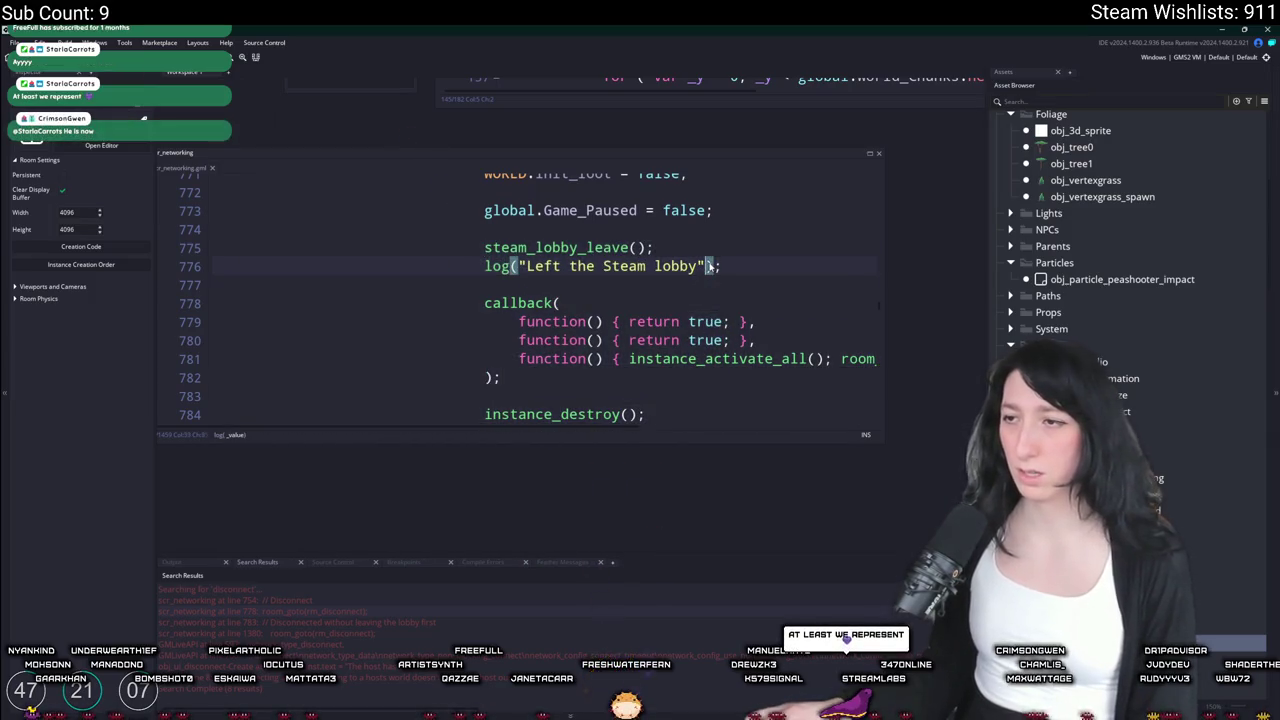
Change the callback's room from rm_timedout to rm_disconnect and build the game
click(674, 396)
key(Up)
key(Up)
key(End)
click(678, 358)
double_click(612, 358)
text(rm_d)
key(Return)
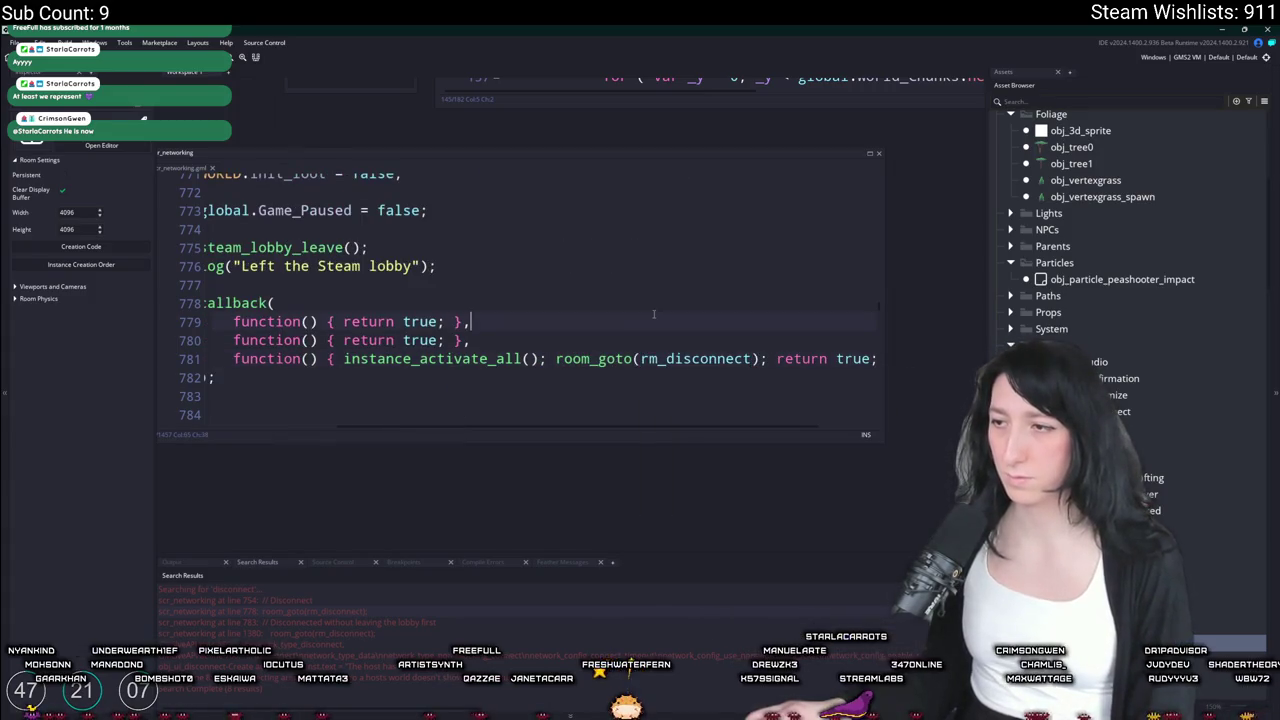
click(652, 314)
key(F5)
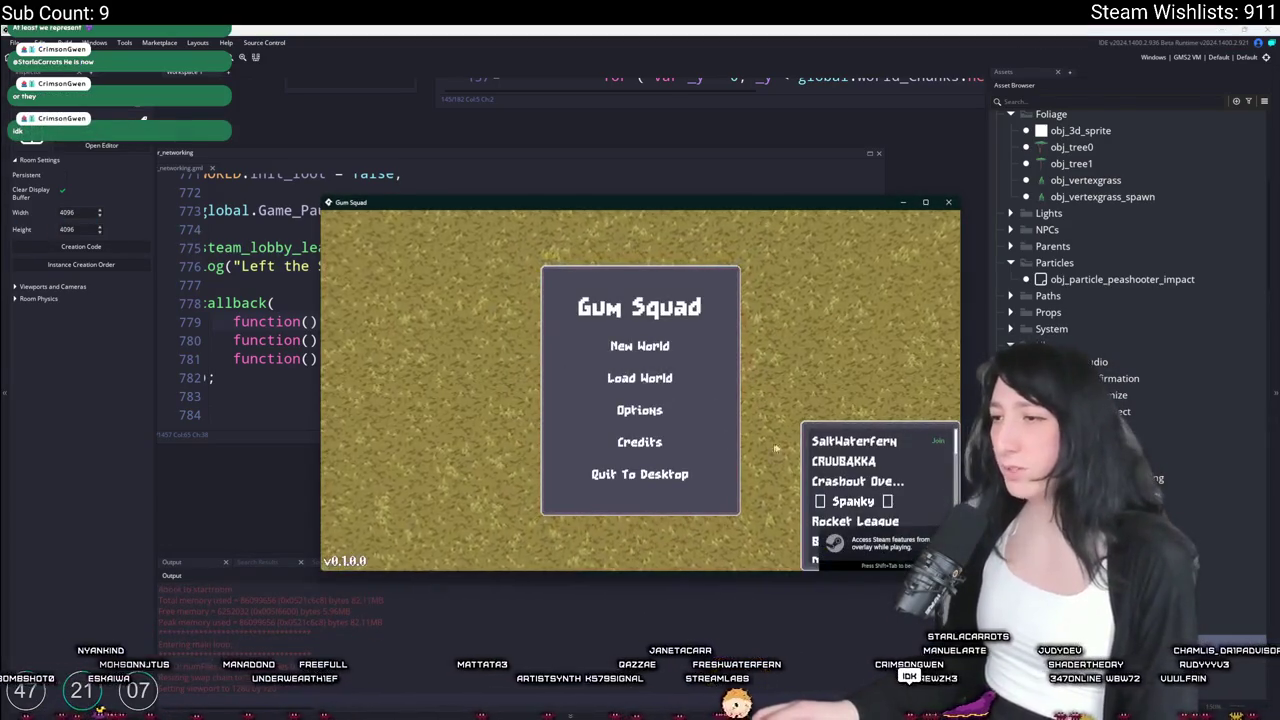
Join a friend's session, close the running game, and relaunch the build
click(855, 441)
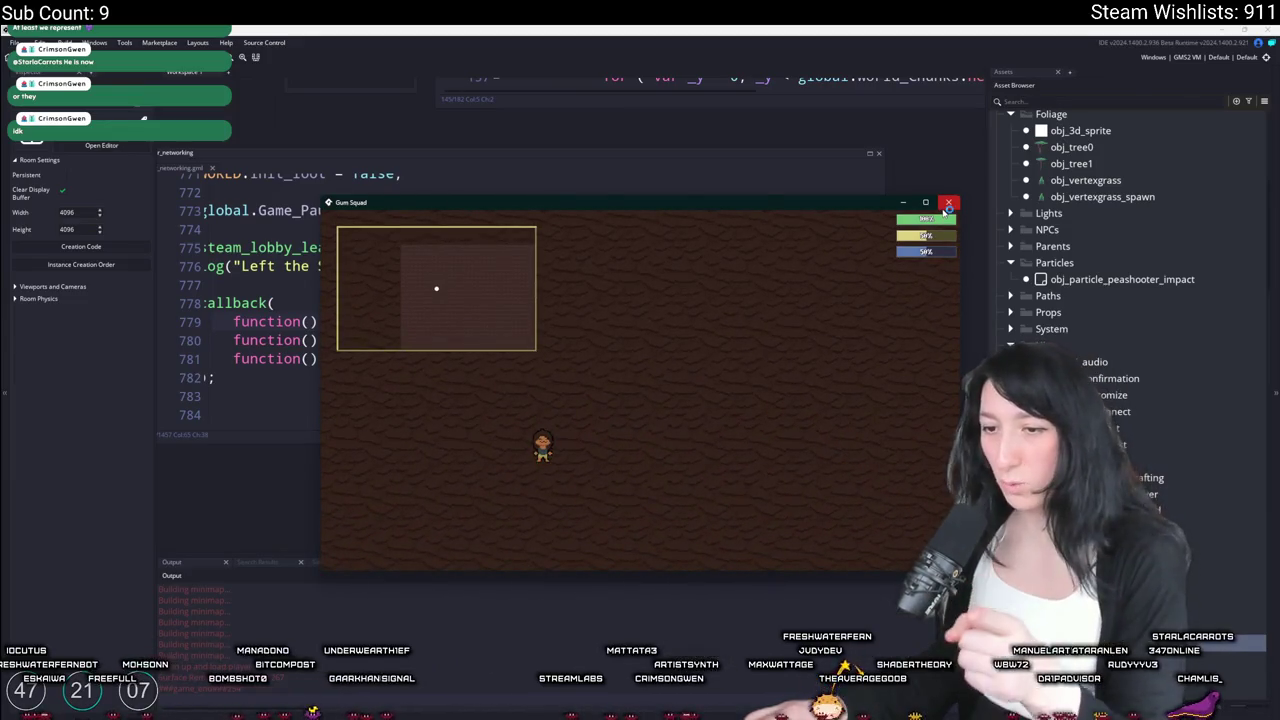
click(945, 205)
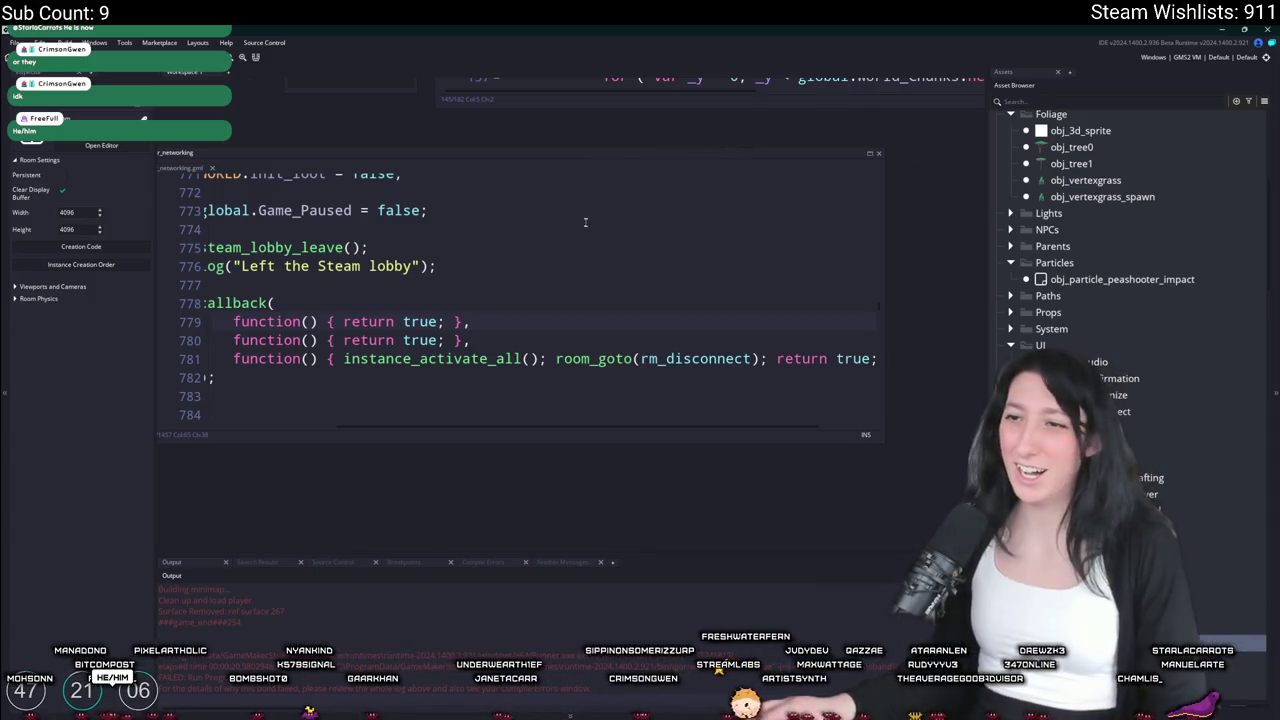
scroll(616, 281, left, 3)
click(615, 278)
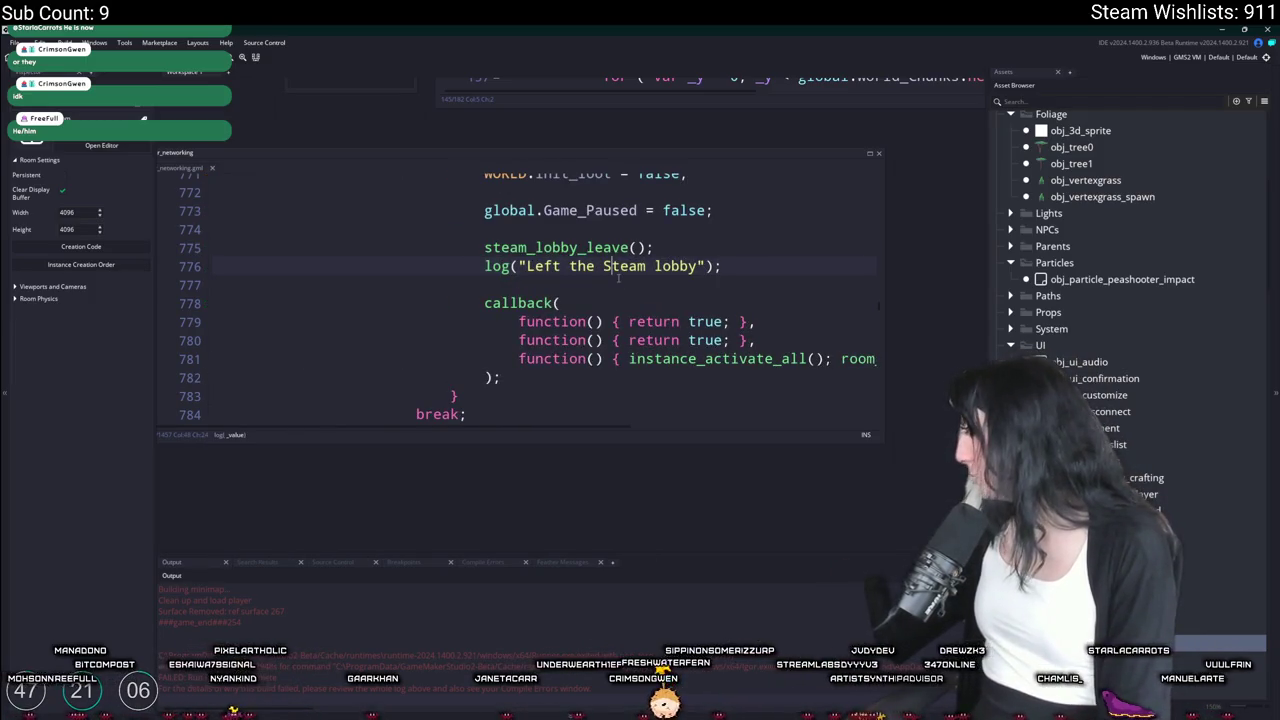
key(F5)
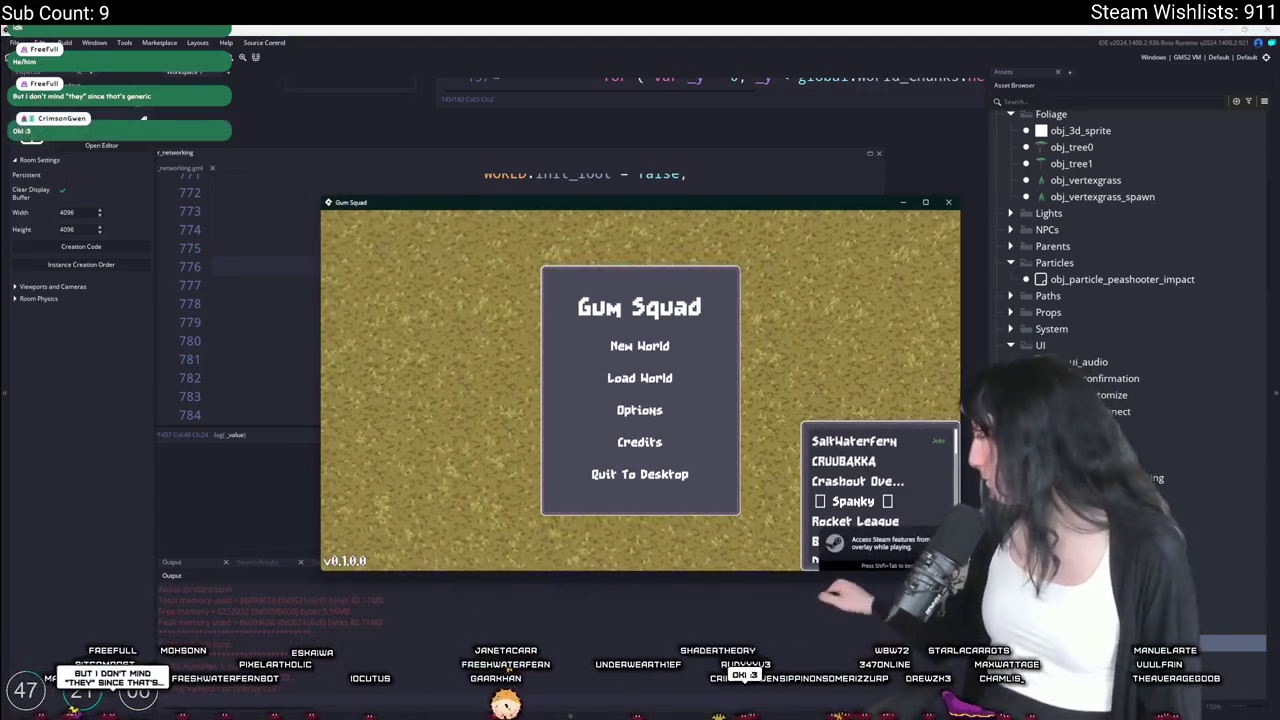
Join the friend's hosted game, dismiss 'The host has disconnected', and quit to desktop
click(920, 440)
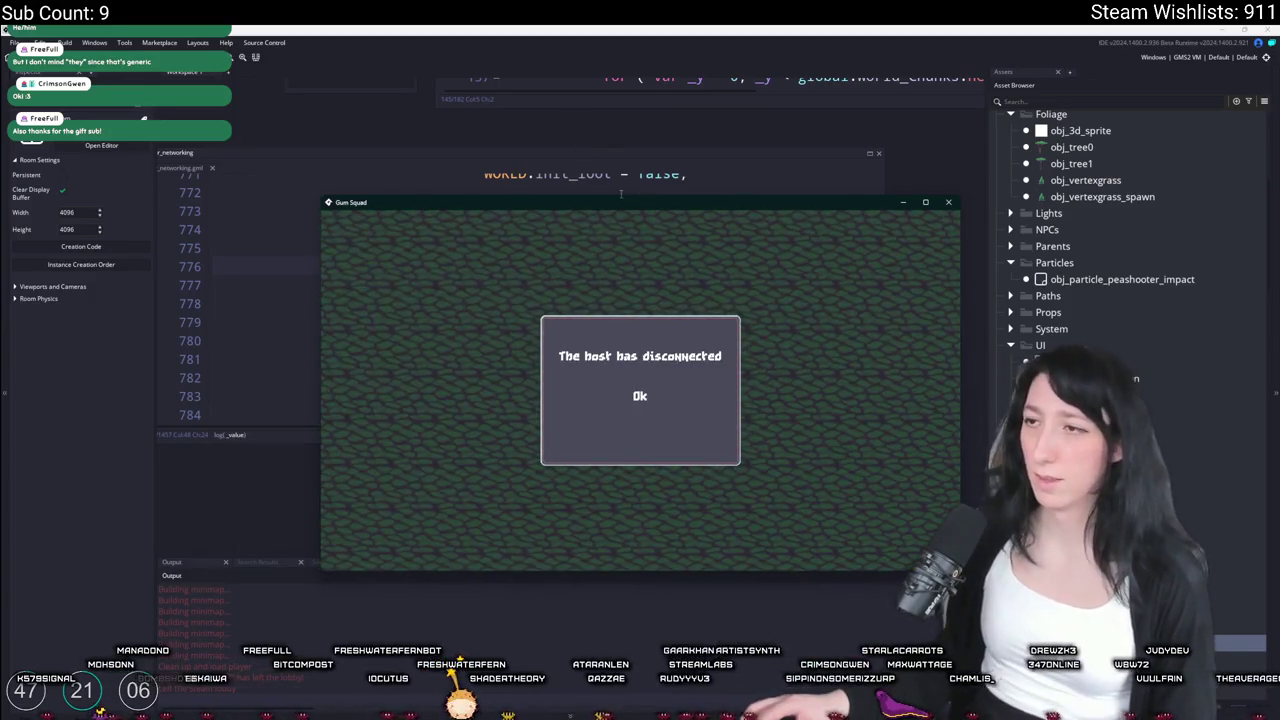
mouse_move(610, 197)
mouse_down()
mouse_move(612, 28)
mouse_move(682, 64)
mouse_up()
double_click(682, 51)
click(637, 389)
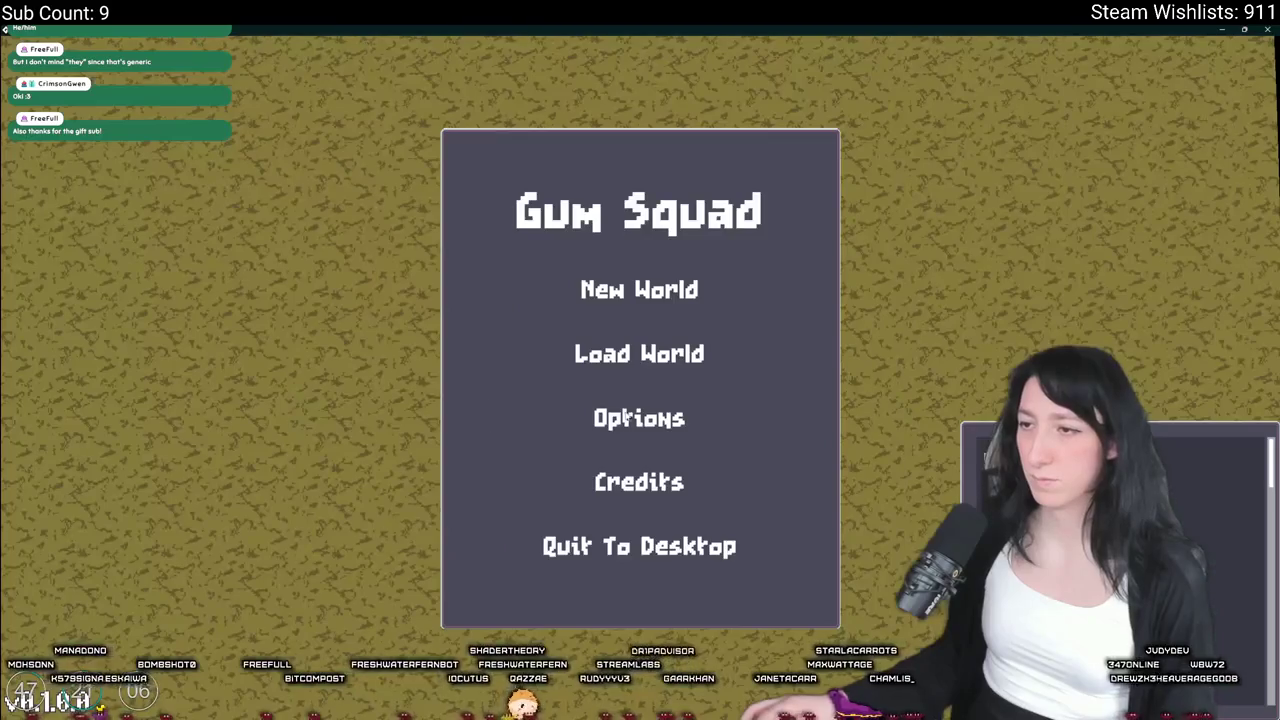
click(640, 550)
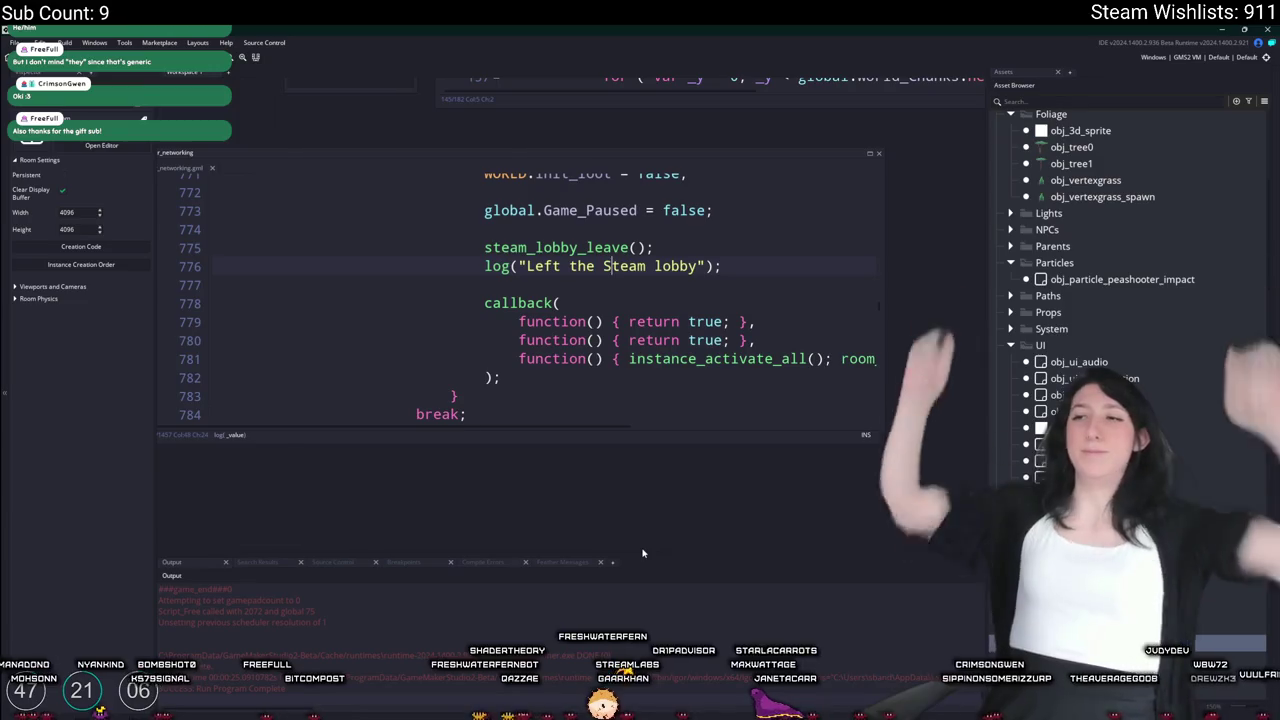
Remove the connecting-timeout item (line 12) from ToDo.txt, then build and run the game
click(211, 168)
key(ctrl+t)
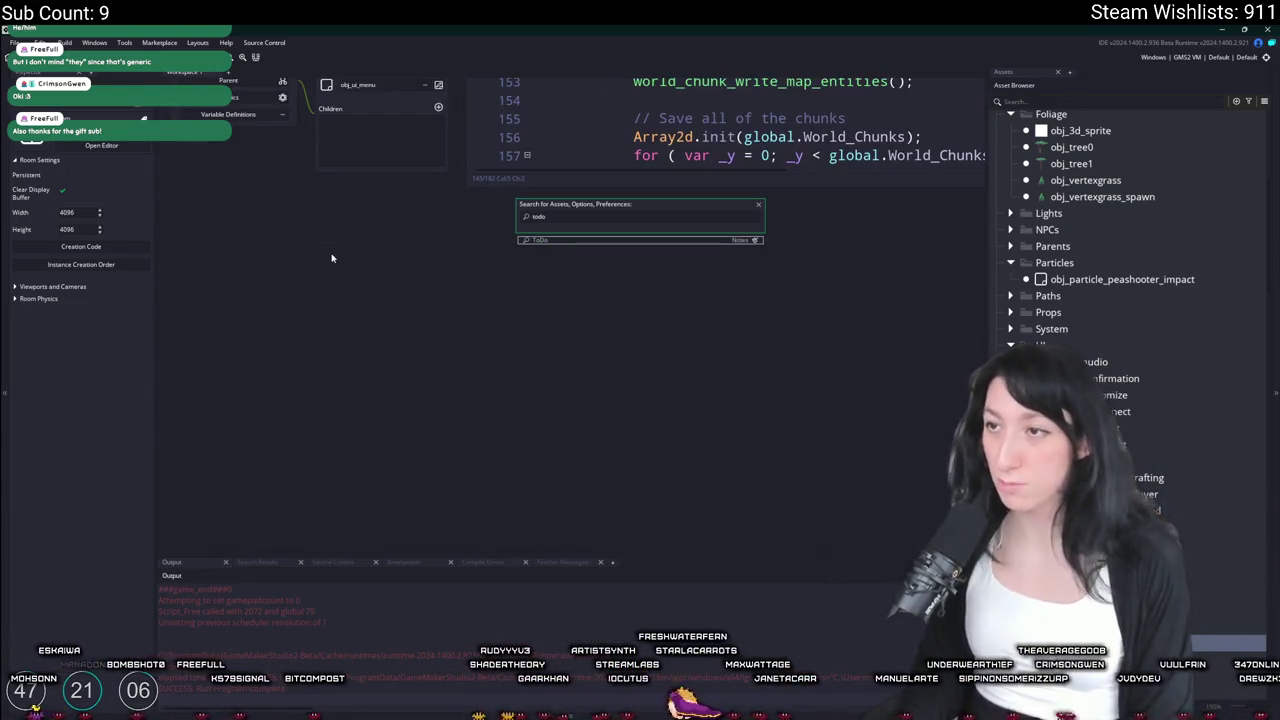
key(Return)
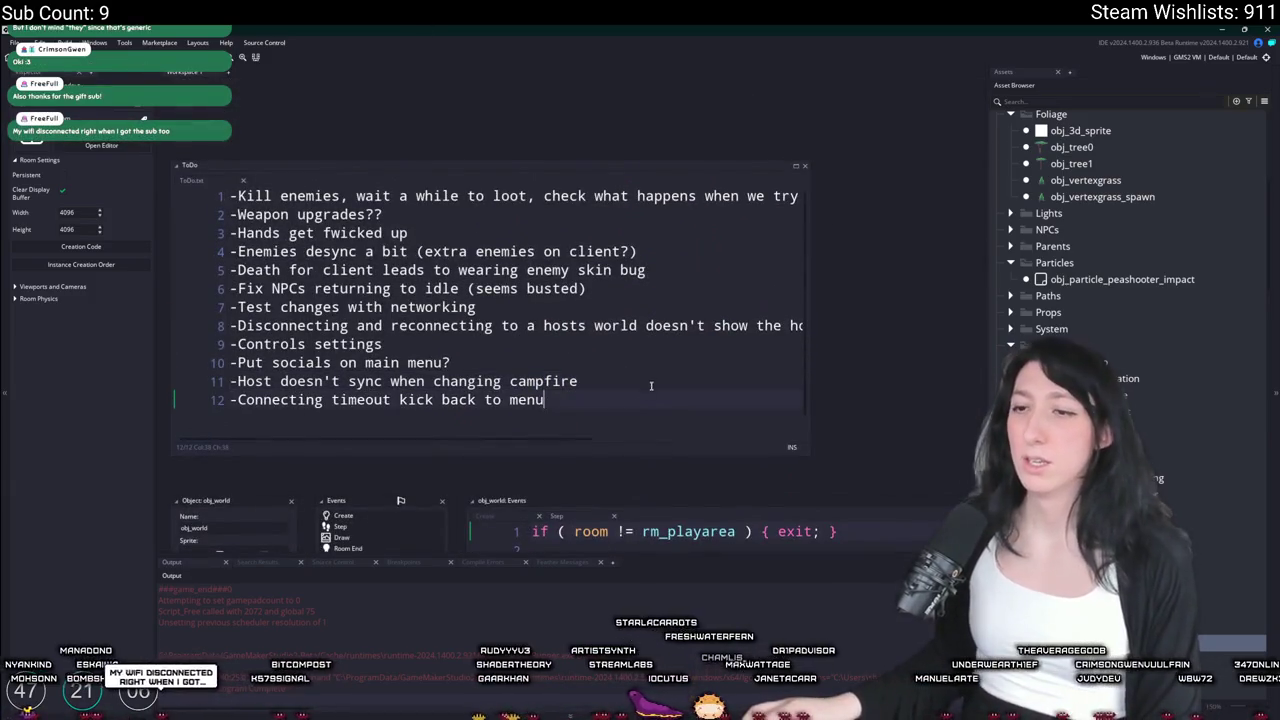
drag(544, 400, 229, 400)
key(BackSpace)
text(d)
key(BackSpace)
key(BackSpace)
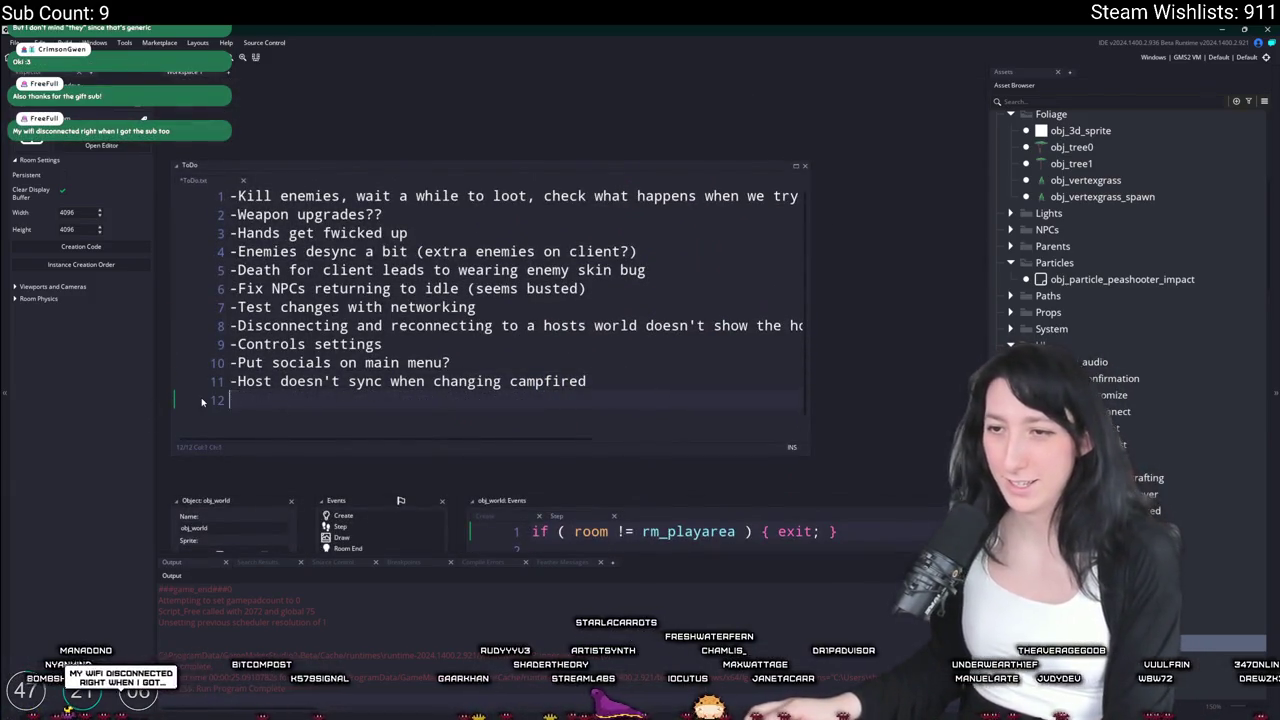
key(F5)
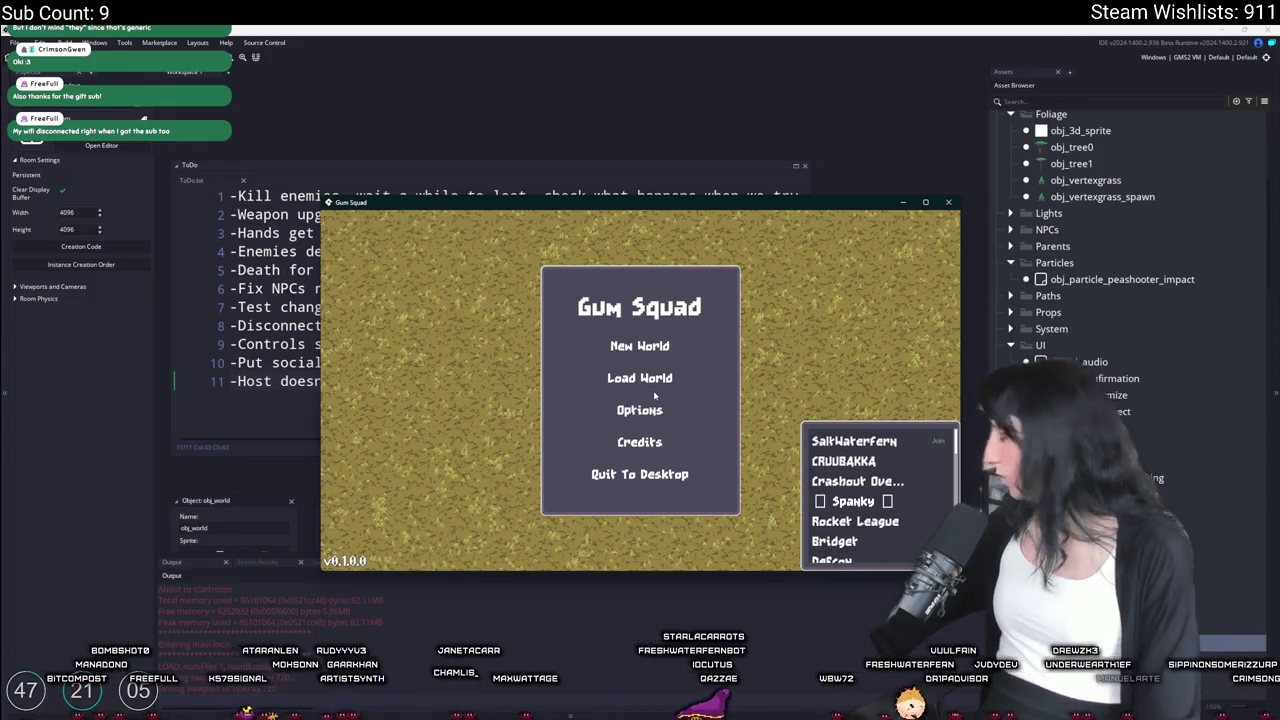
Join a friend's game, light the campfire, then quit back to the editor
click(857, 481)
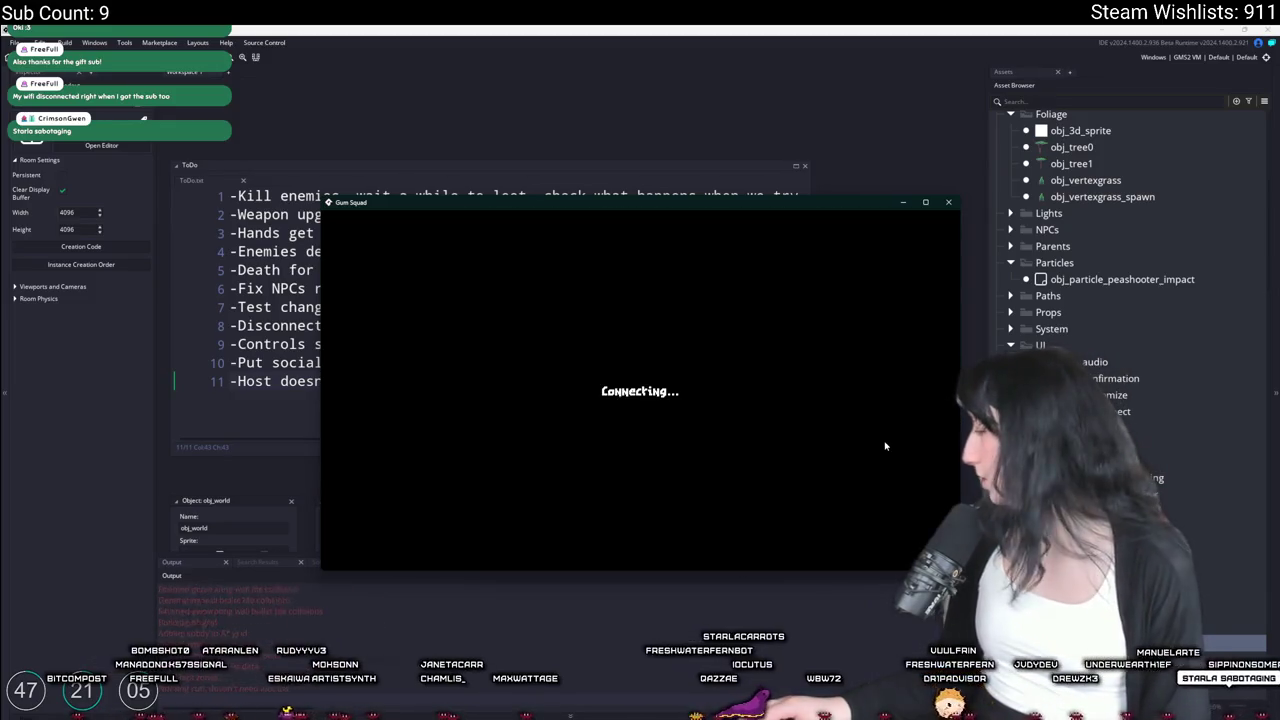
double_click(756, 201)
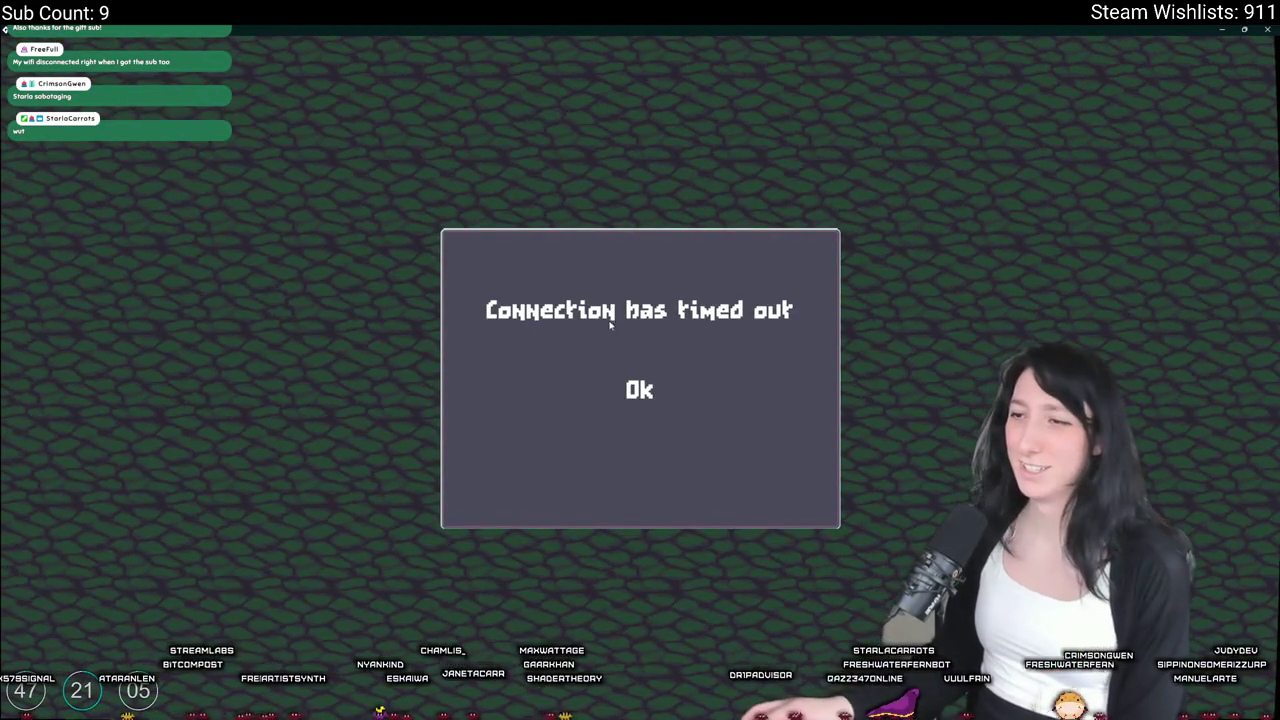
click(639, 389)
click(643, 351)
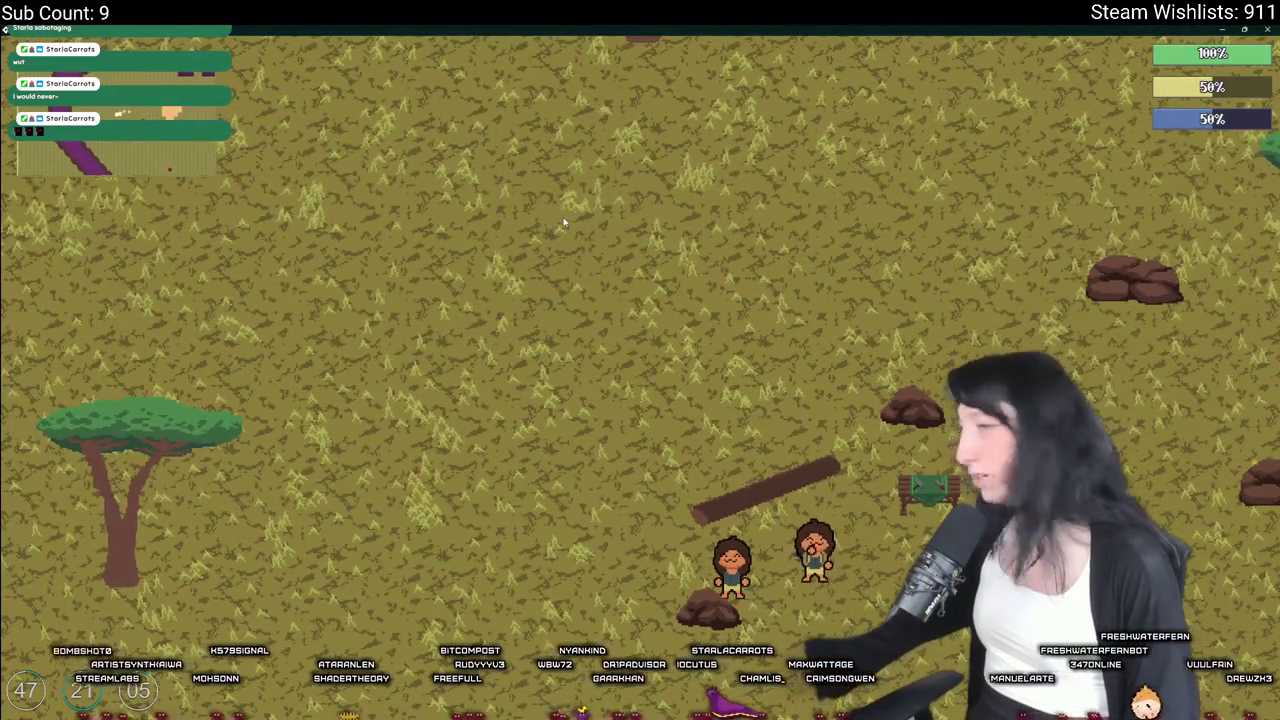
key(e)
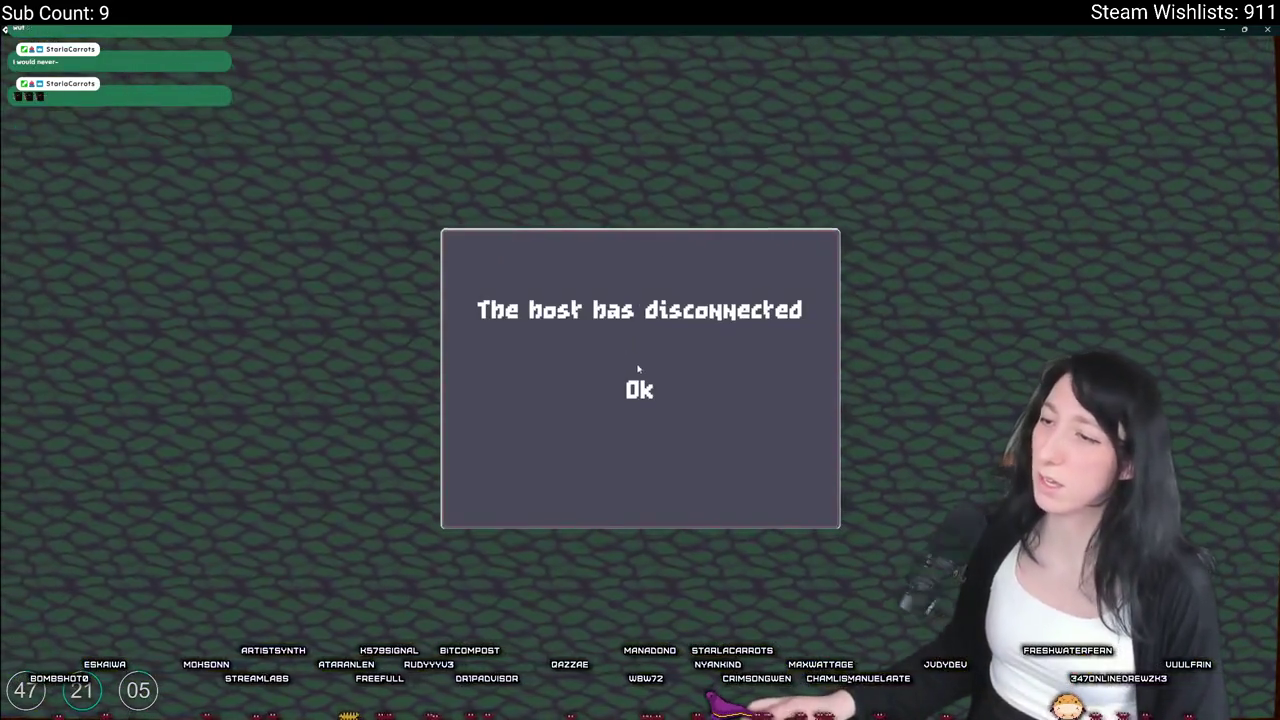
click(638, 369)
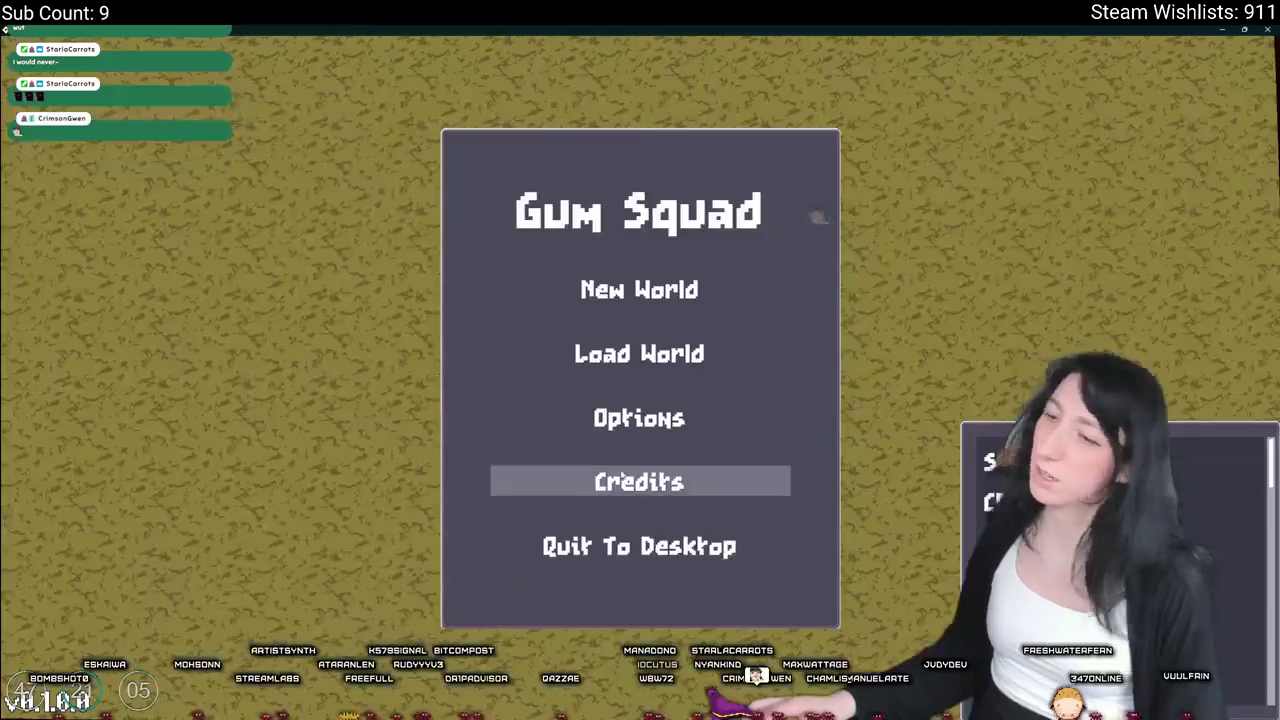
click(640, 543)
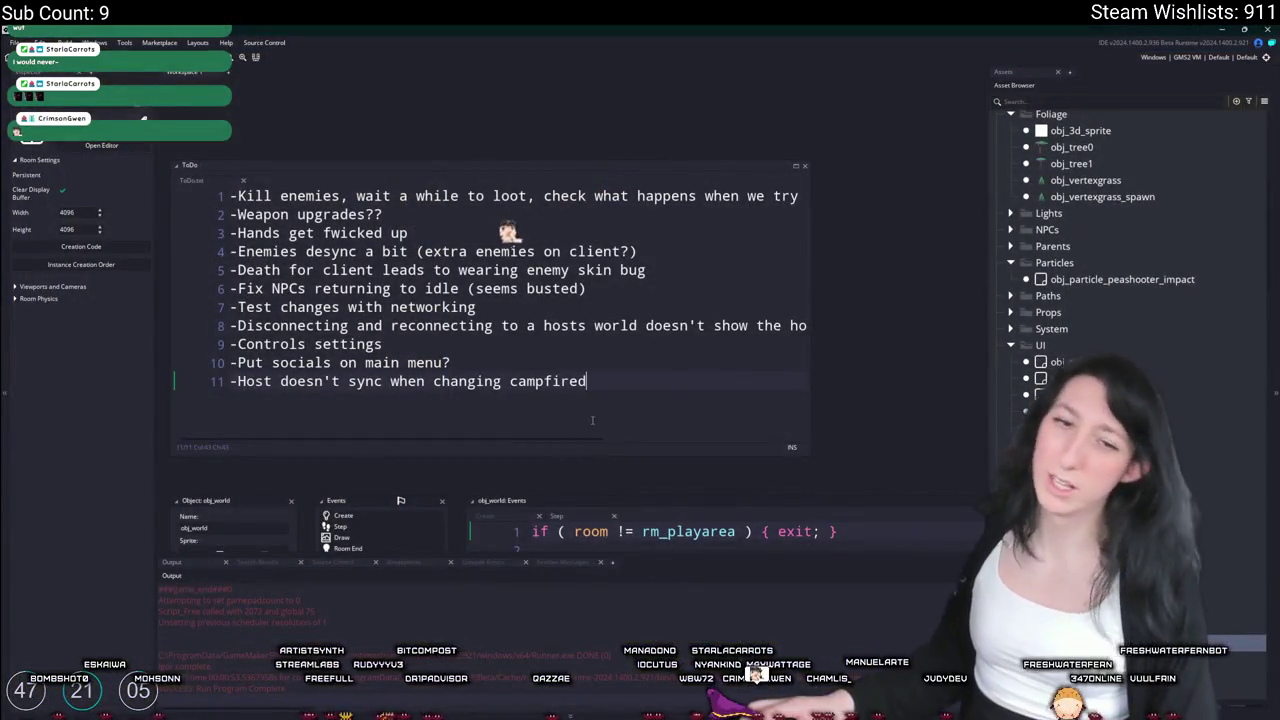
Delete the campfire host-sync item from the ToDo list
drag(590, 381, 175, 371)
key(BackSpace)
key(BackSpace)
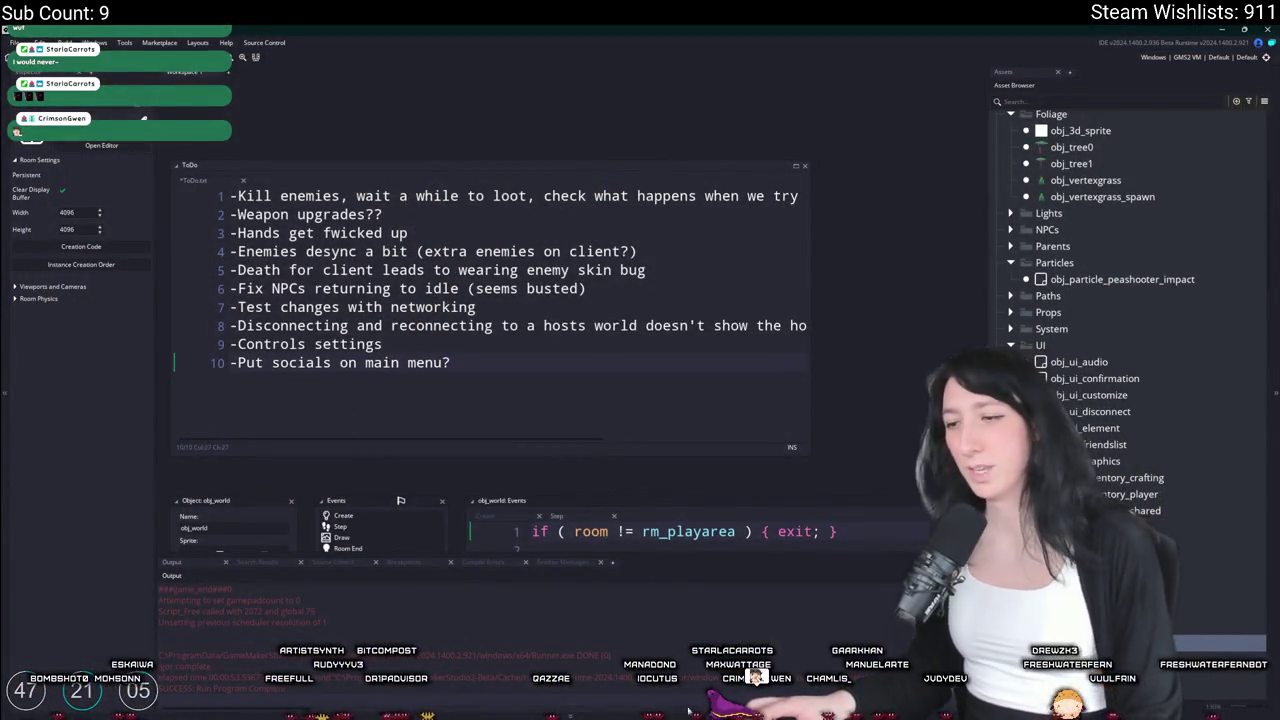
click(686, 710)
Review the diffs, commit the three files to main as 'Yeah, is pwetty good', and push to origin
click(240, 276)
click(238, 256)
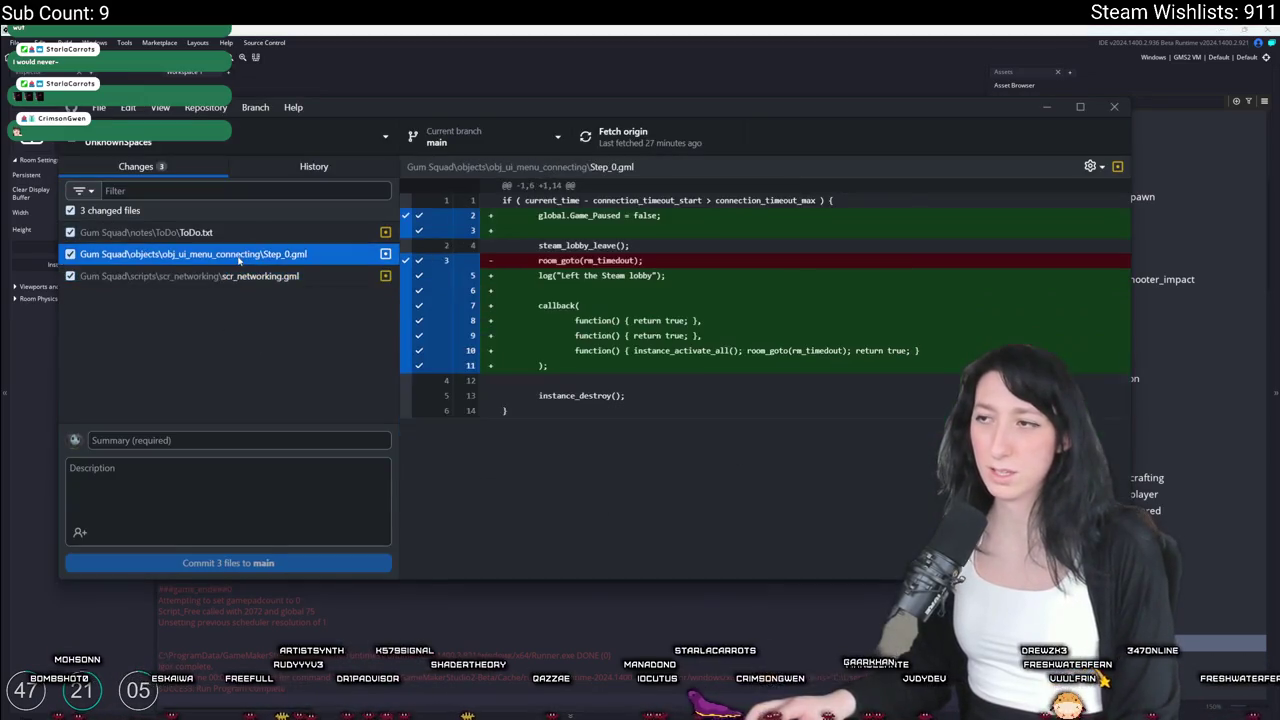
click(240, 438)
text(Yeah, ik)
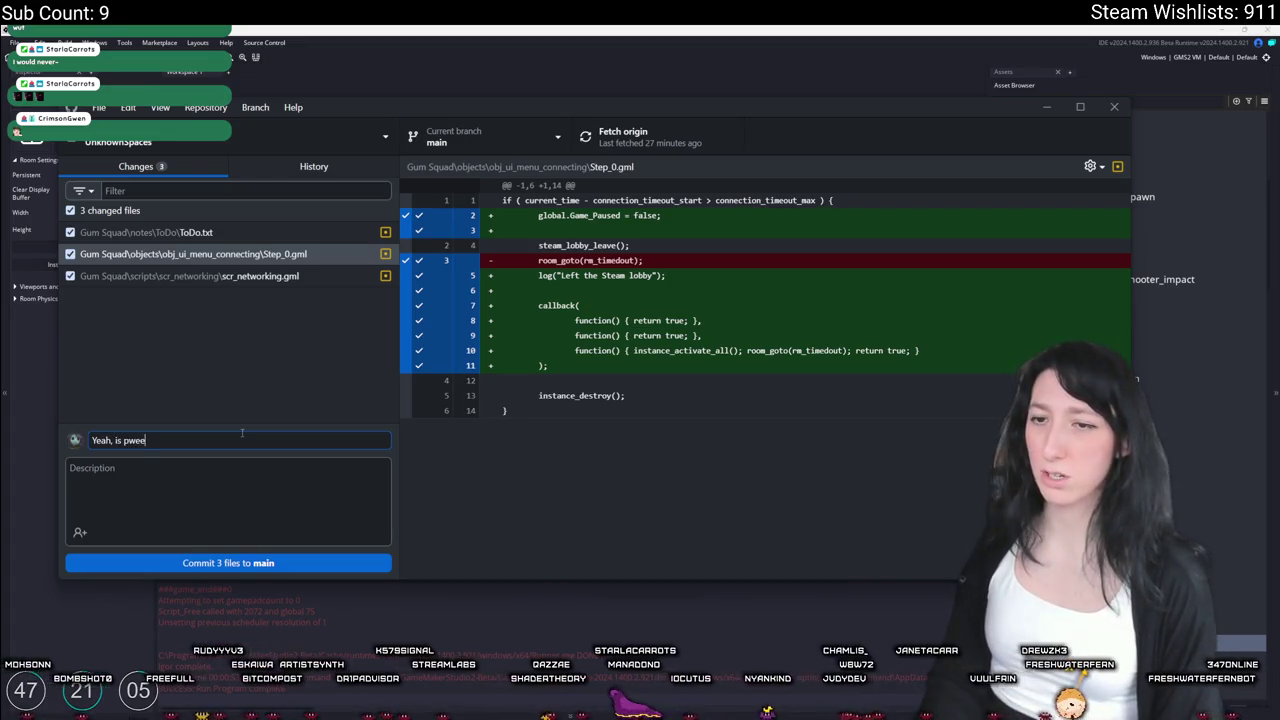
text(y good)
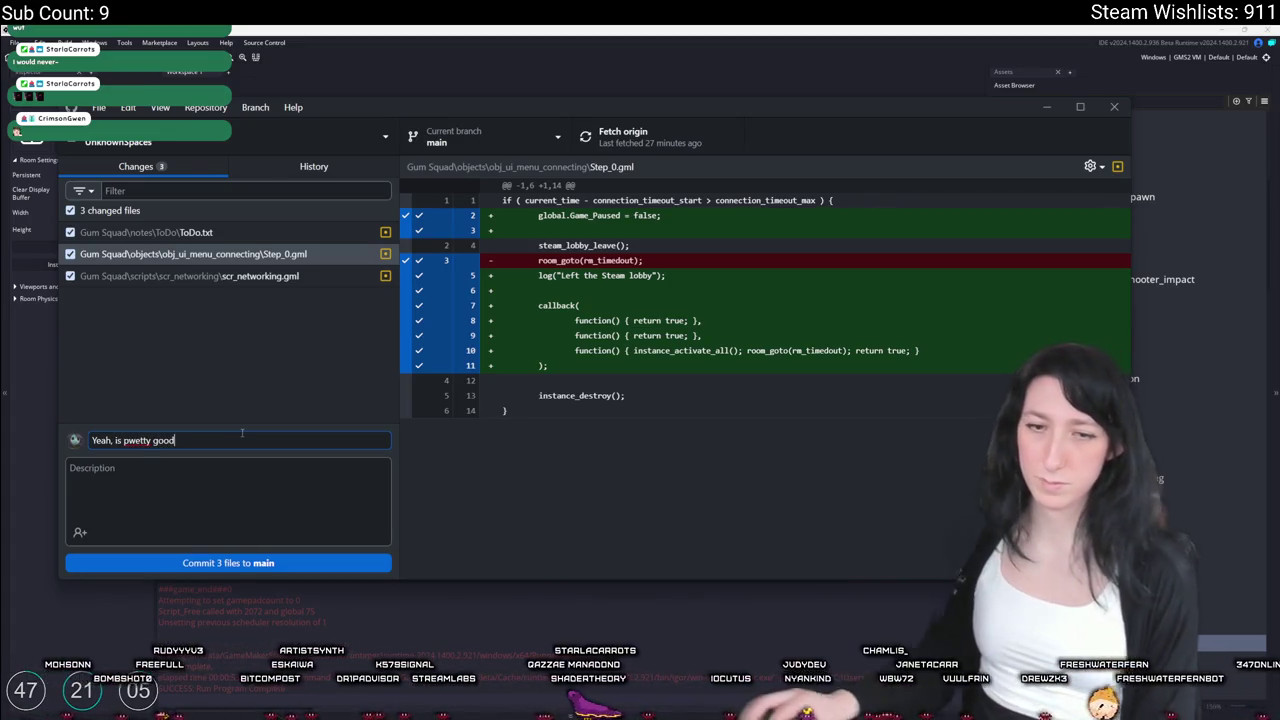
click(237, 563)
click(668, 147)
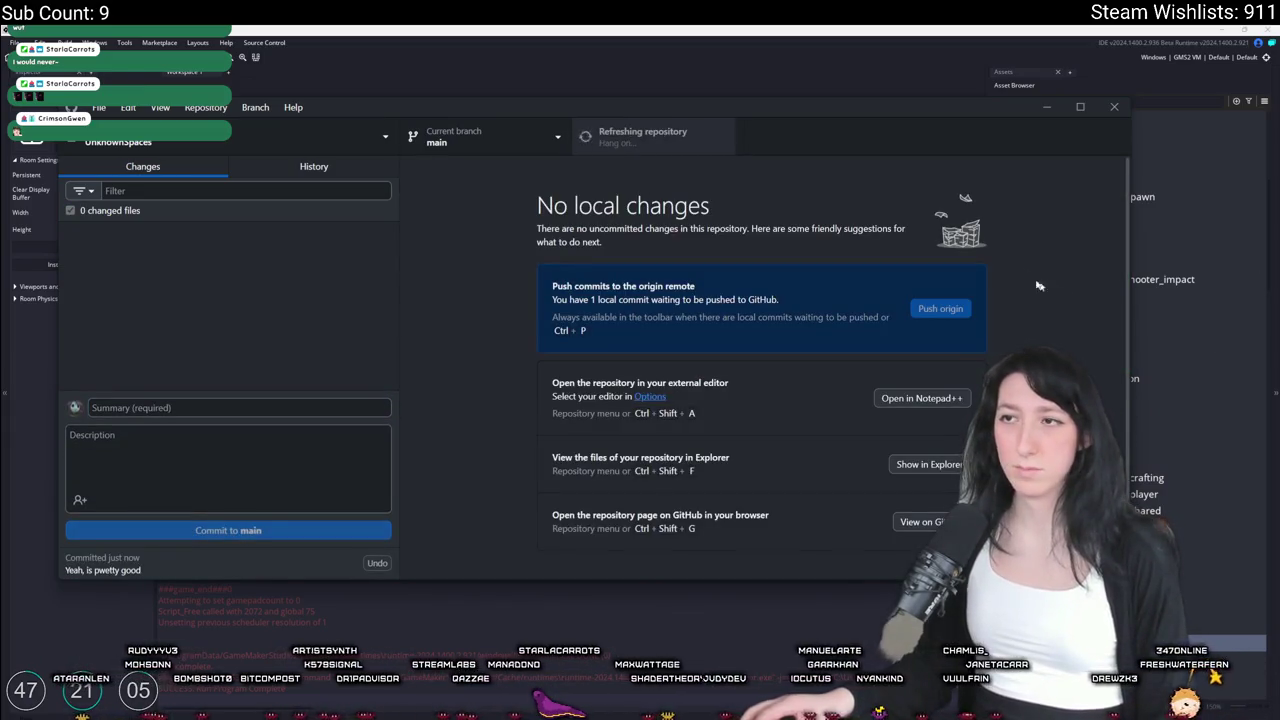
click(735, 29)
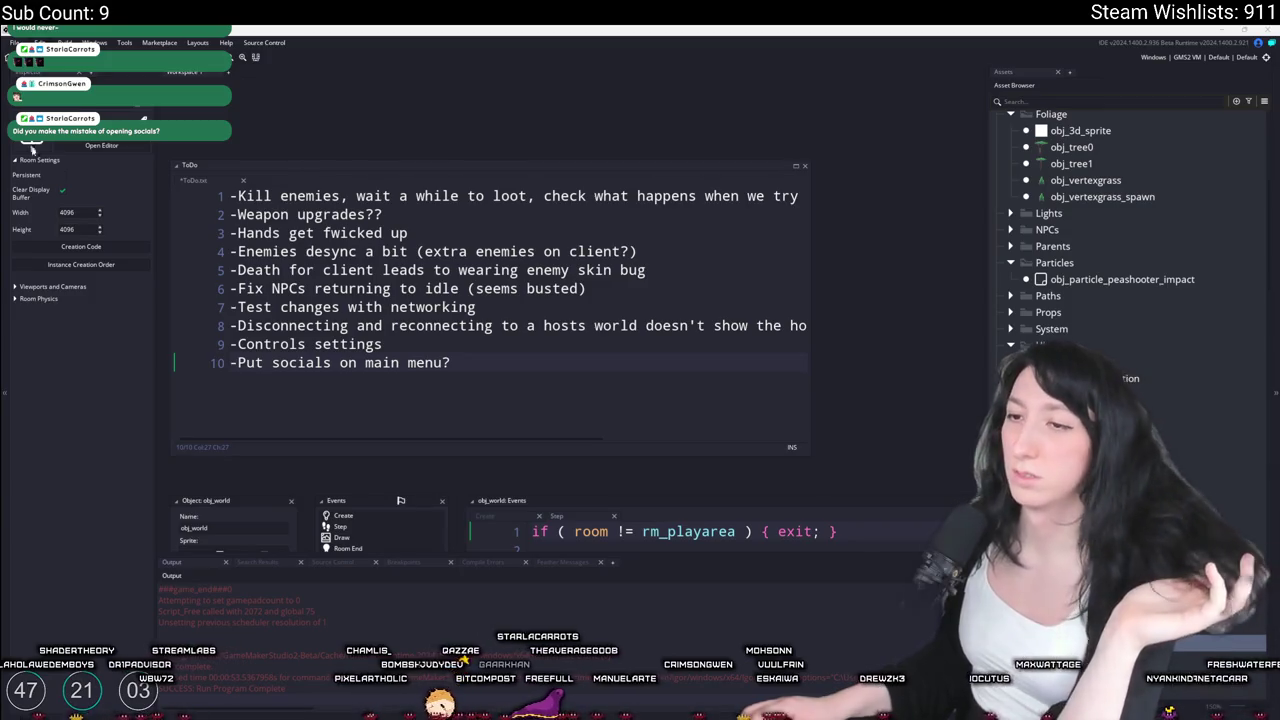
Delete line 8, the disconnect-and-reconnect host world item, and move to the 'Hands get fwicked up' item
mouse_move(521, 318)
mouse_down()
mouse_move(837, 334)
mouse_move(42, 291)
mouse_move(40, 326)
mouse_up()
key(BackSpace)
key(BackSpace)
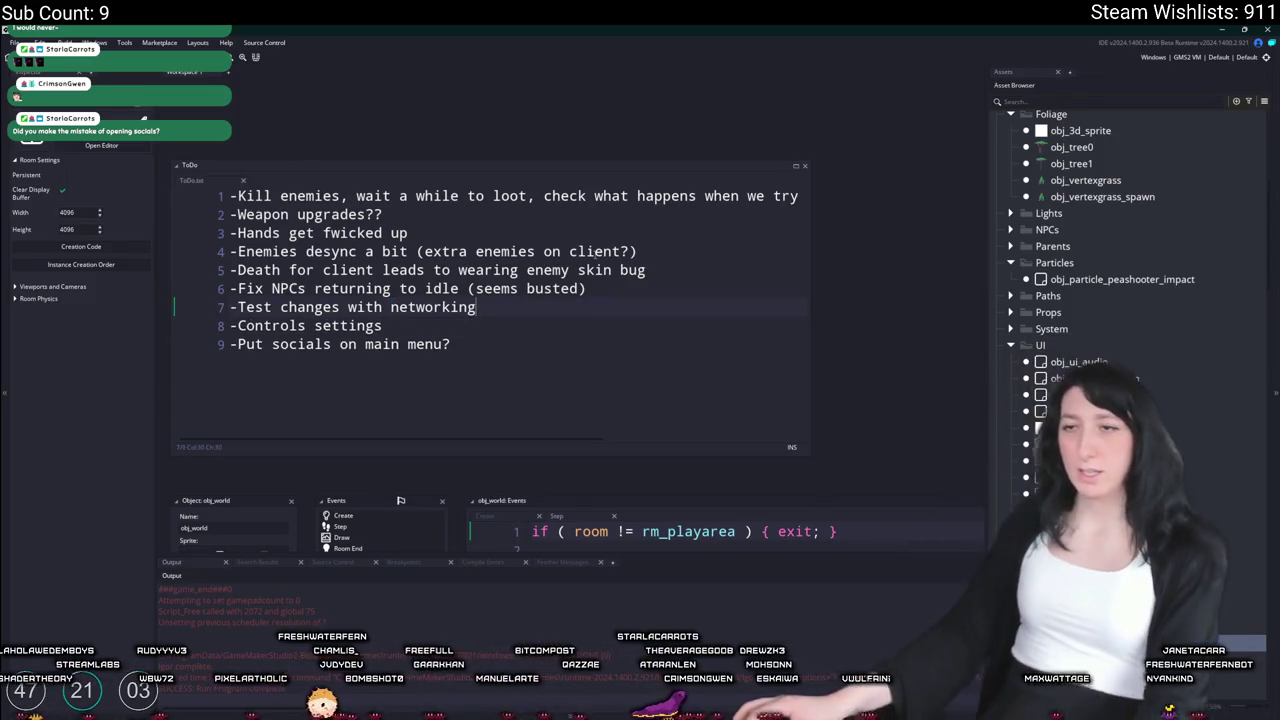
click(230, 233)
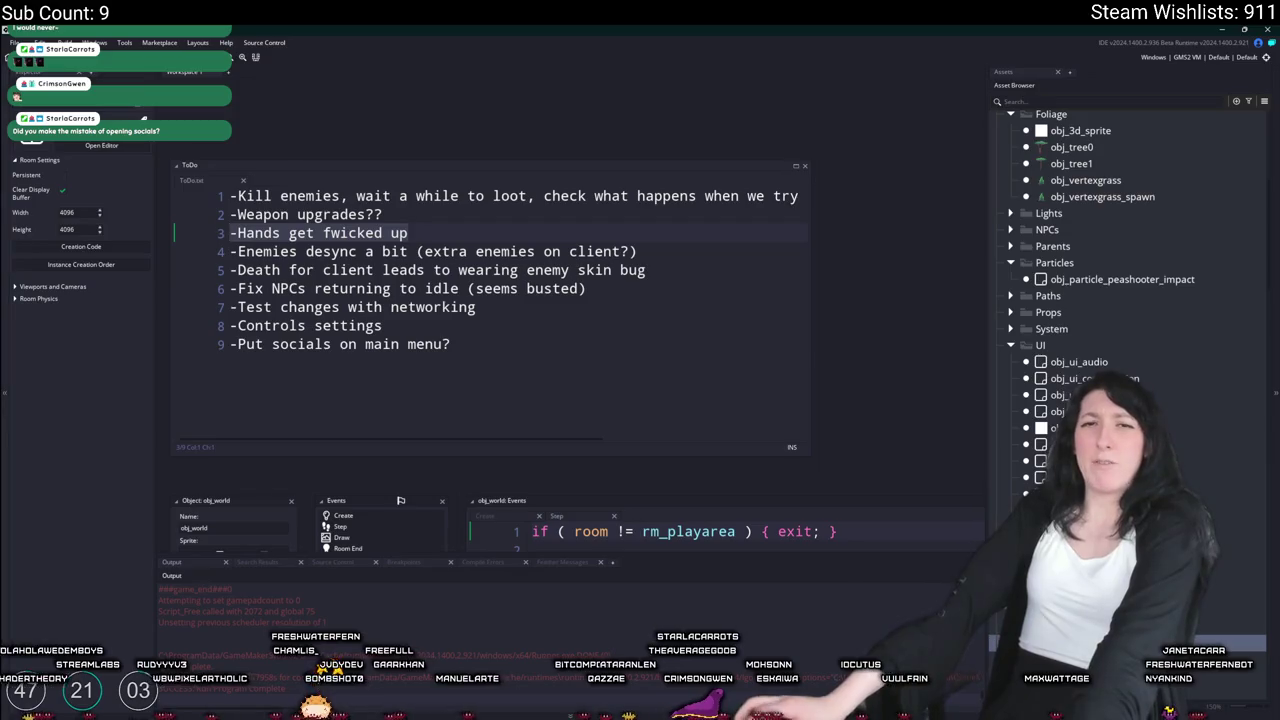
click(434, 236)
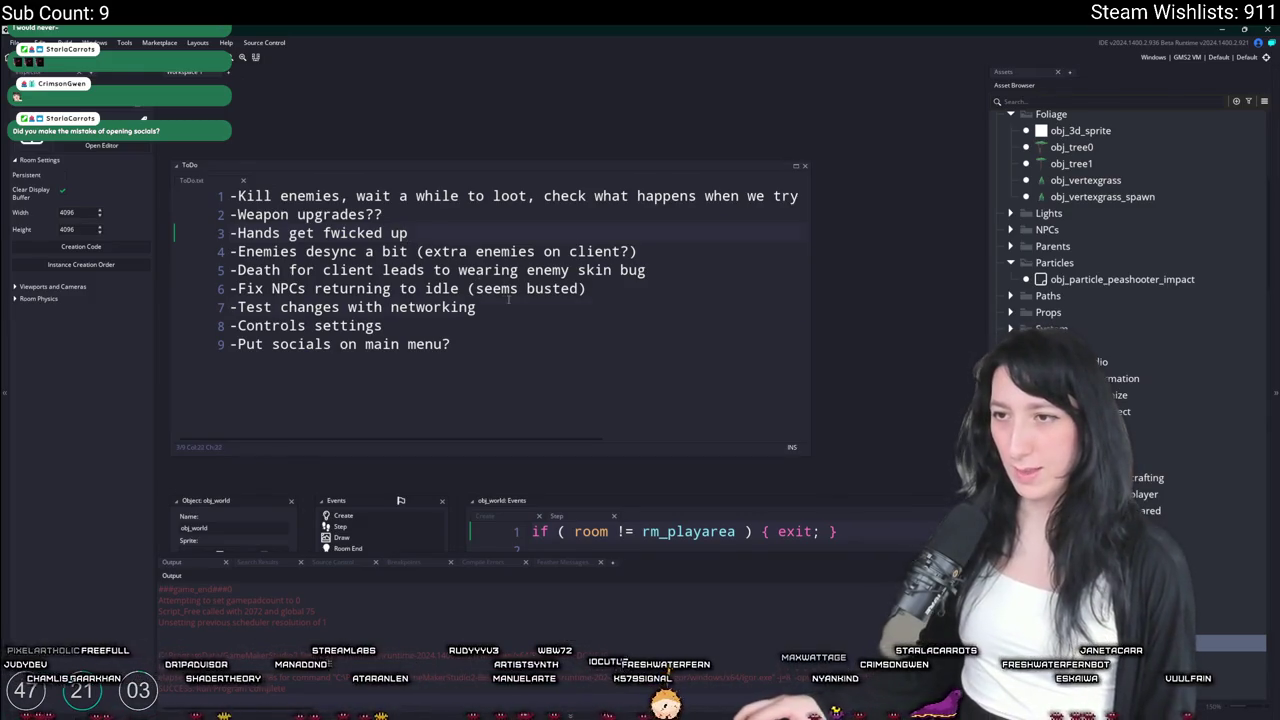
click(680, 231)
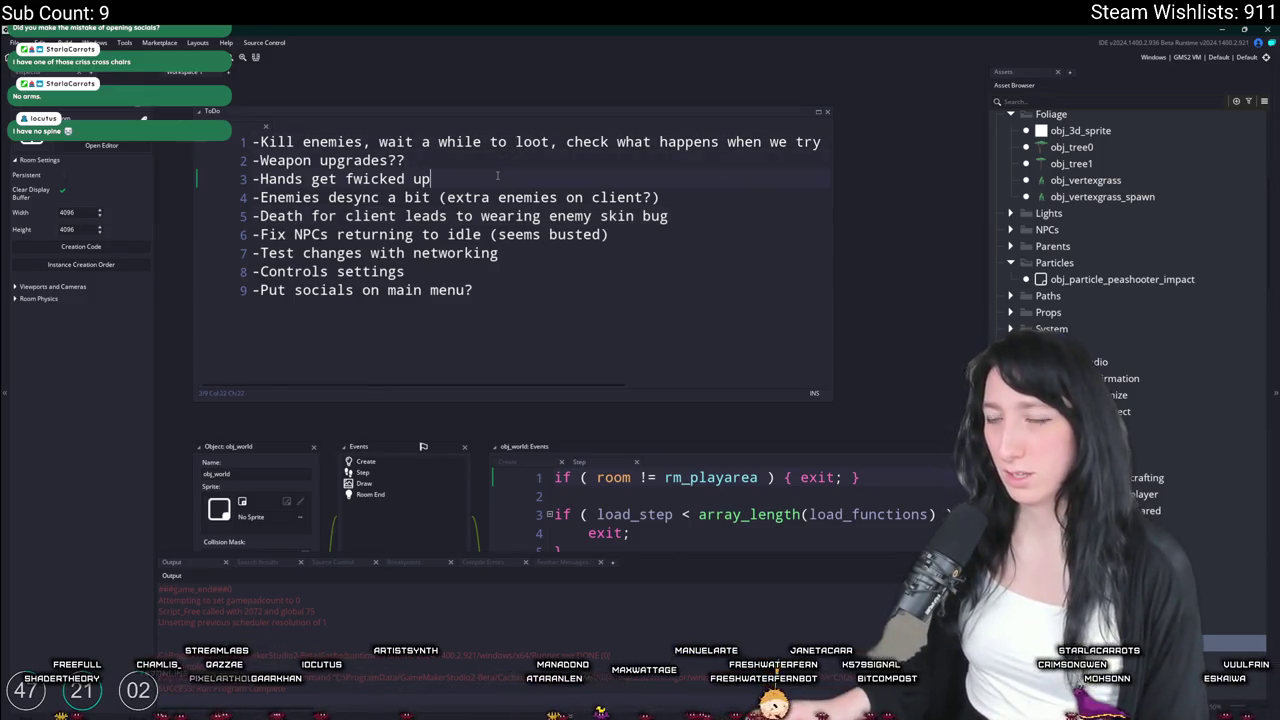
Open scr_macros, enlarge its editor to read through the macros, then build and run with F5
key(ctrl+t)
text(macros)
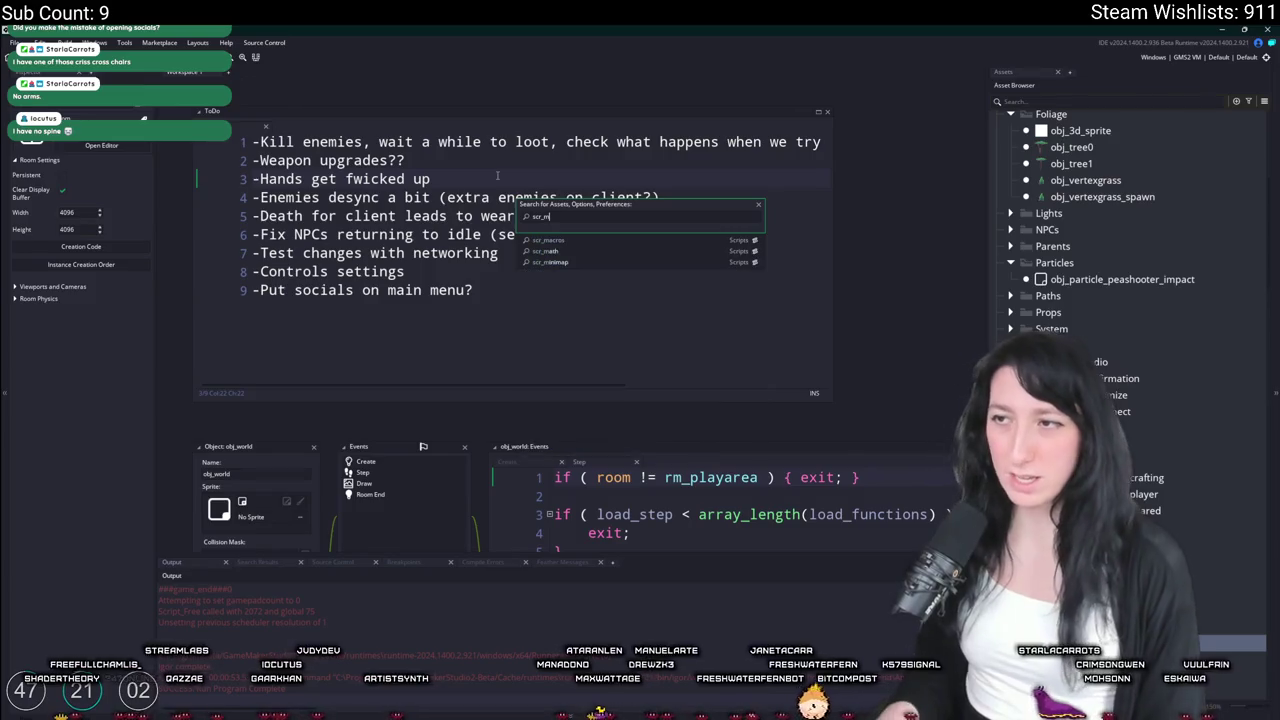
key(Return)
scroll(617, 283, down, 1)
click(617, 283)
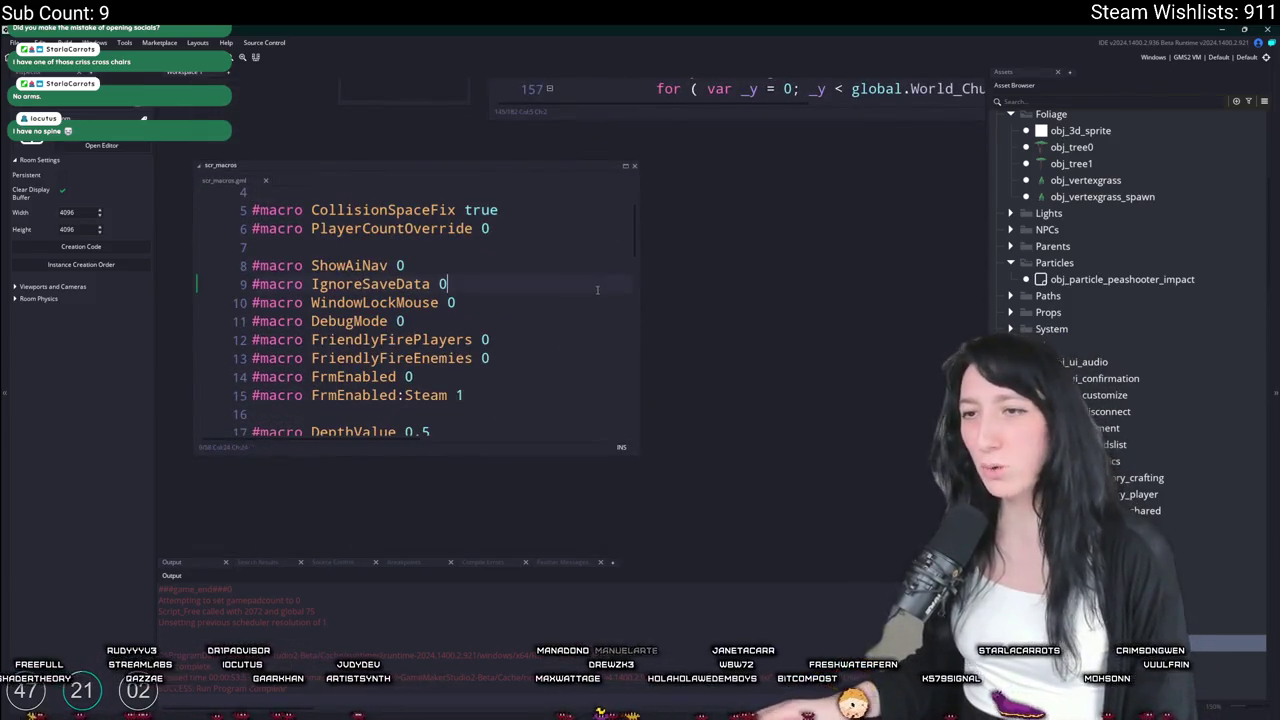
scroll(569, 394, down, 1)
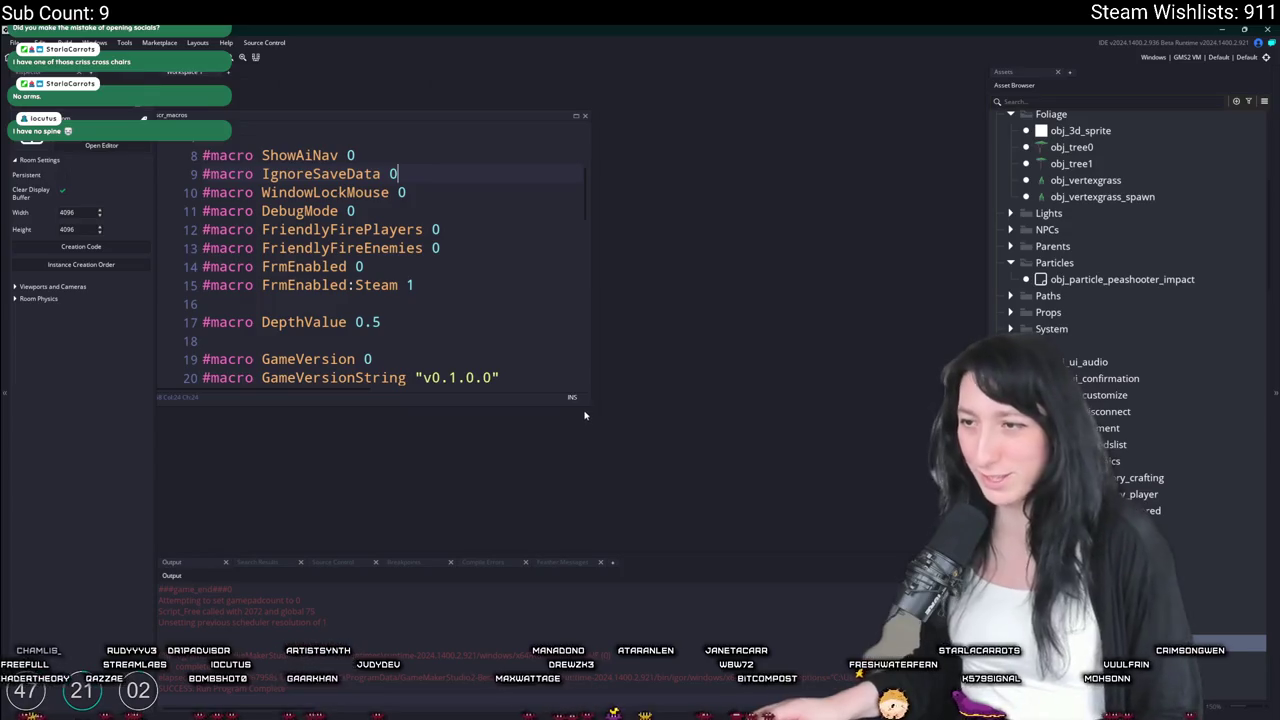
drag(589, 404, 751, 551)
click(580, 462)
scroll(580, 455, down, 3)
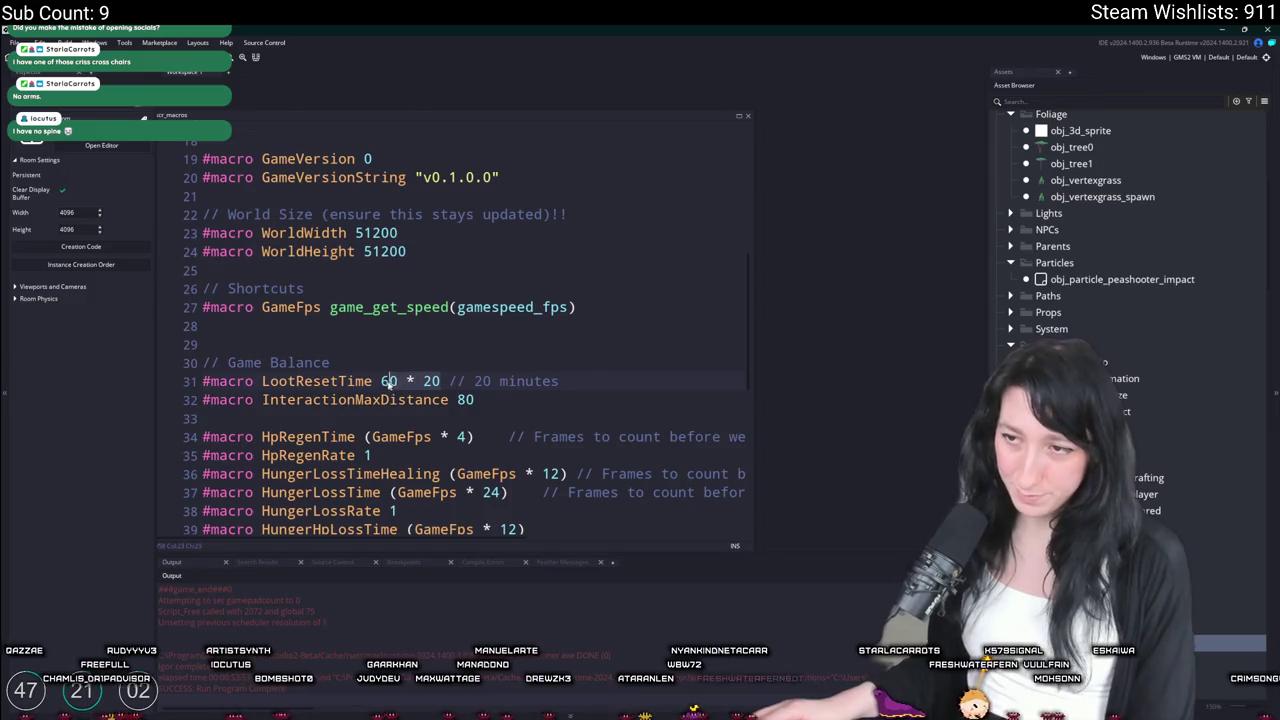
key(F5)
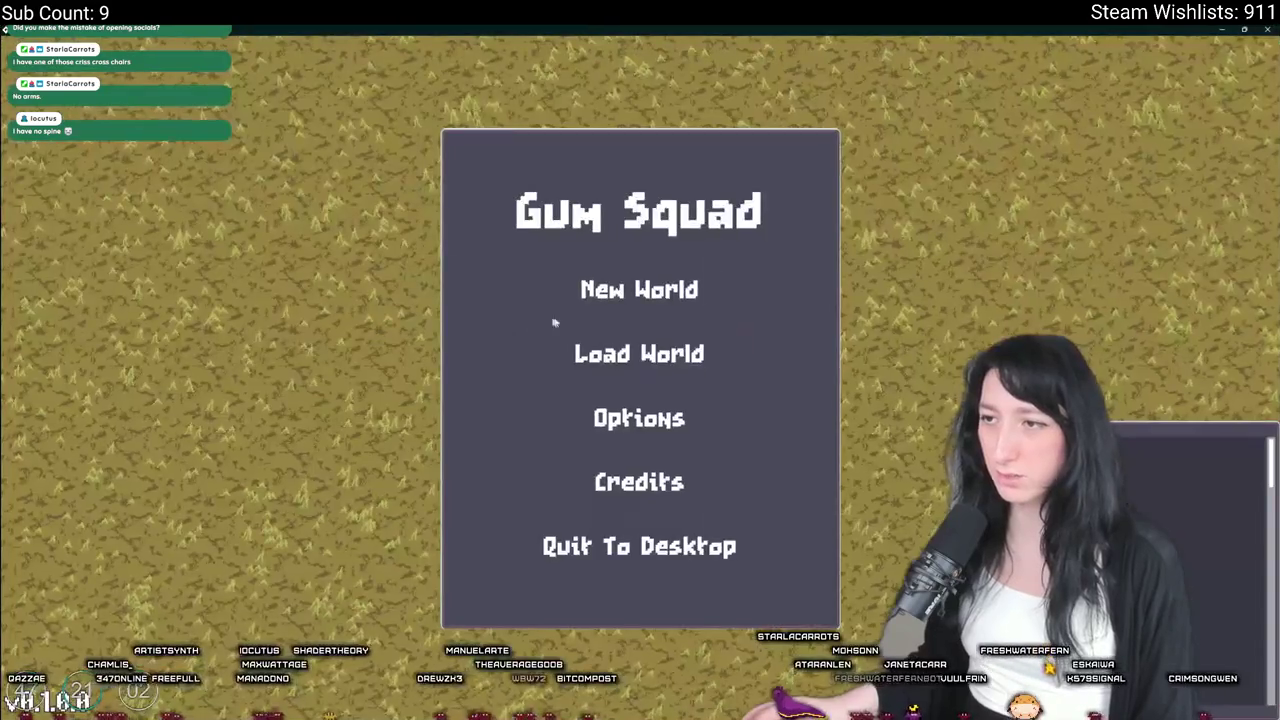
Create a Friends Only lobby for the PreciousCraft world and check the inventory
key(Return)
click(640, 372)
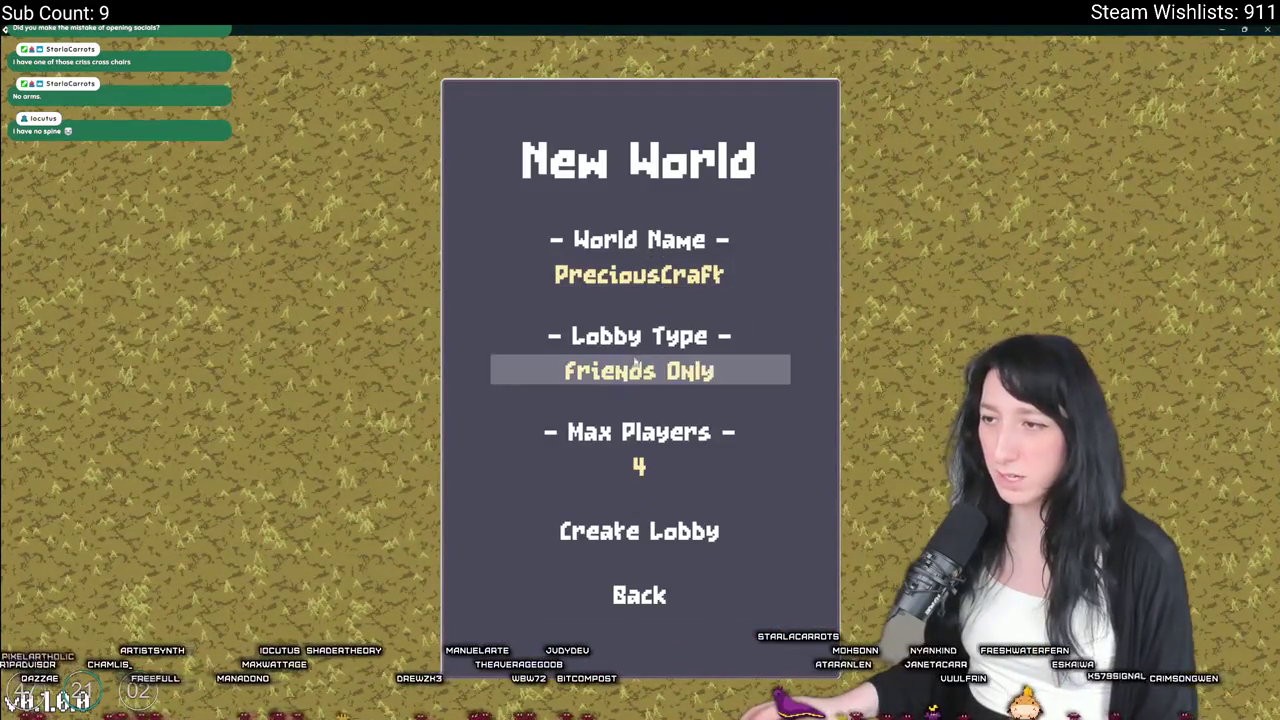
click(606, 535)
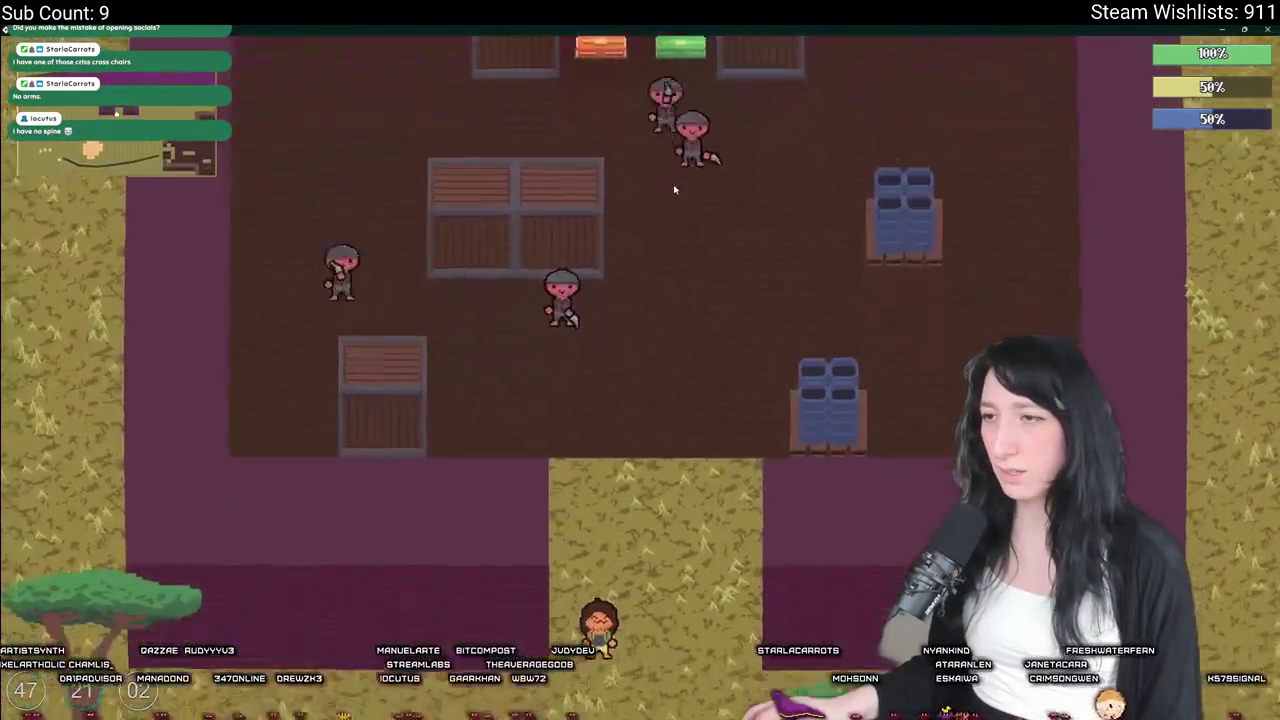
key(Tab)
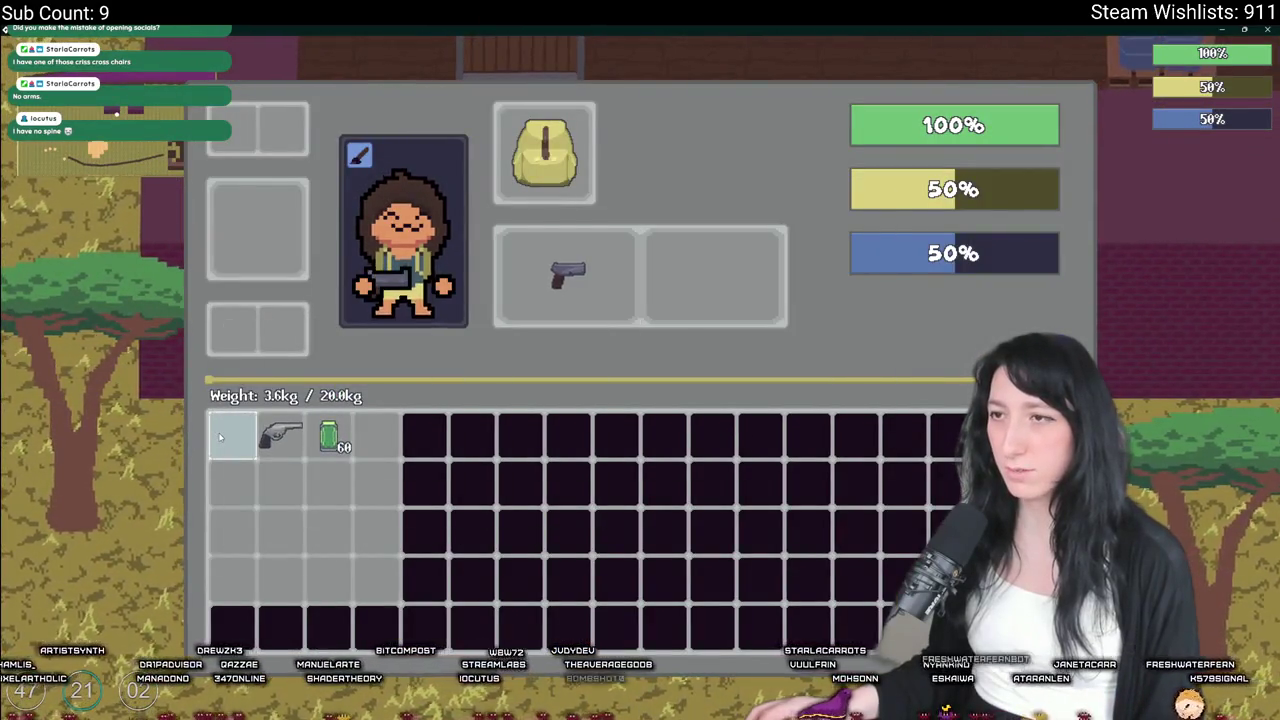
key(Tab)
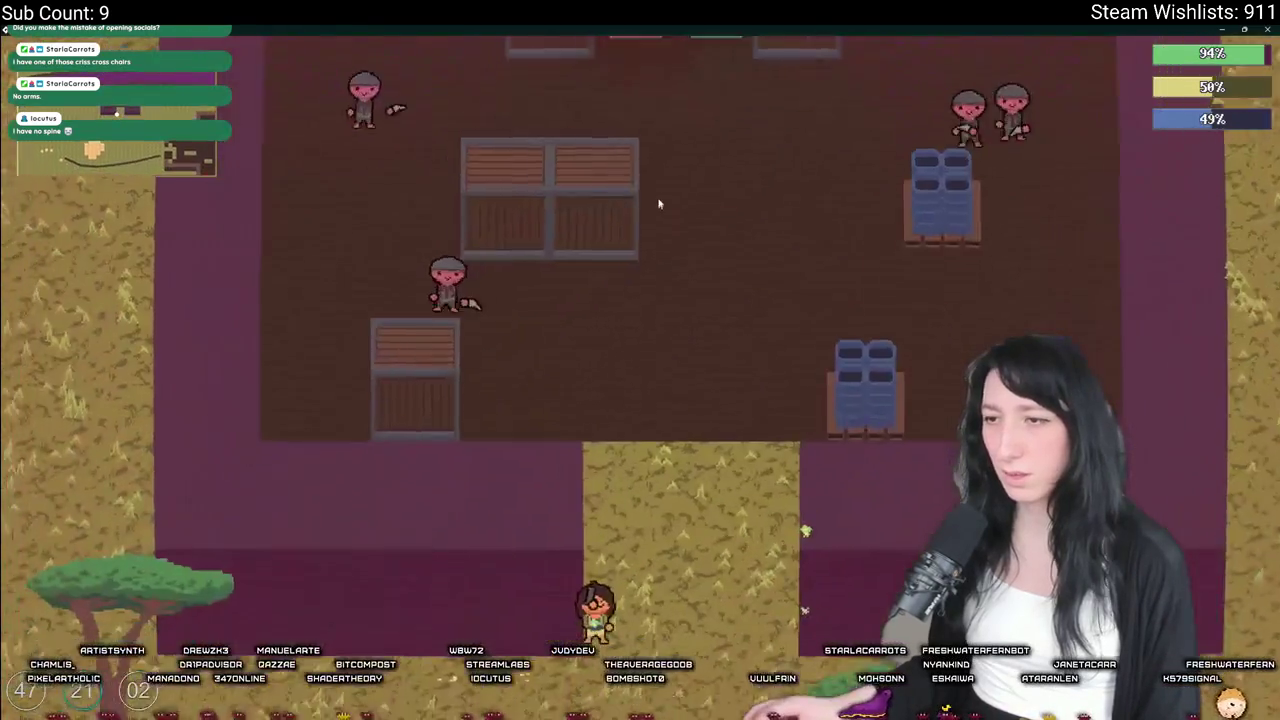
Walk the character around the building and savanna, then save and quit to the main menu
key(d)
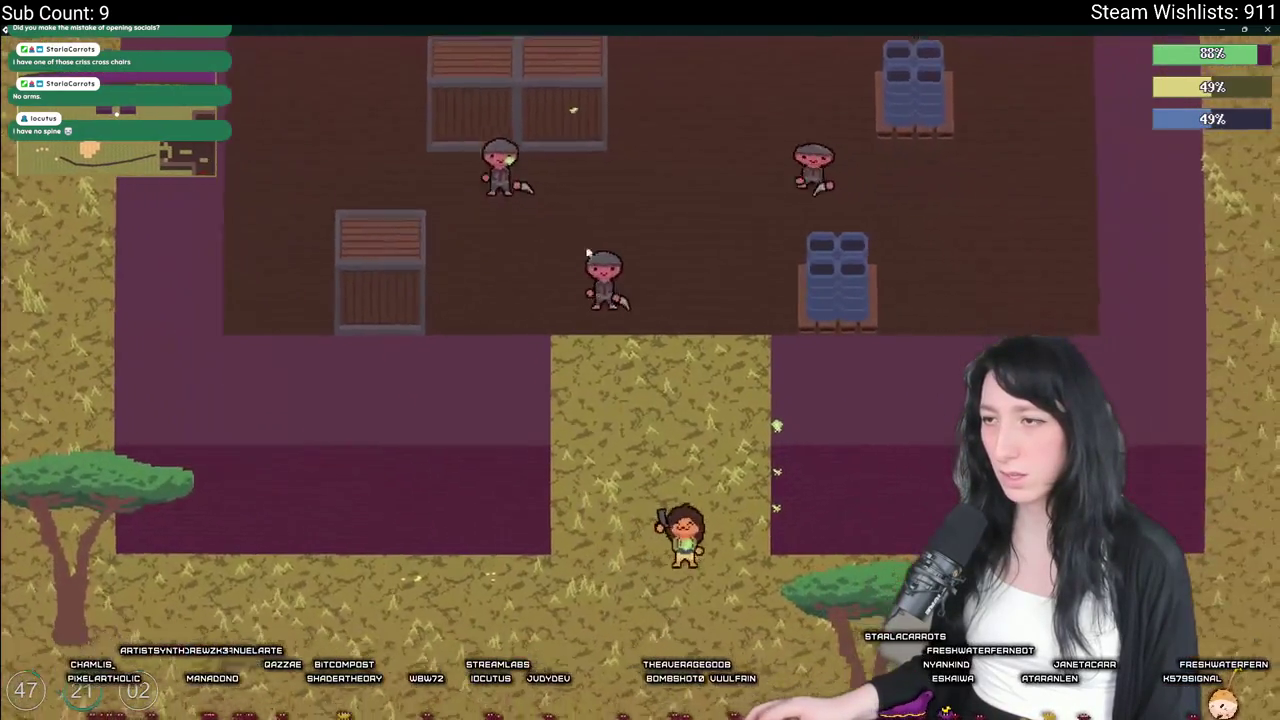
key(d)
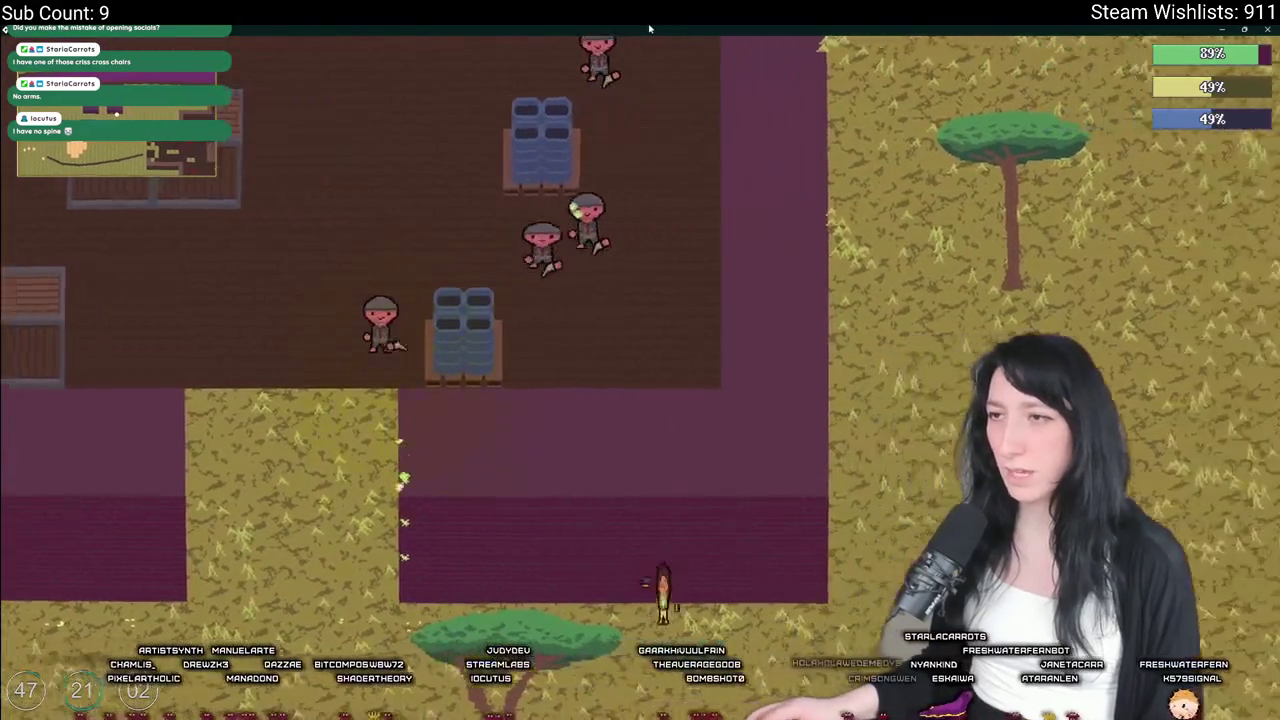
key(d)
key(s)
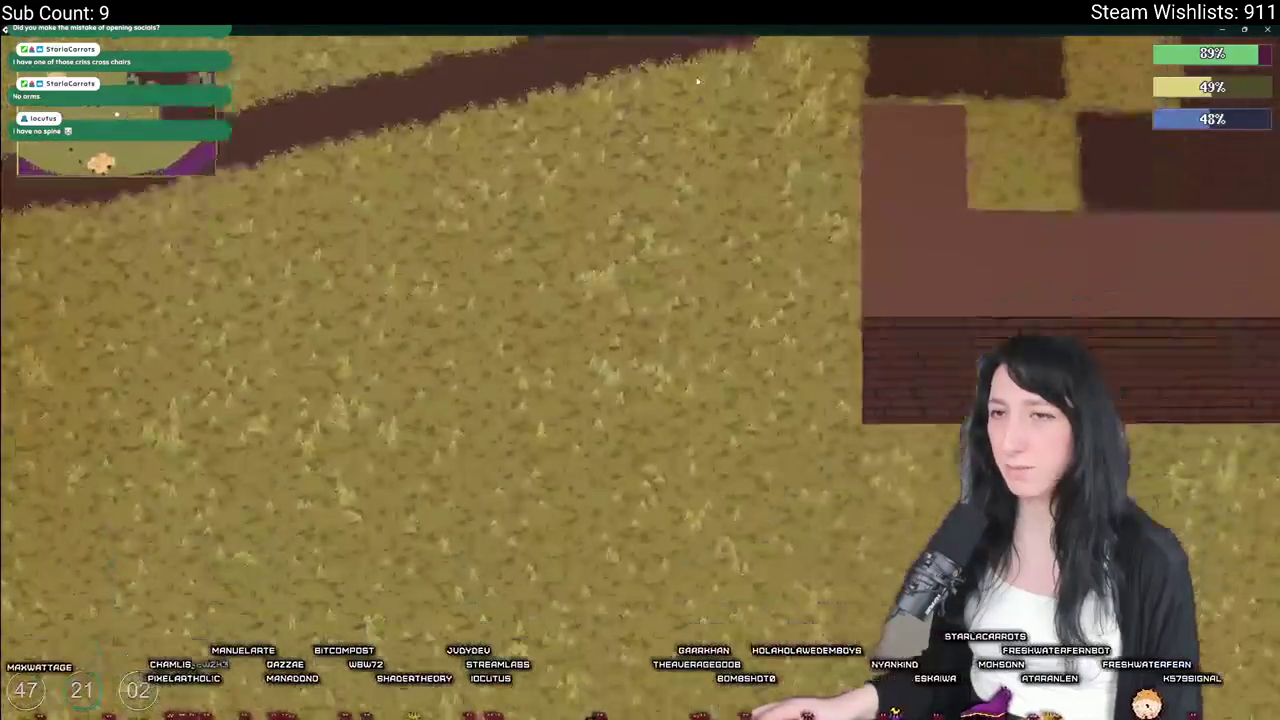
key(d)
key(s)
key(w)
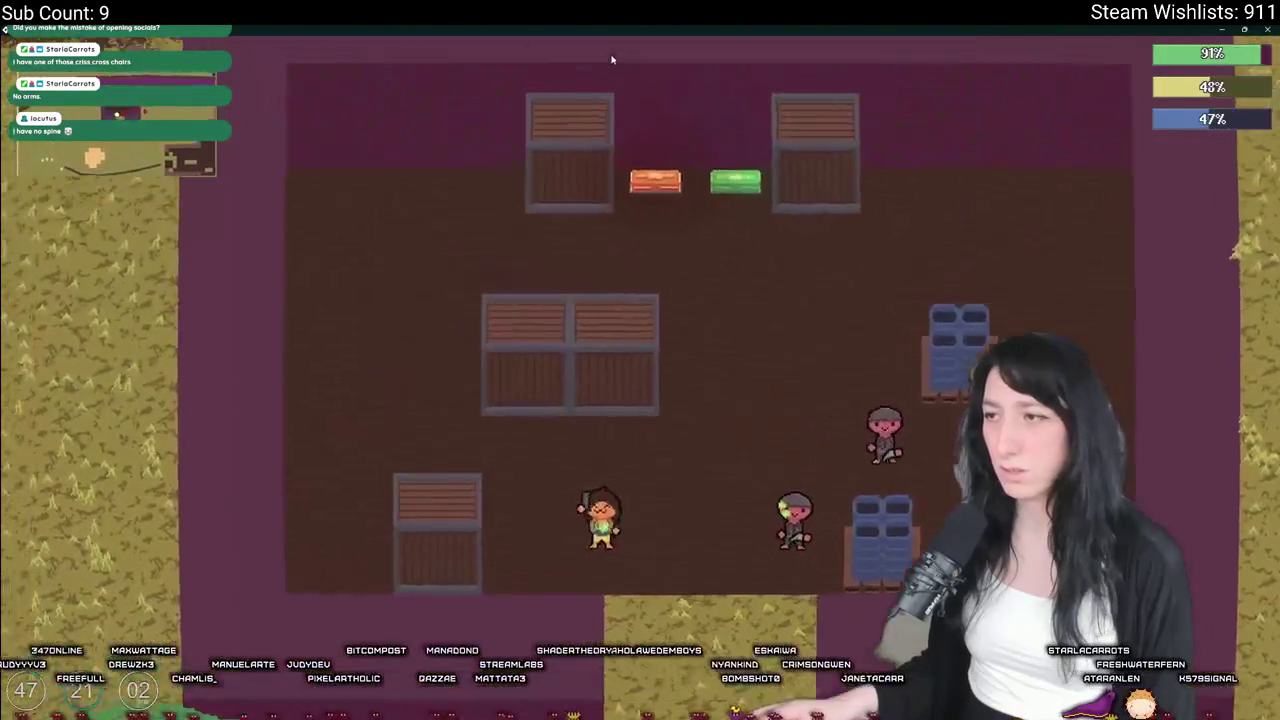
key(w)
key(a)
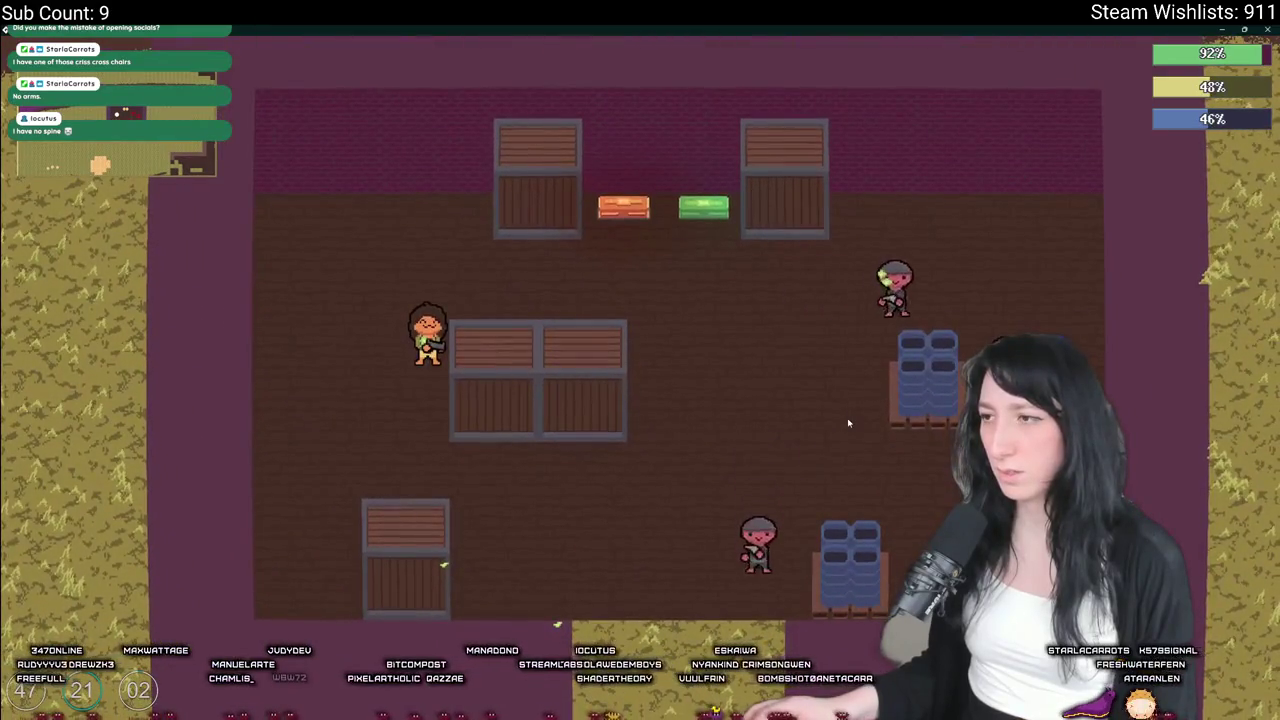
key(Escape)
click(640, 477)
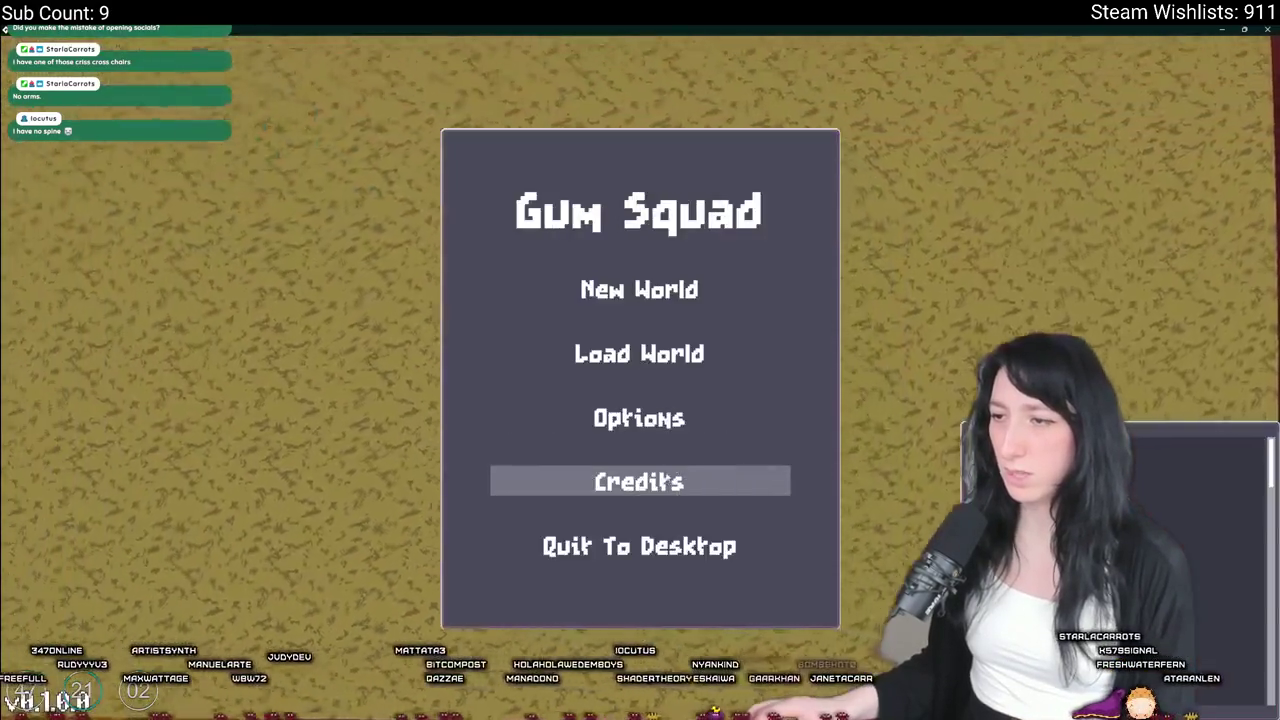
Browse the Load World list and return to the main menu
click(640, 352)
click(494, 285)
scroll(800, 375, down, 1)
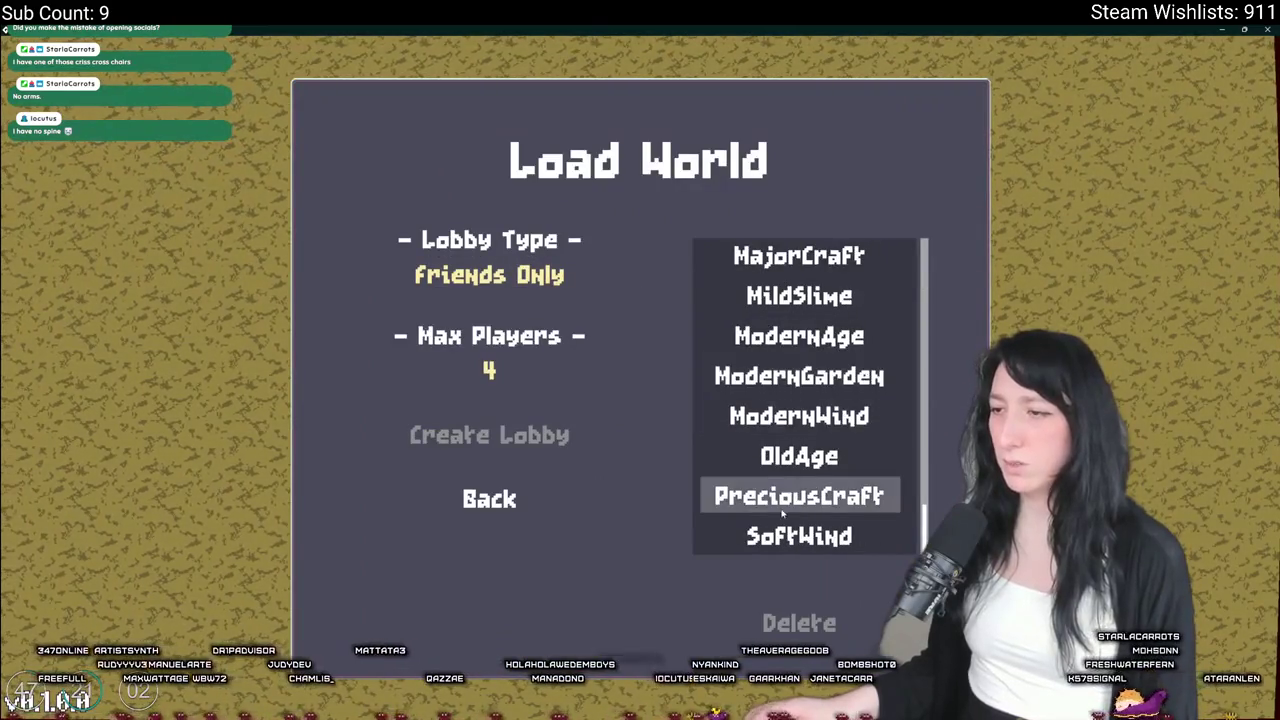
scroll(789, 519, up, 1)
scroll(800, 360, down, 1)
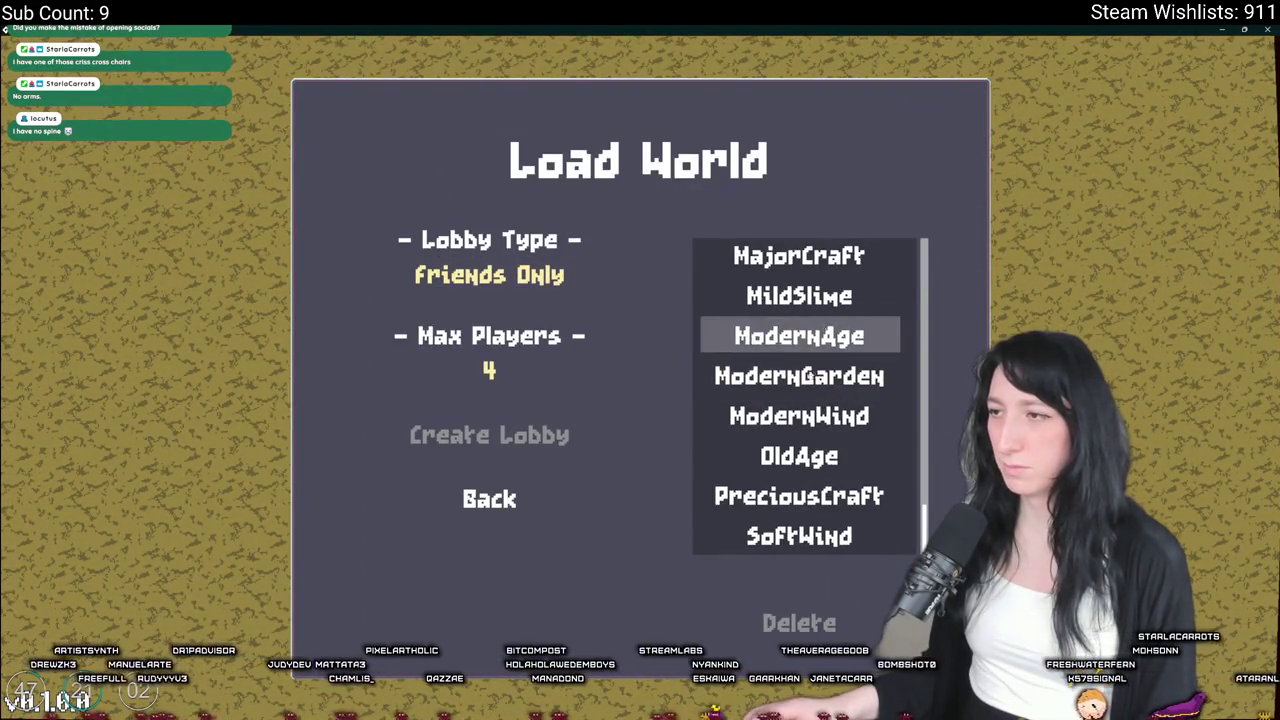
click(512, 505)
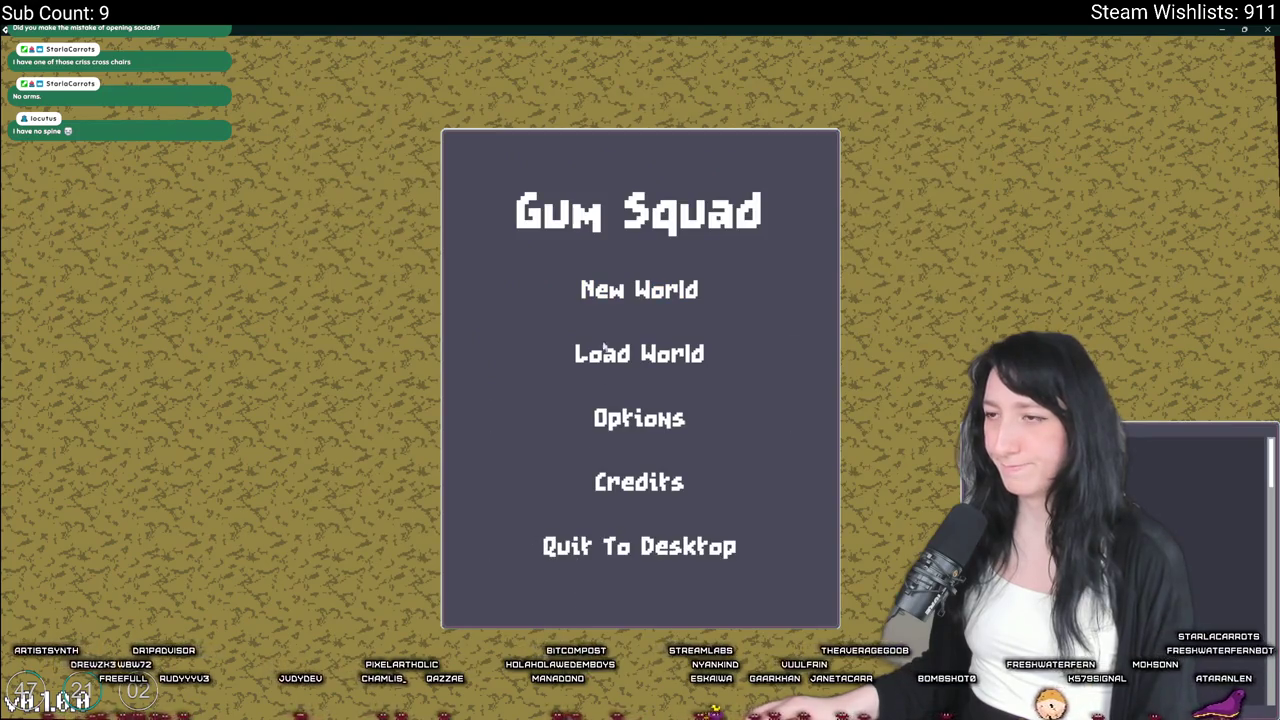
Look at the New World screen, then browse Load World again and go back
click(610, 289)
click(640, 592)
click(640, 353)
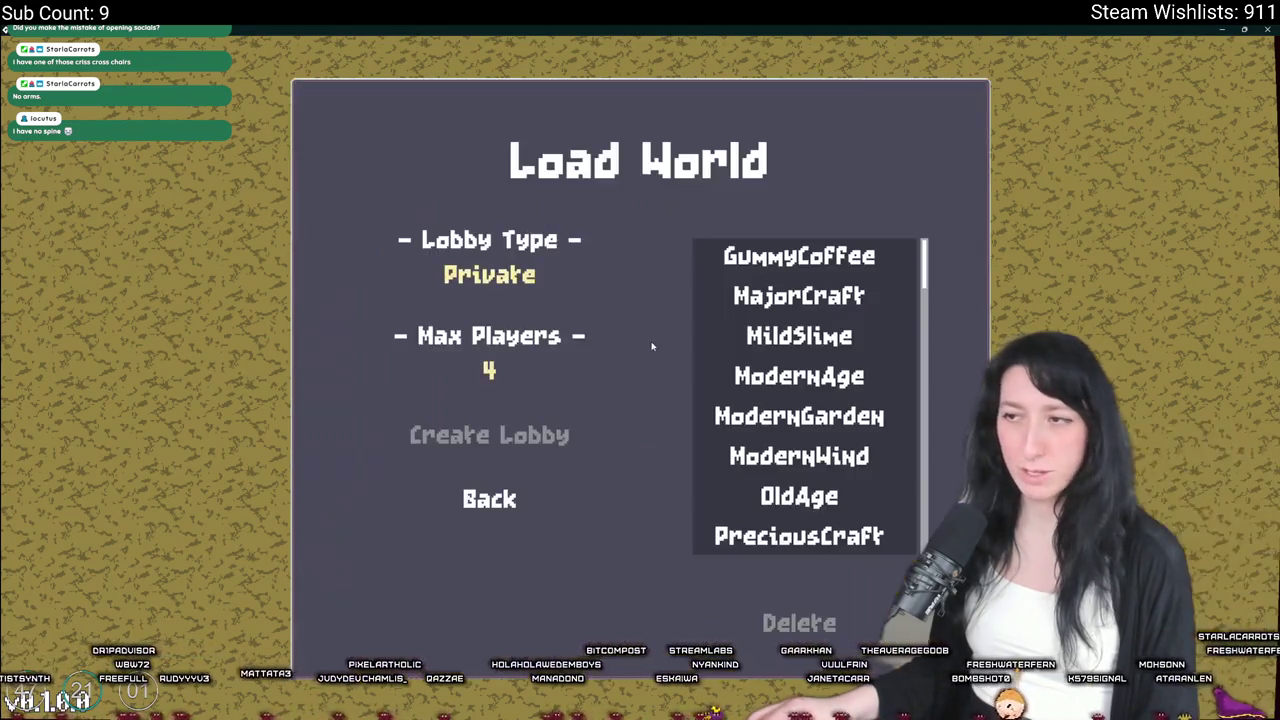
click(489, 275)
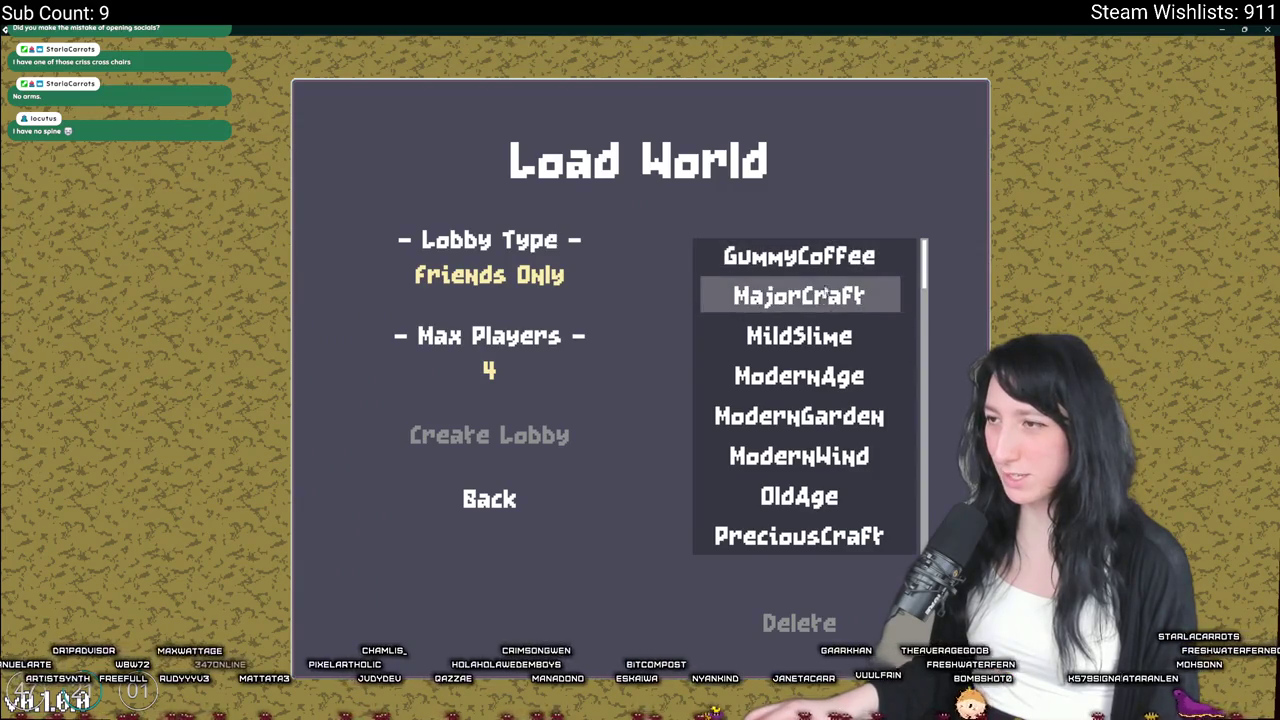
scroll(818, 415, down, 1)
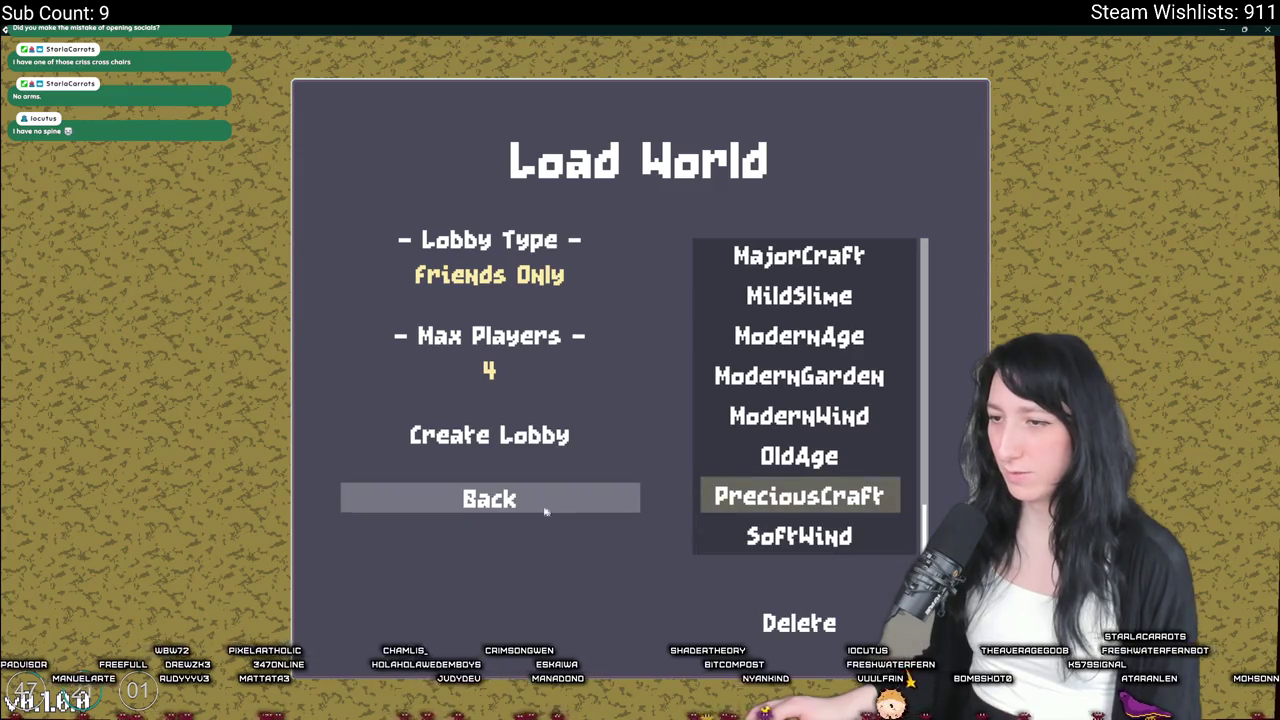
click(540, 500)
Create a new lobby with the world name rerolled to SoftApple
click(637, 288)
click(647, 287)
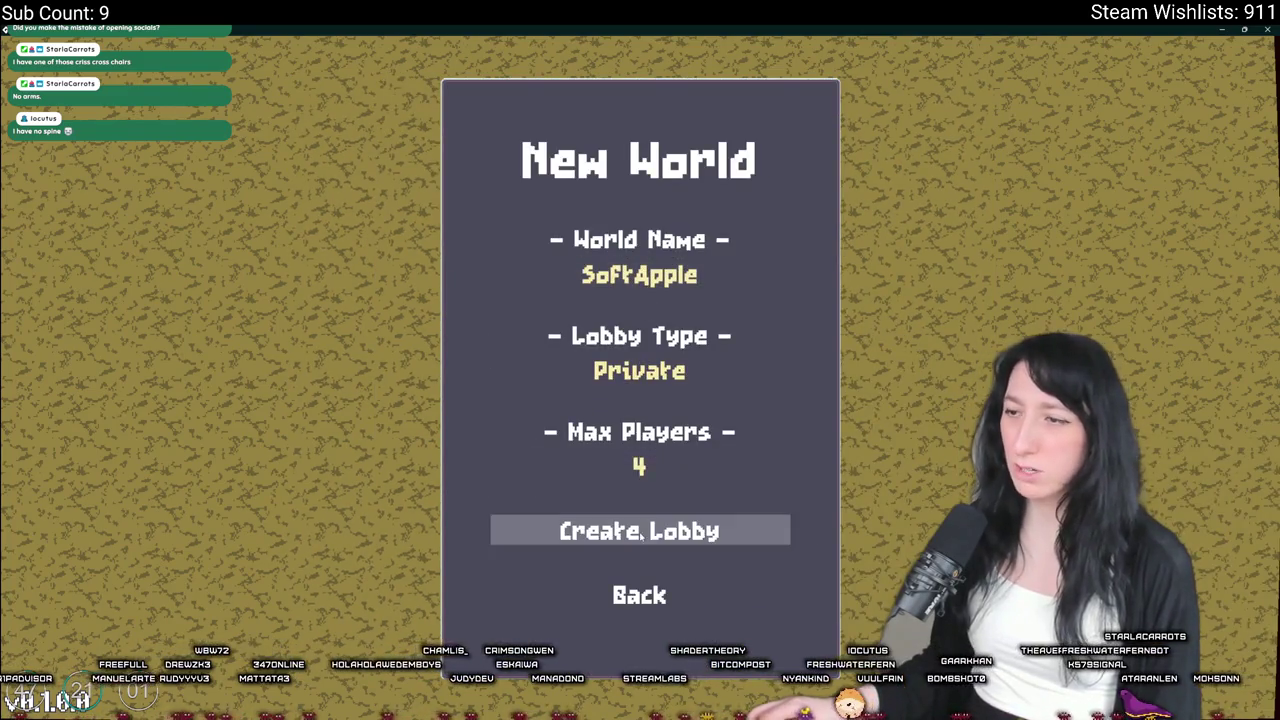
click(639, 365)
click(640, 533)
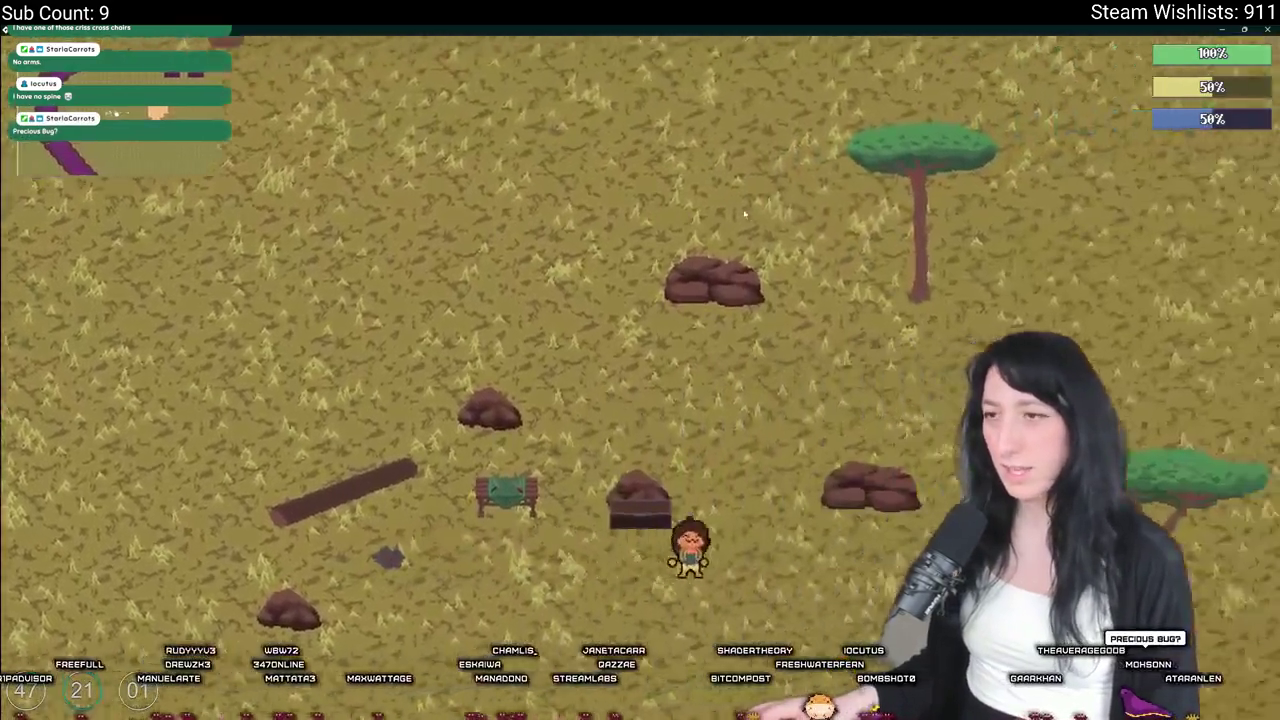
Equip the pistol from the inventory bag
key(e)
click(229, 434)
key(e)
Walk the character around the house, crate room and grassland
key(w)
key(w)
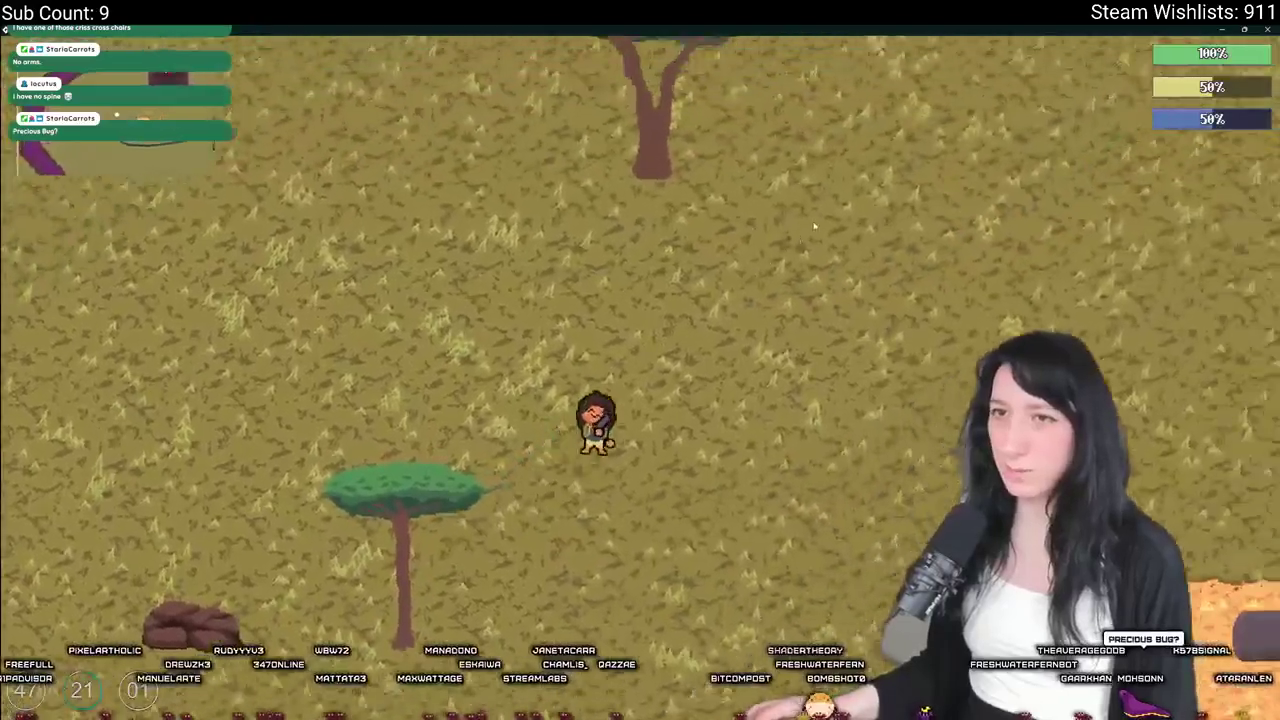
key(a)
key(w)
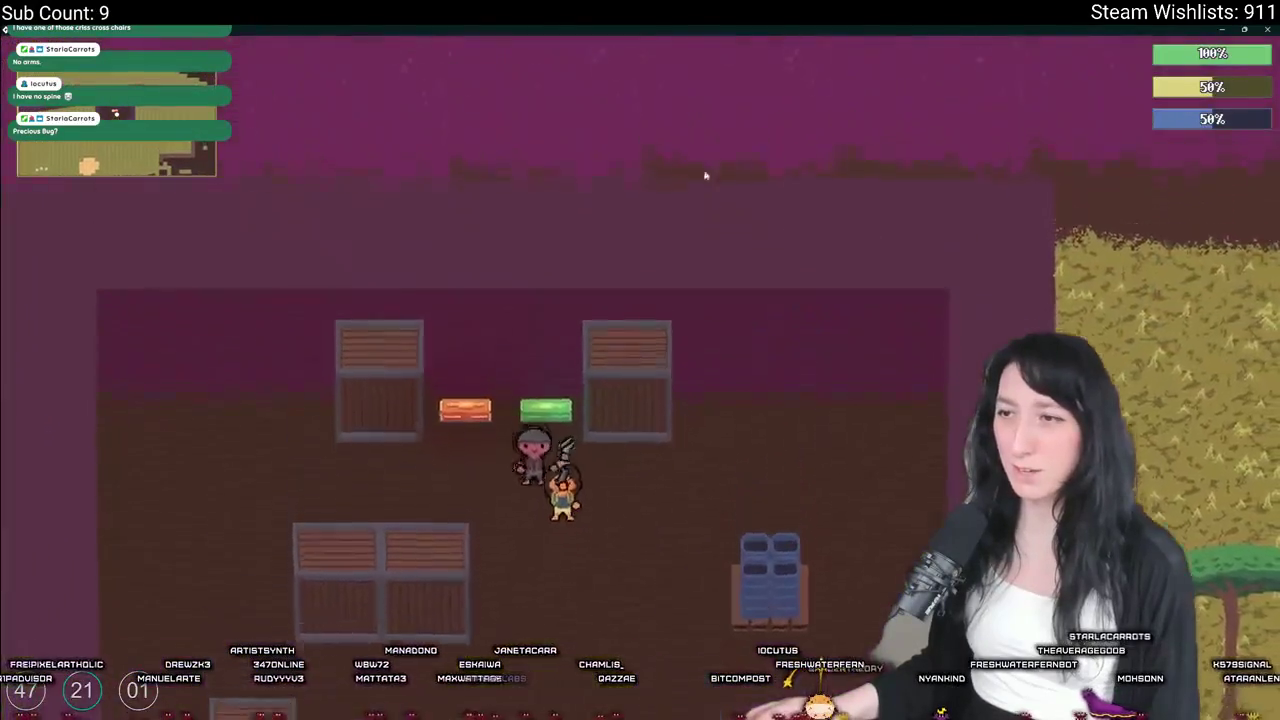
key(a)
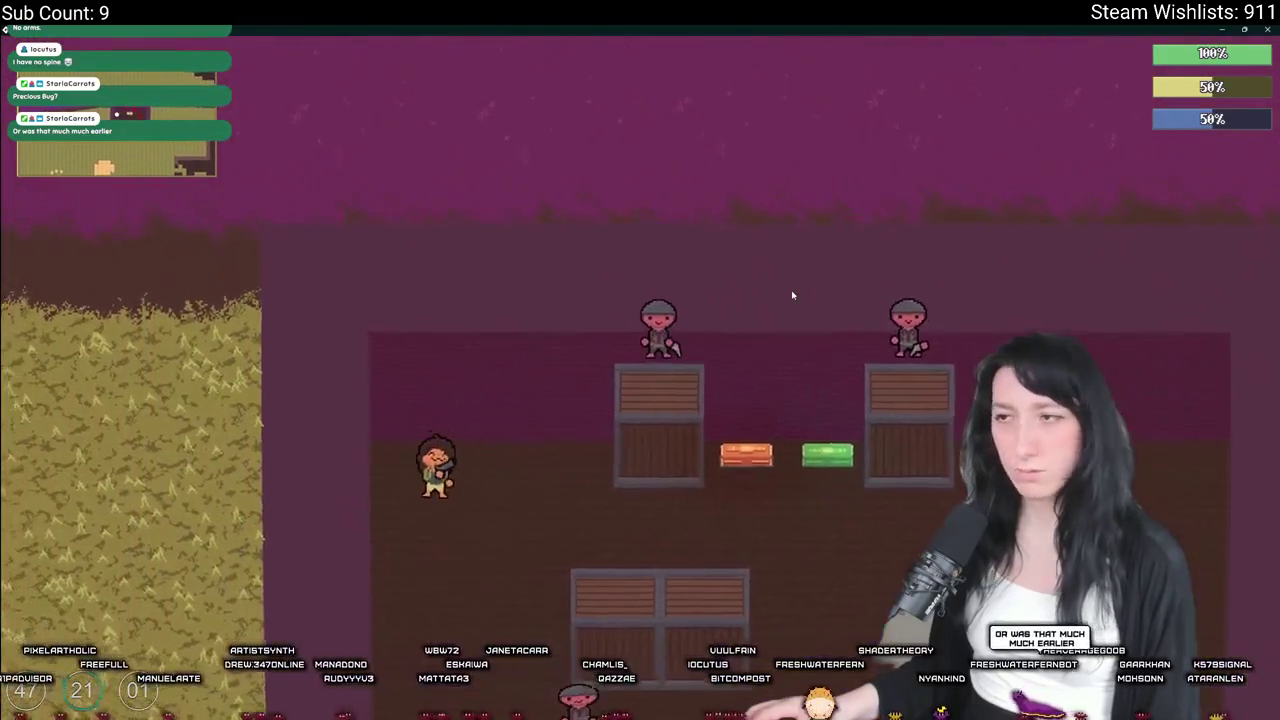
key(w)
key(a)
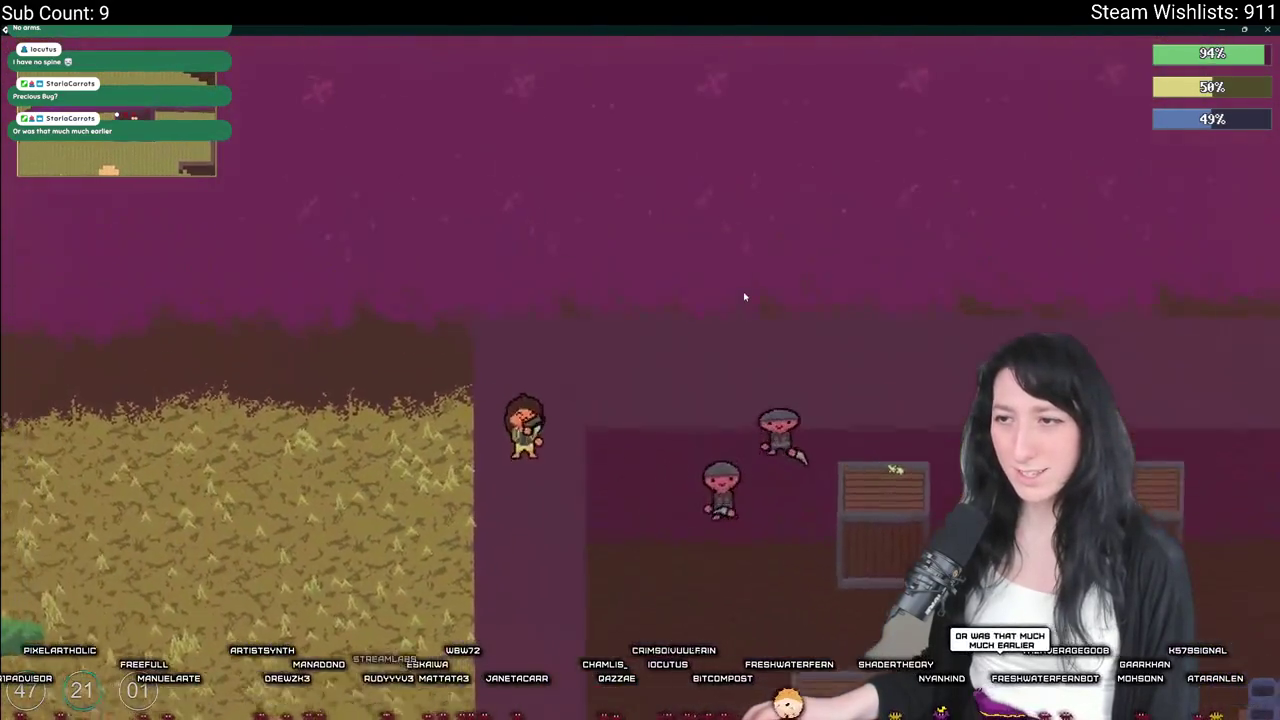
key(d)
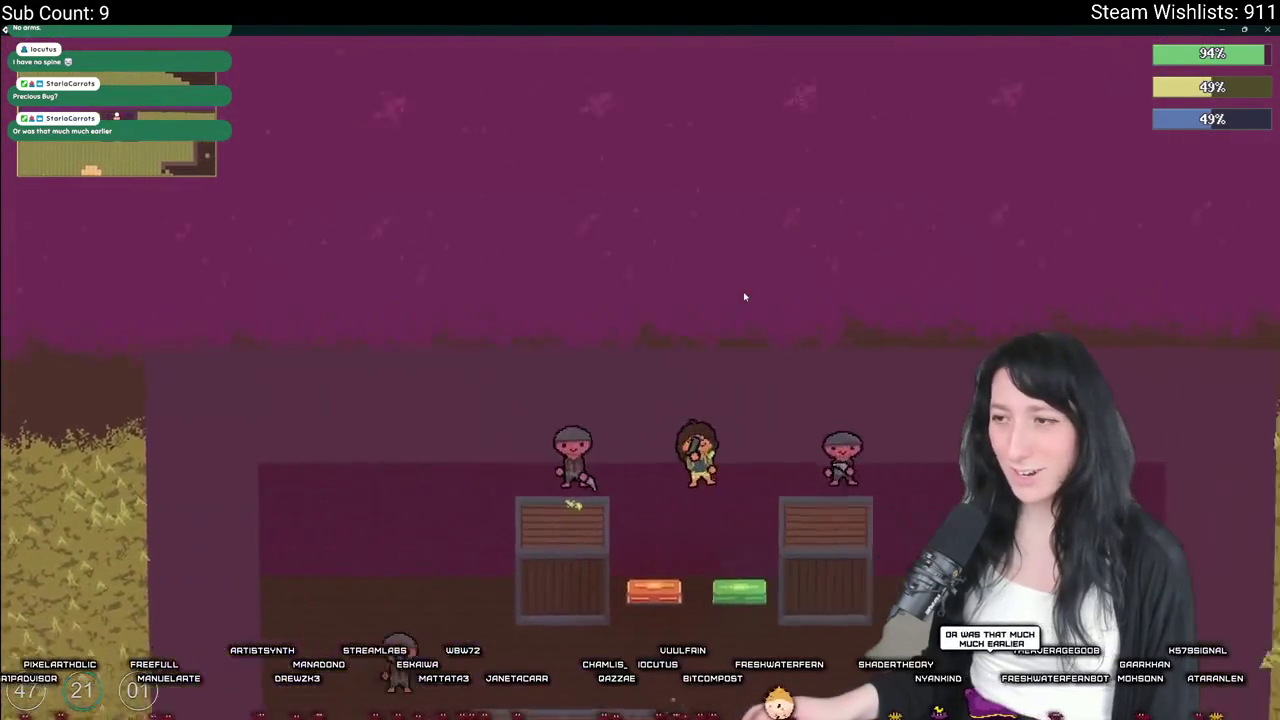
key(s)
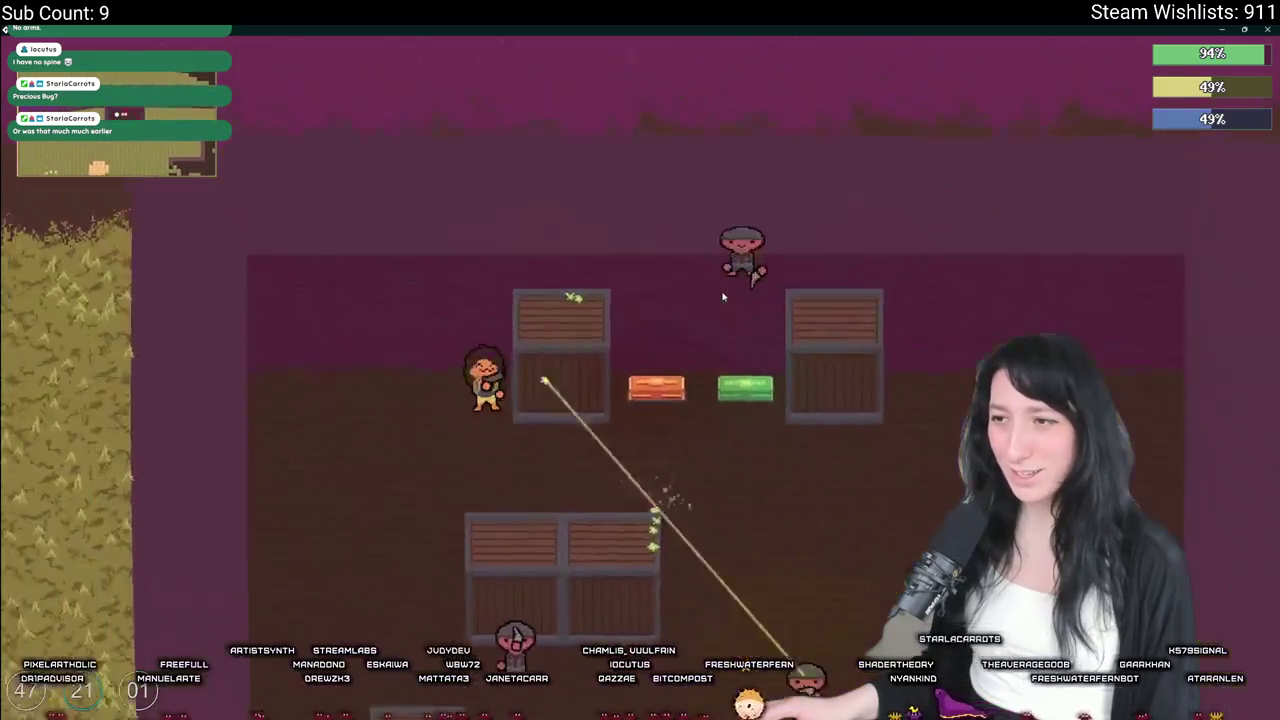
key(w)
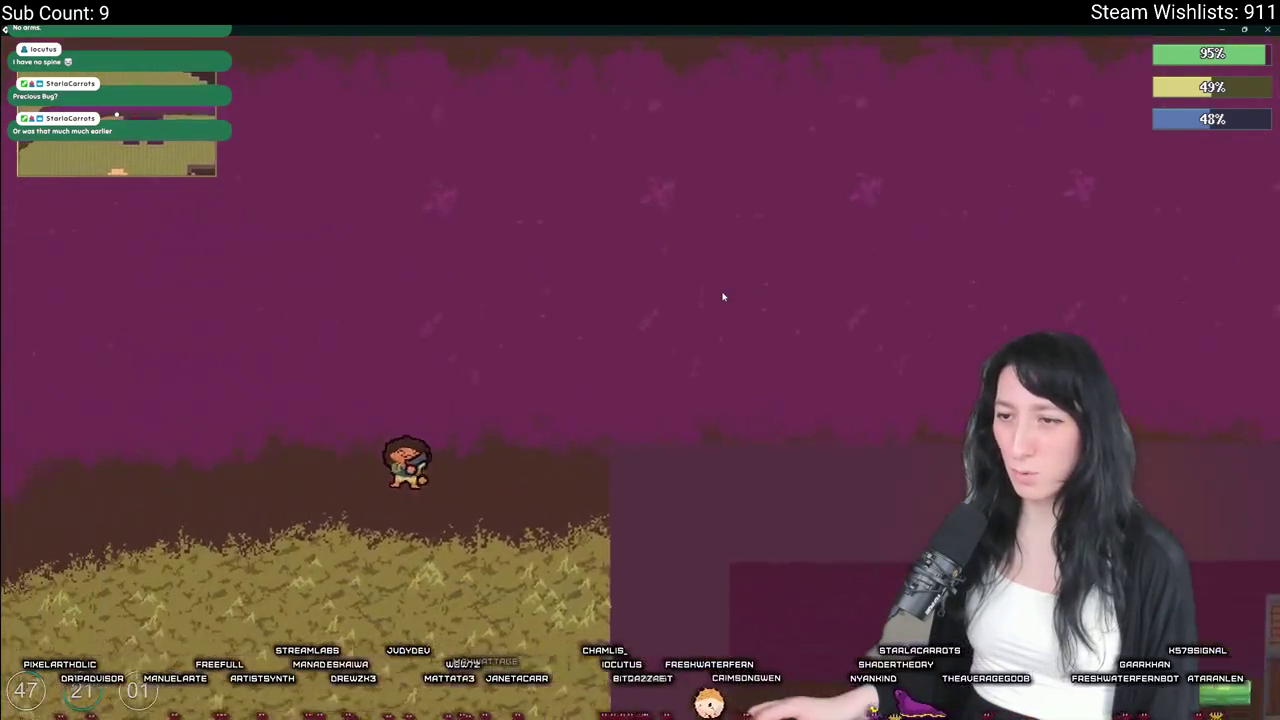
key(s)
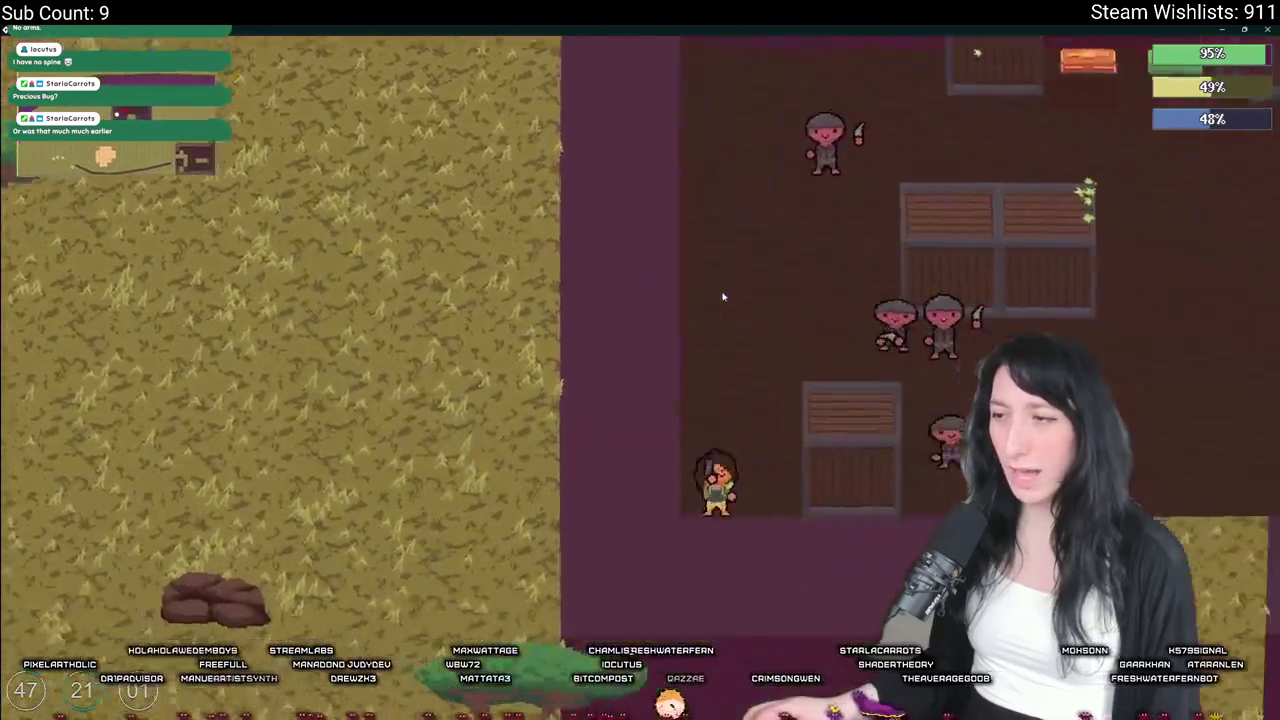
key(s)
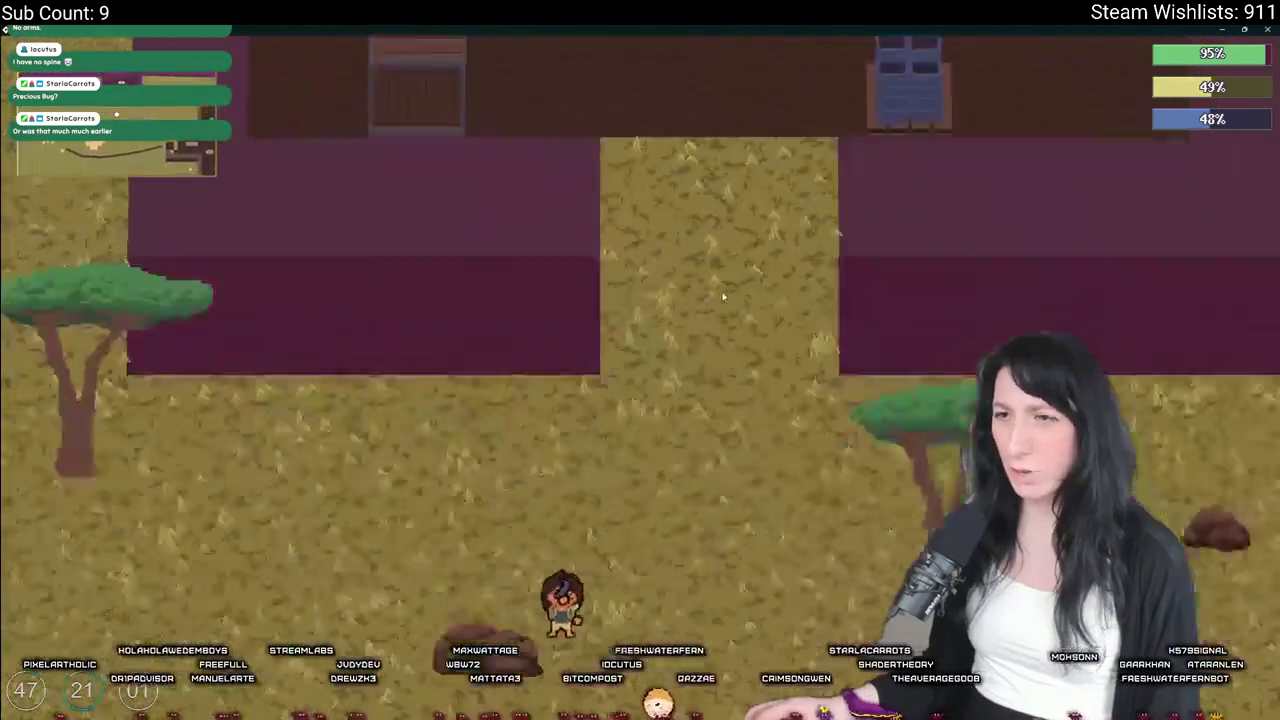
Save and quit, create a new Friends Only world, and restore the game window size
key(w)
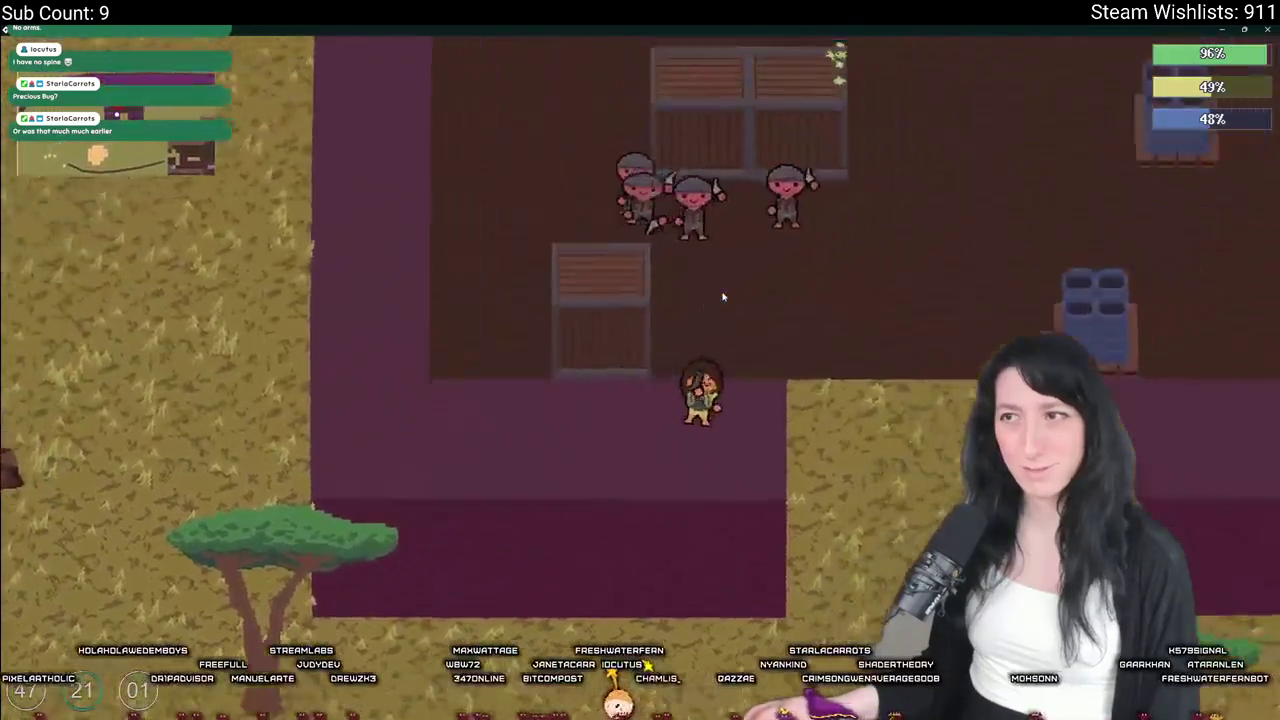
key(Escape)
key(Return)
key(Up)
key(Up)
key(Return)
key(Right)
key(Down)
click(631, 535)
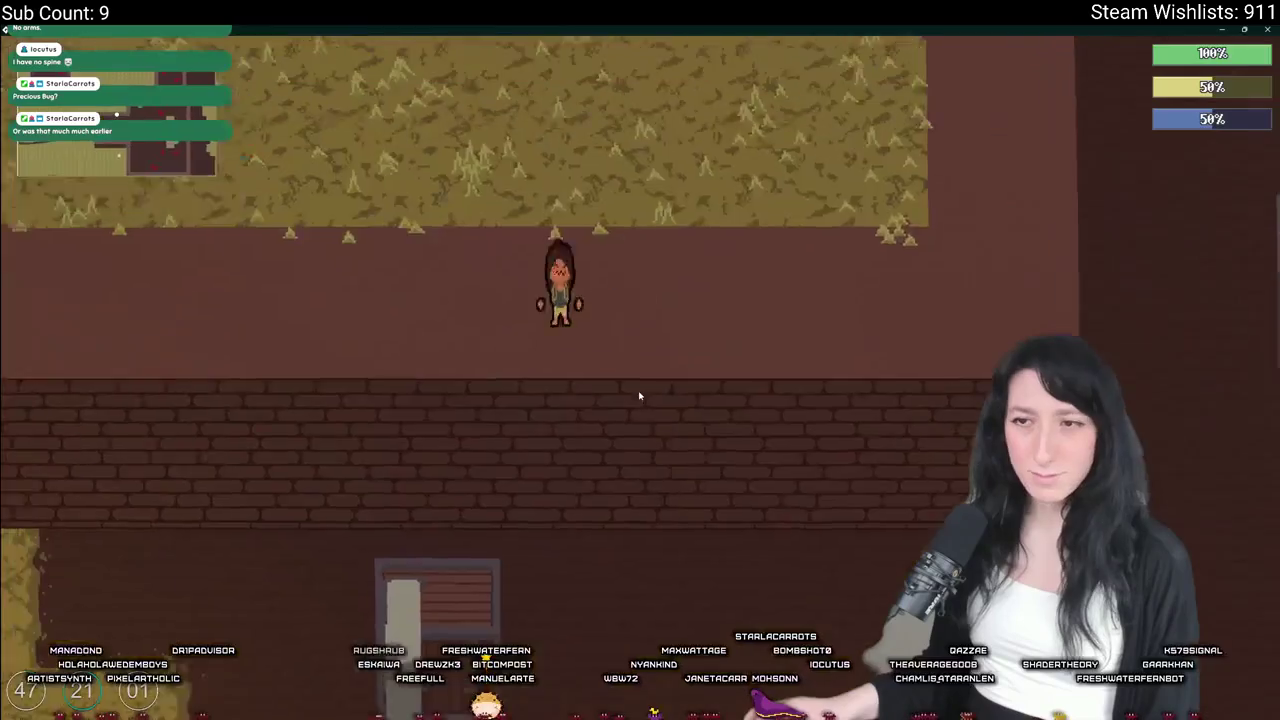
drag(640, 28, 643, 104)
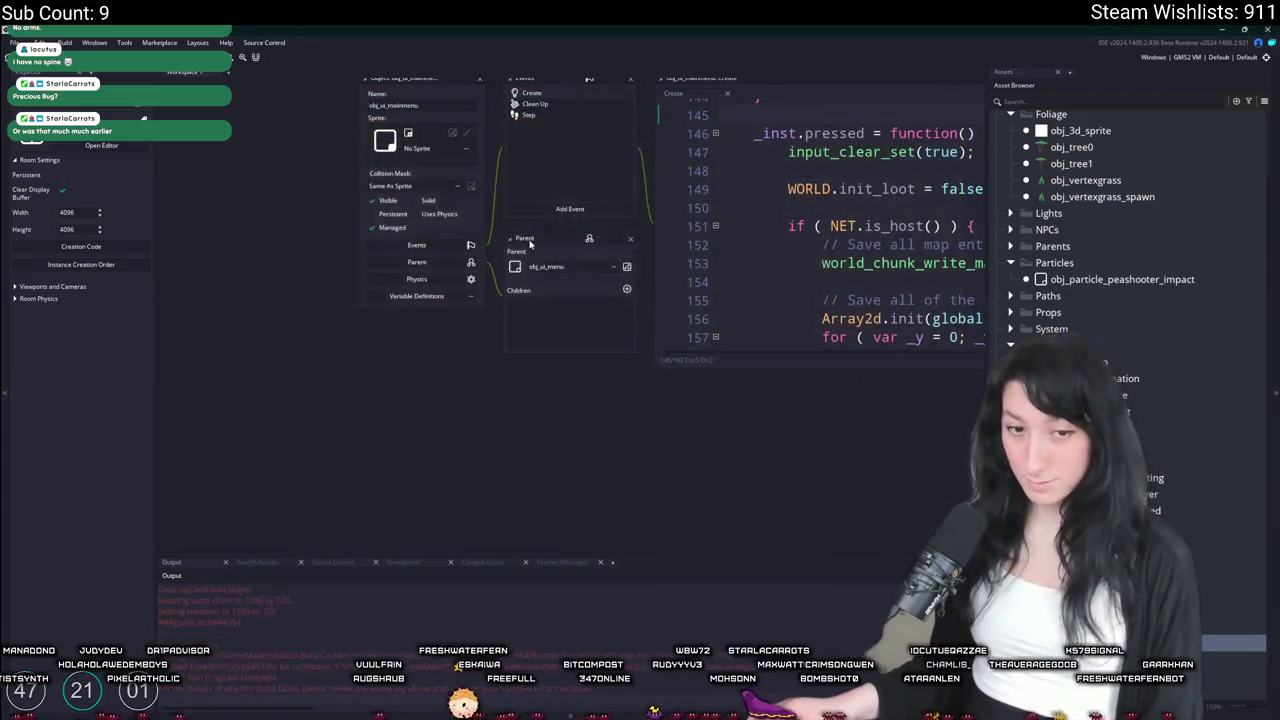
Open the ToDo notes from the asset search and add line 10, '-Walls are missing suddenly'
key(ctrl+t)
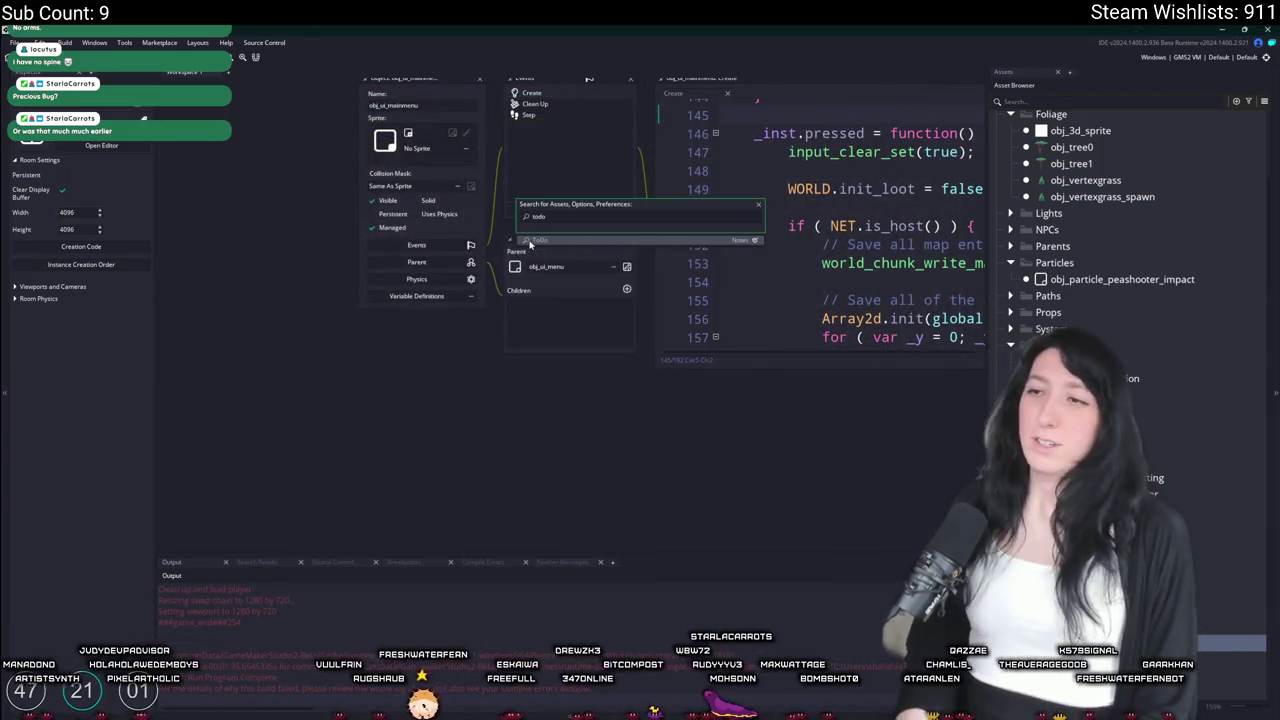
click(530, 243)
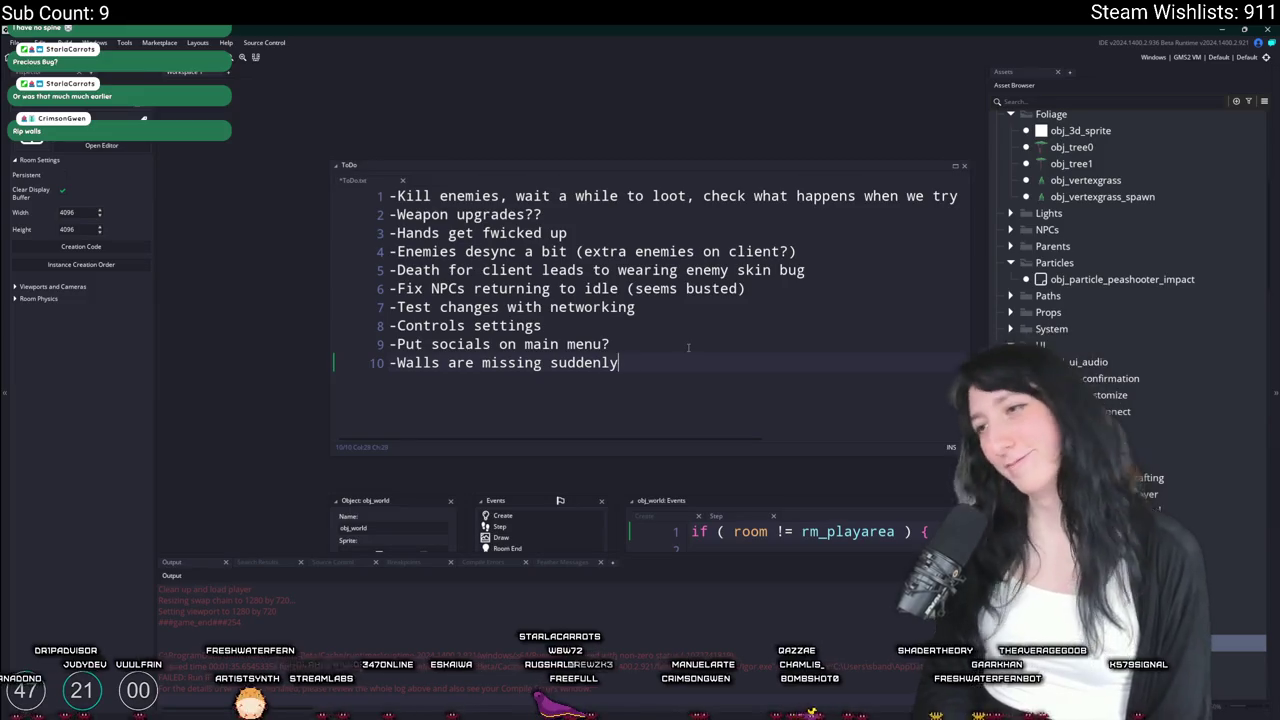
click(800, 307)
scroll(1145, 206, up, 10)
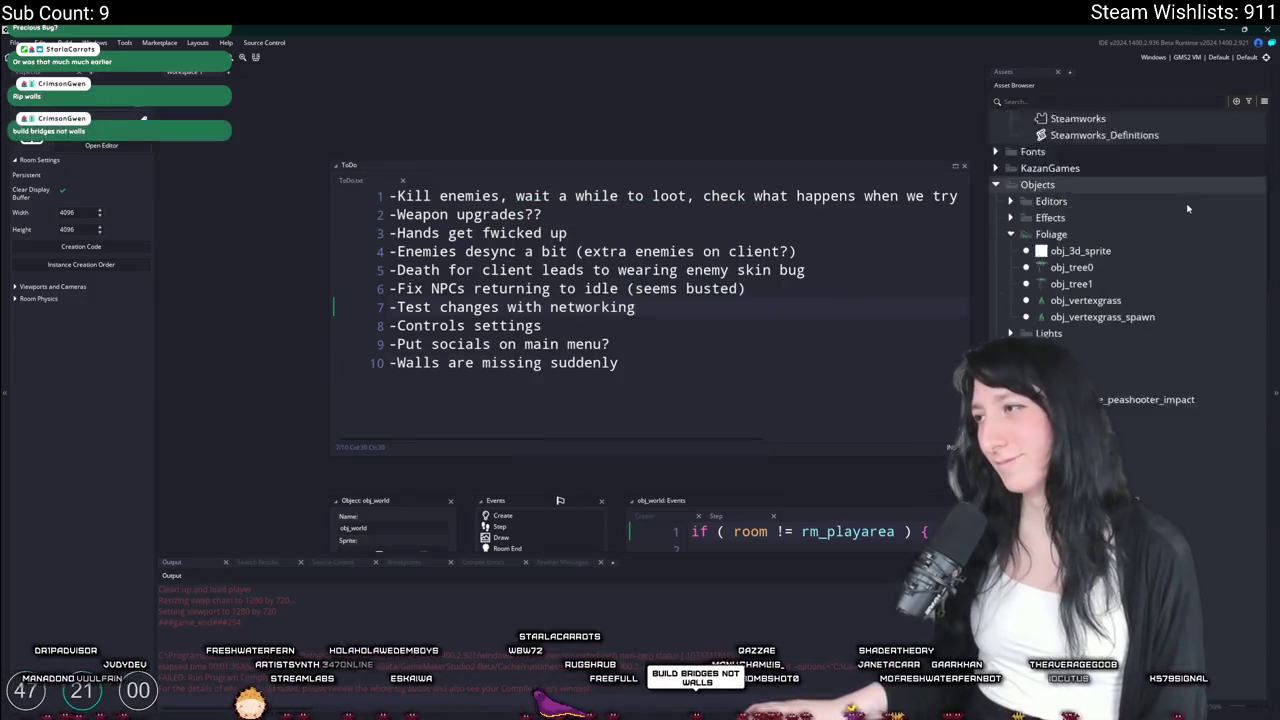
double_click(1078, 336)
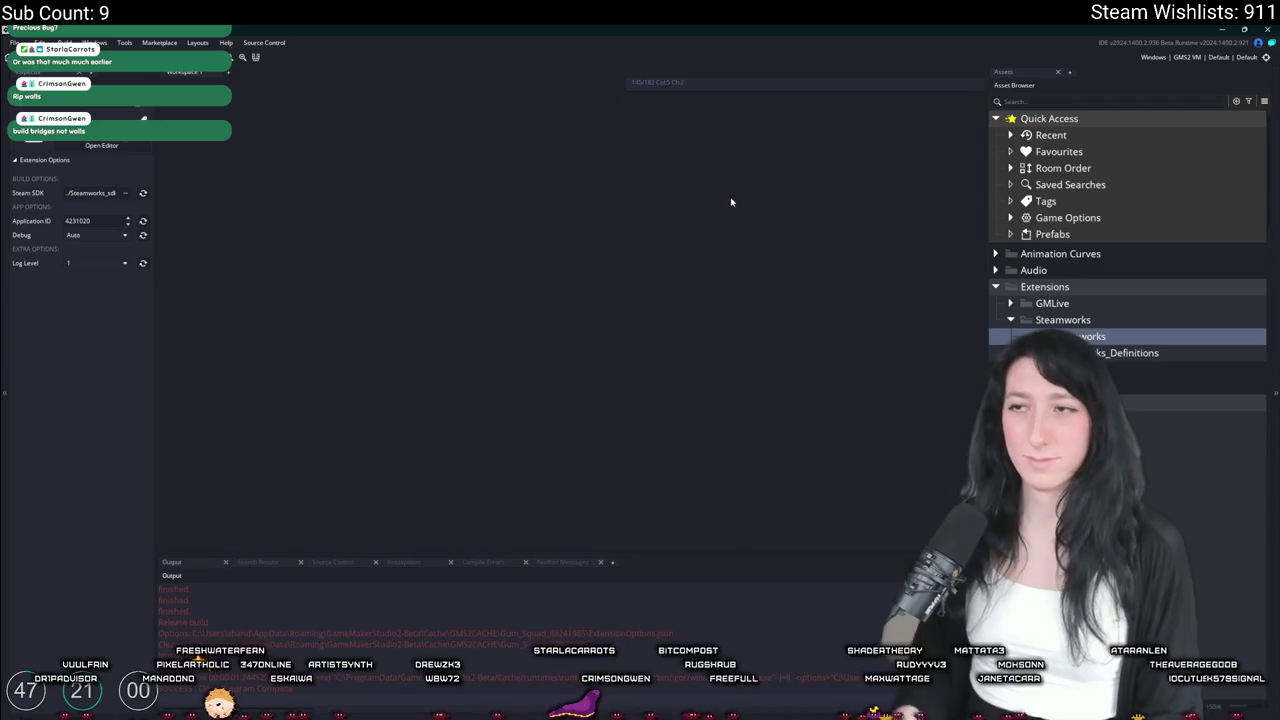
Change #macro BuildIsOffline from 0 to 1 in scr_networking, close it, and build with F5
key(ctrl+t)
text(scr_net)
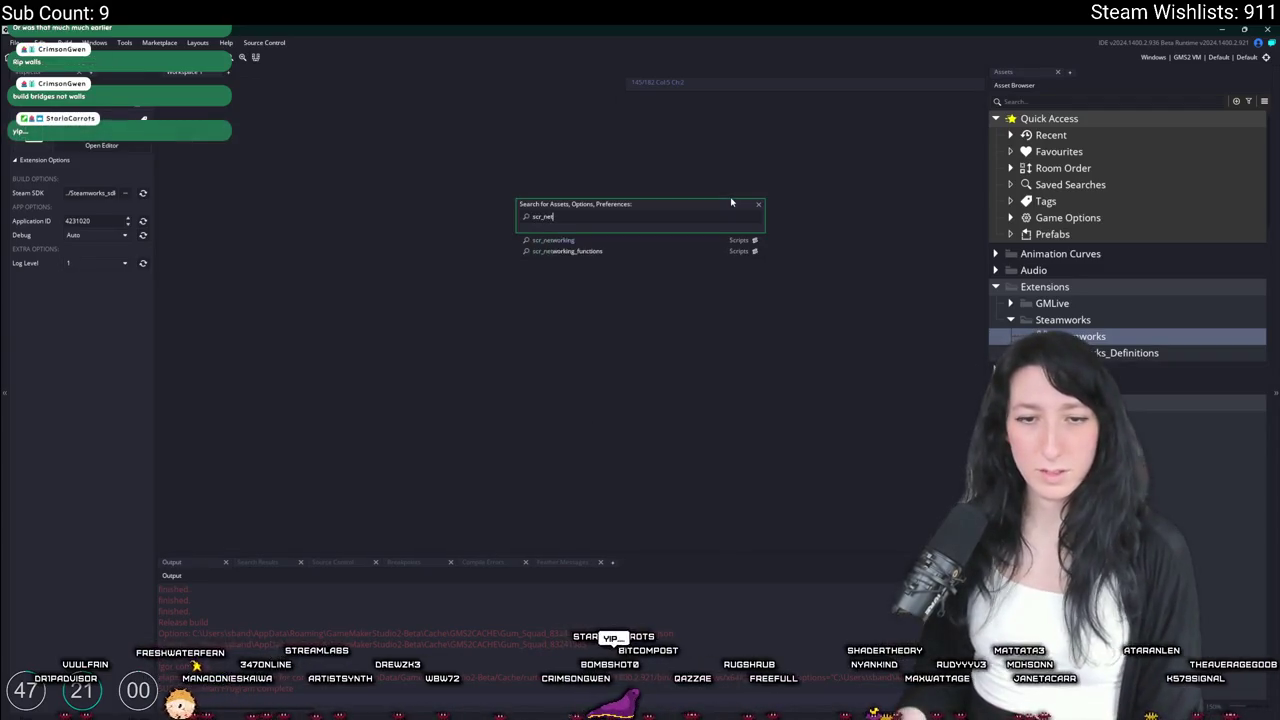
key(Return)
double_click(604, 364)
text(1)
middle_click(375, 167)
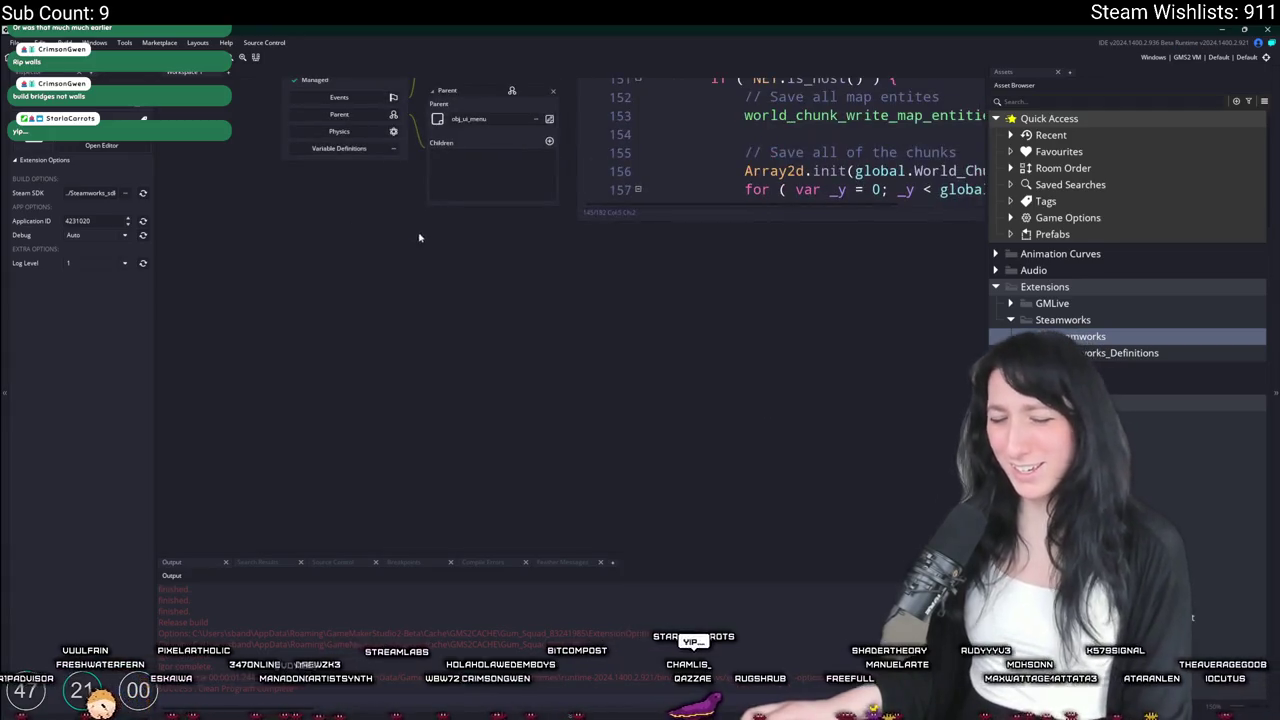
key(F5)
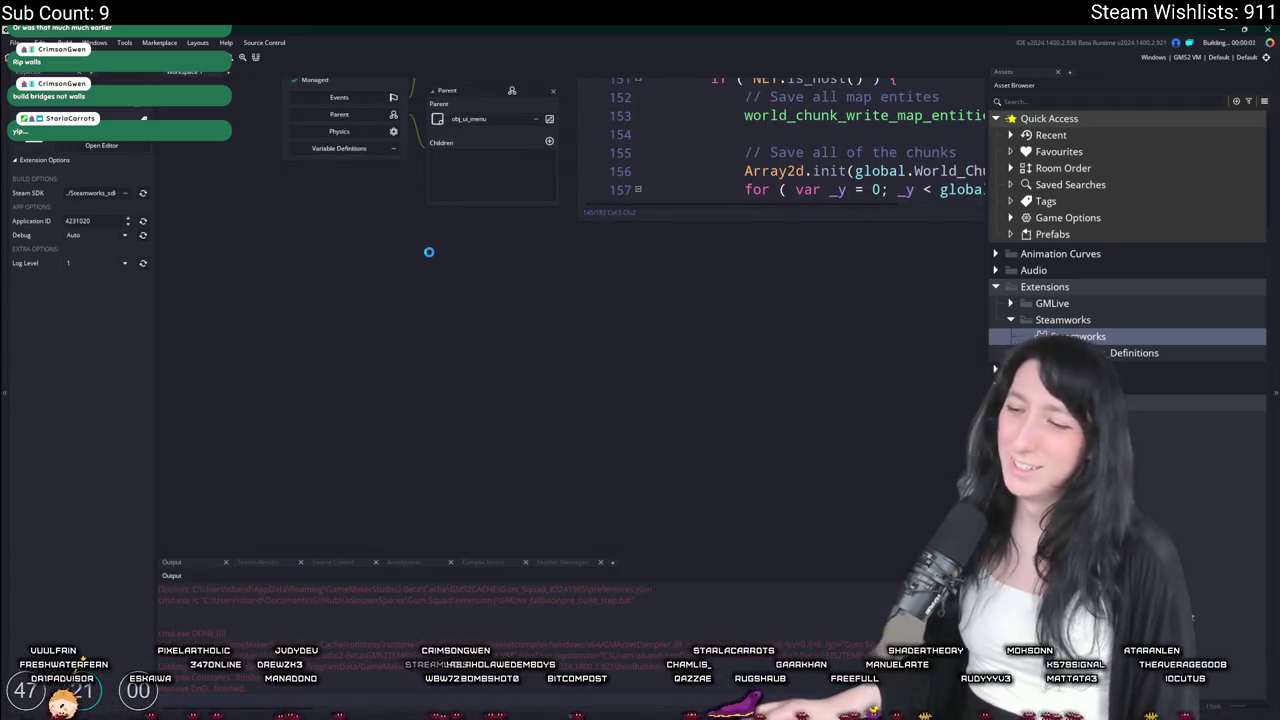
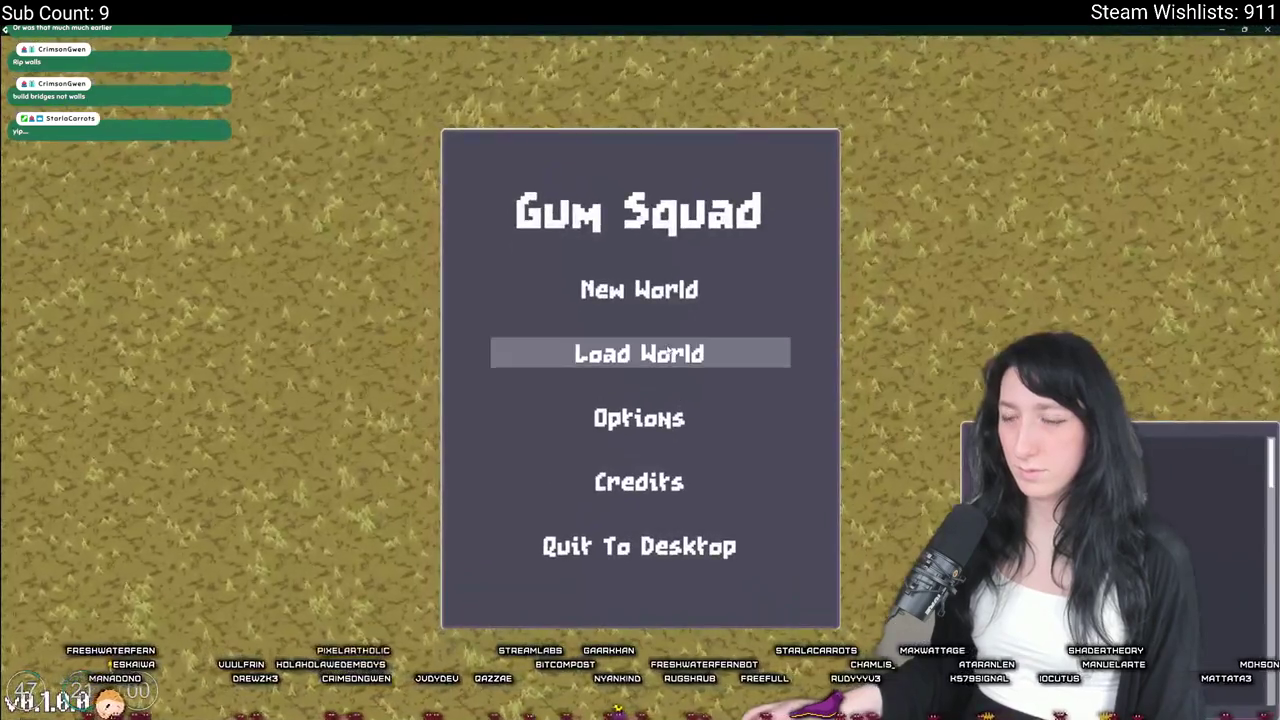
Create a Friends Only lobby for the SoftApple world, then abort the resulting code error
click(600, 355)
click(490, 275)
scroll(783, 483, down, 3)
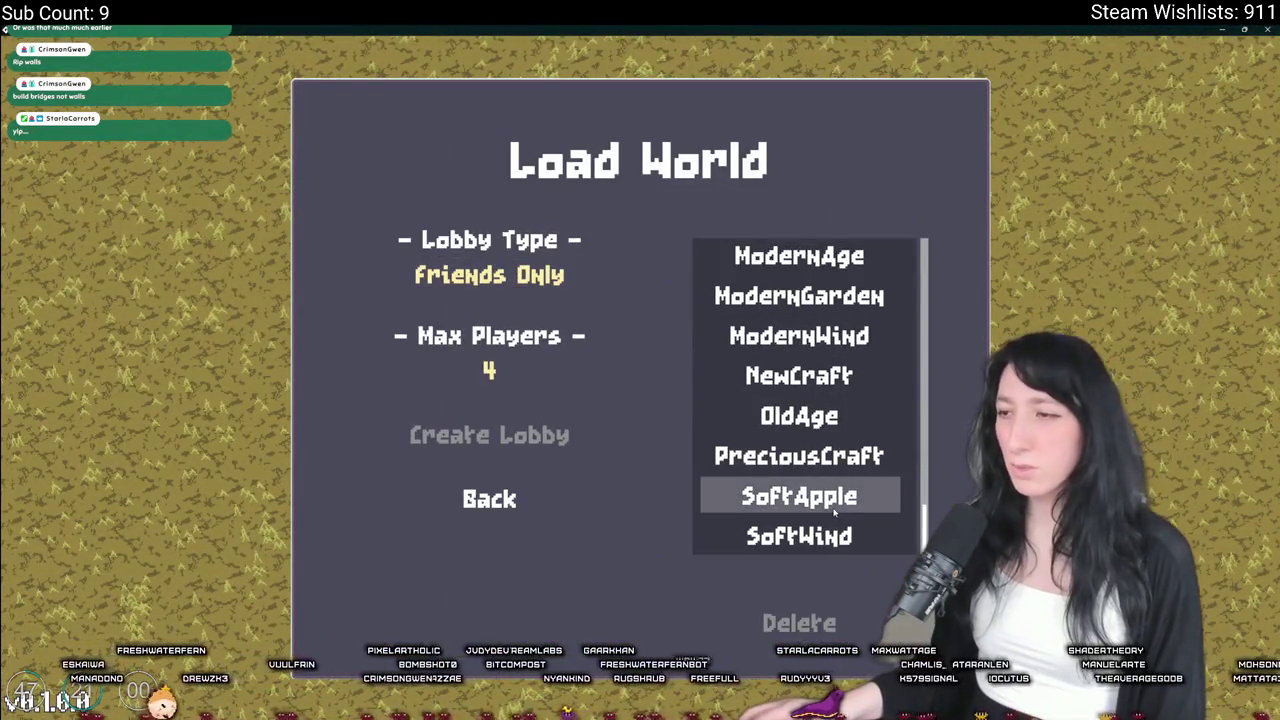
click(790, 495)
click(522, 435)
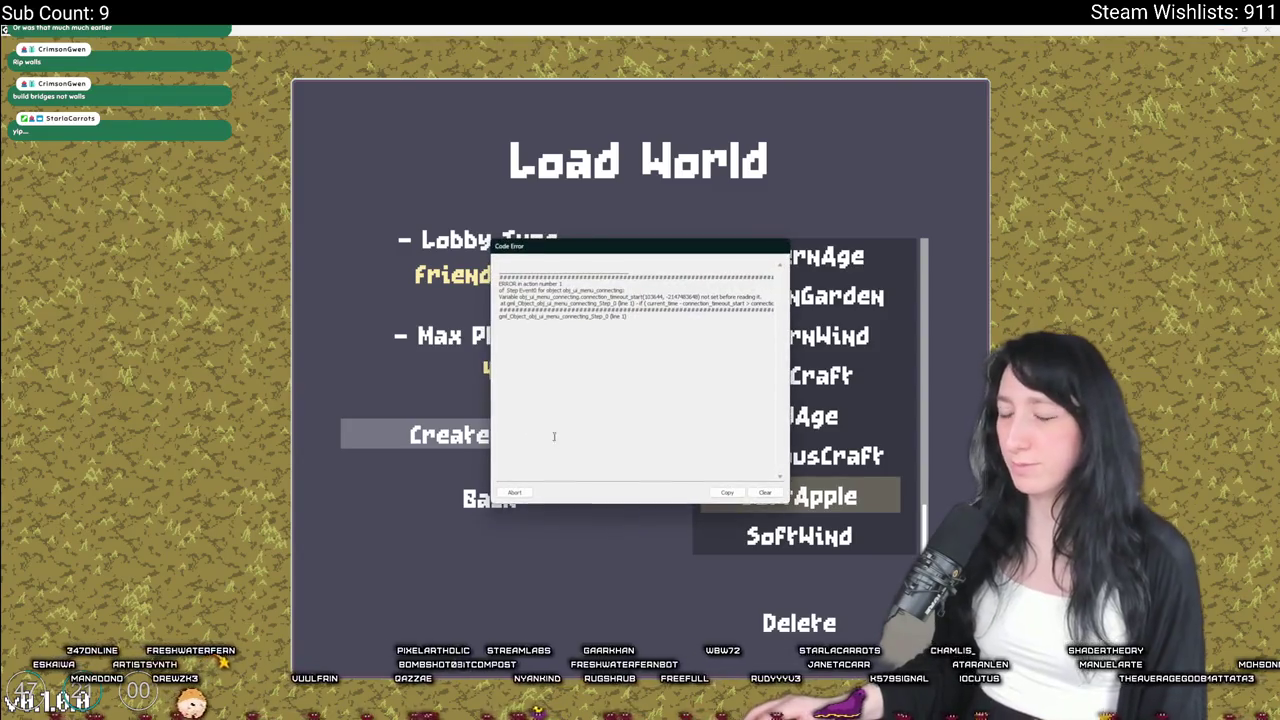
click(514, 492)
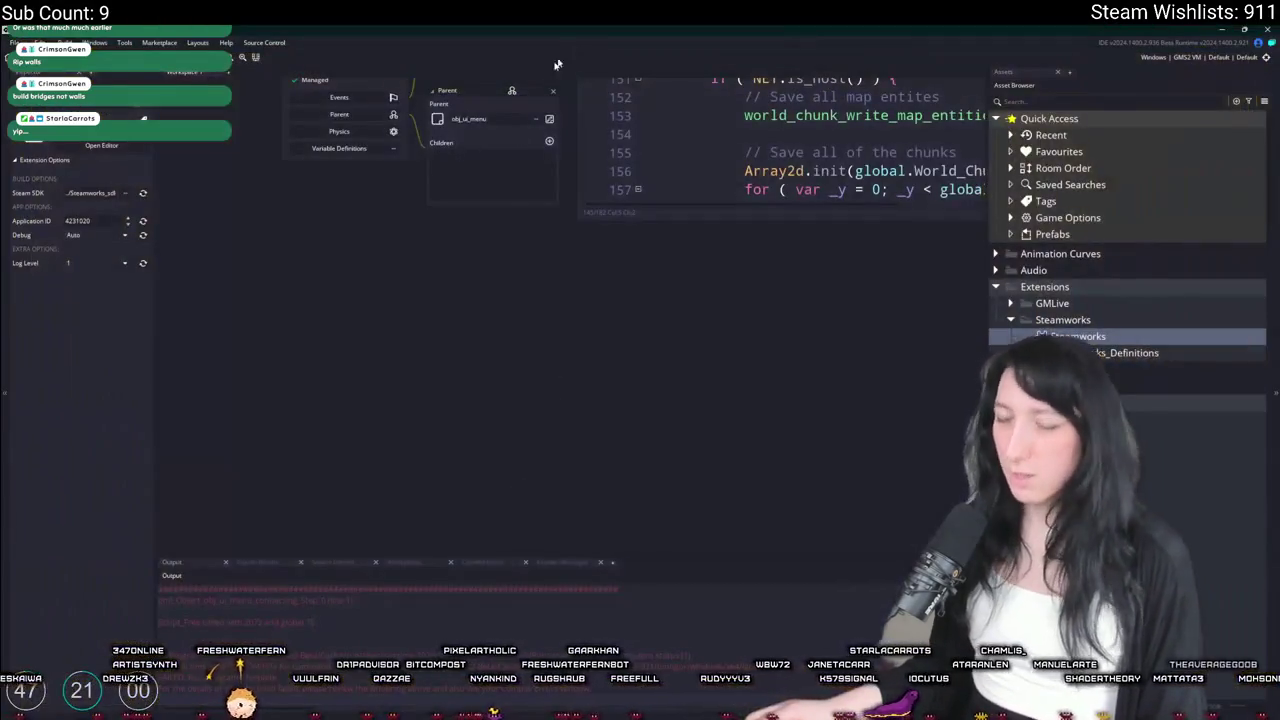
key(ctrl+t)
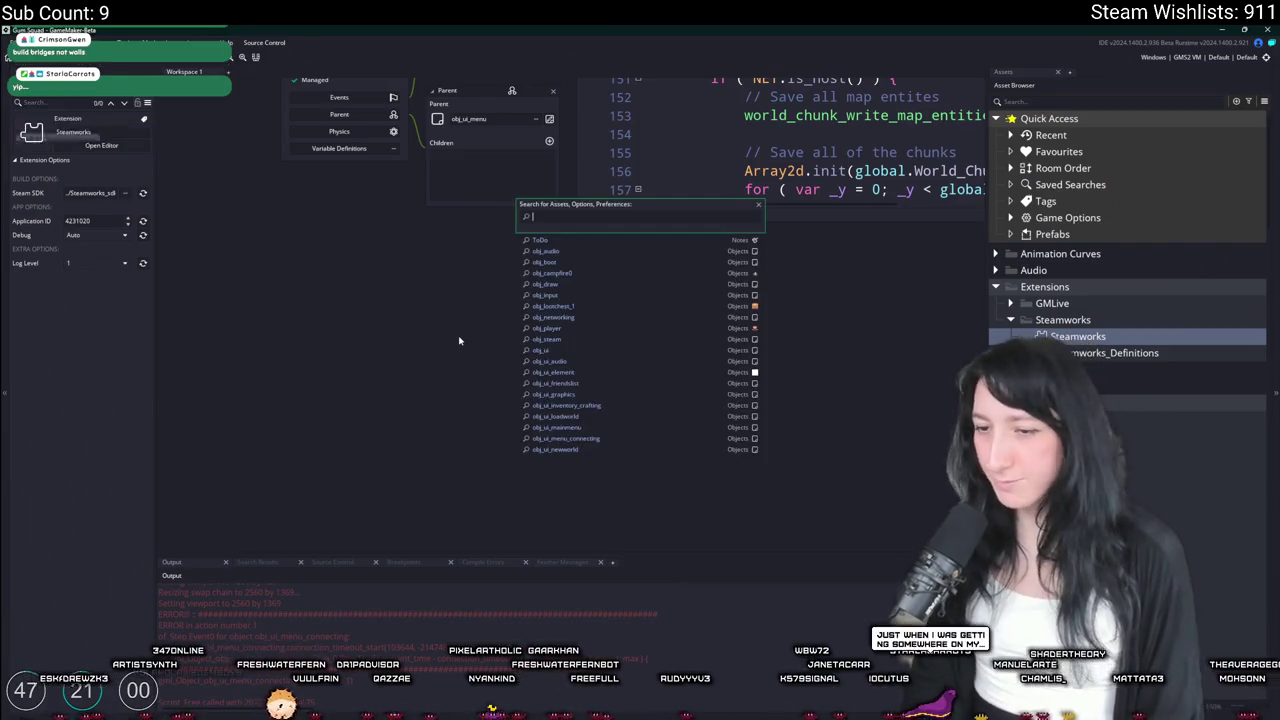
Open obj_ui_menu_connecting and compare how Step and Create code use connection_timeout_start
text(ui_menu_conn)
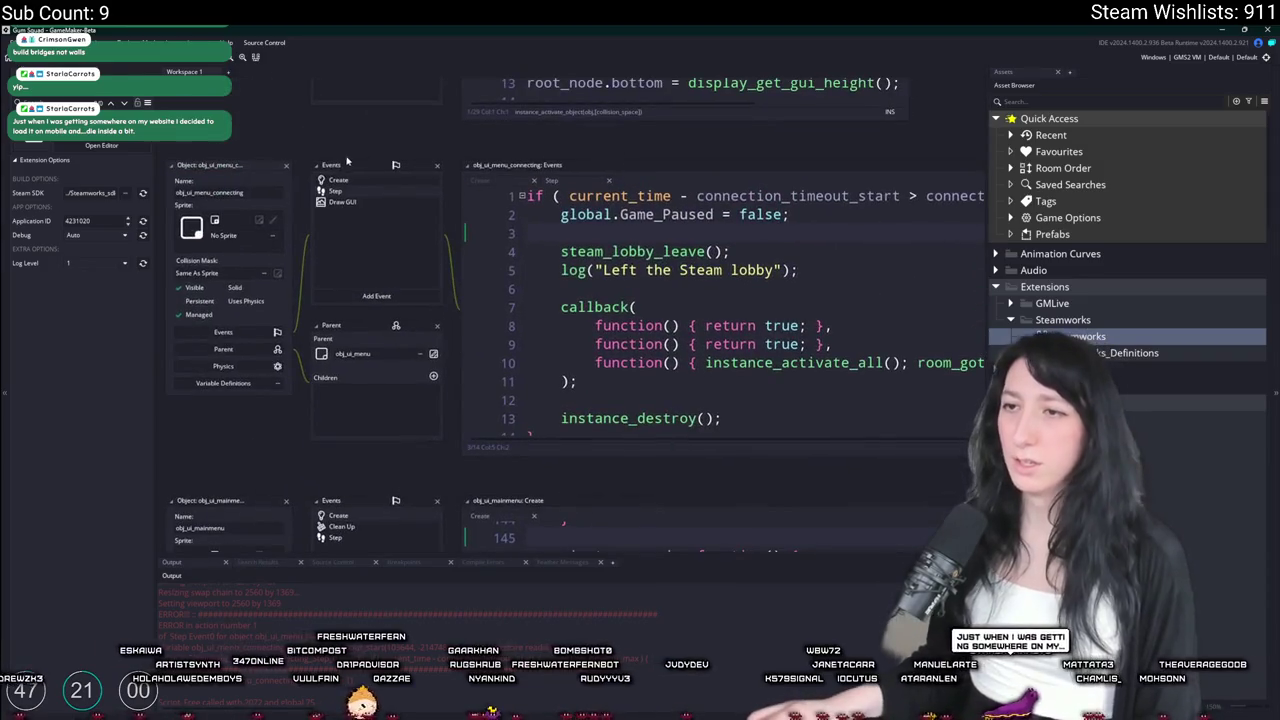
click(339, 180)
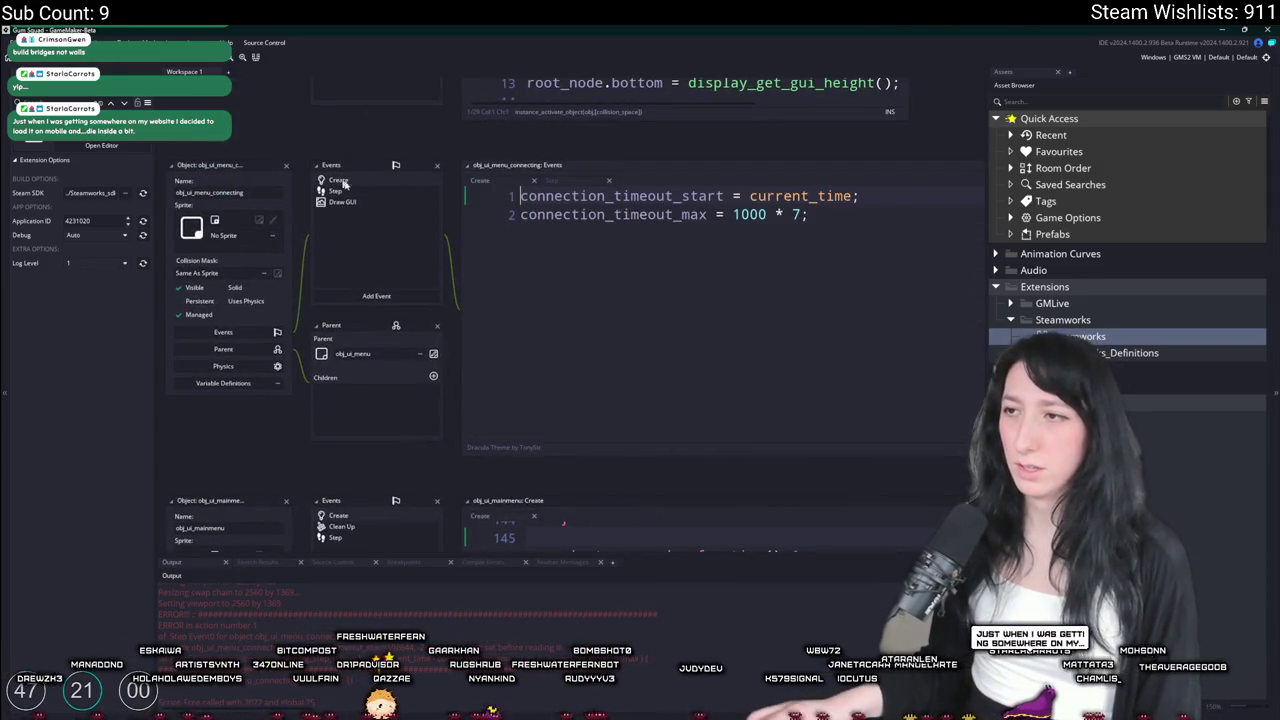
click(418, 192)
click(814, 215)
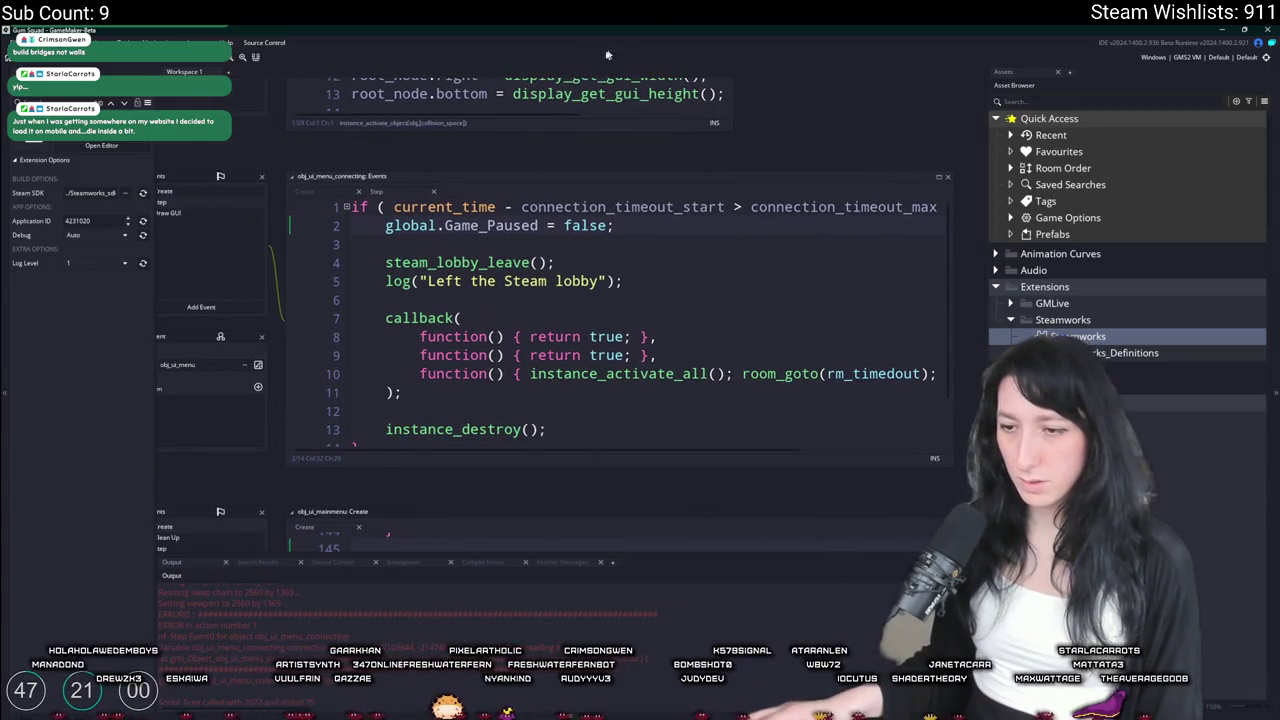
double_click(722, 206)
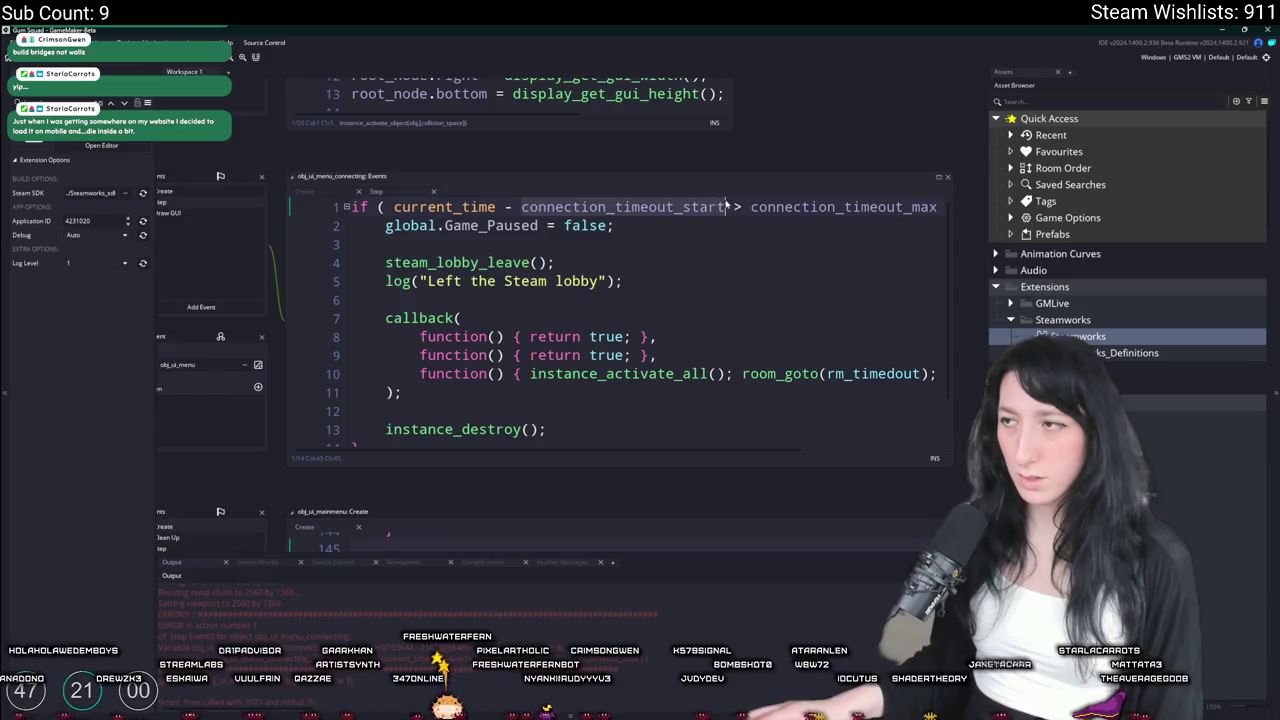
click(207, 199)
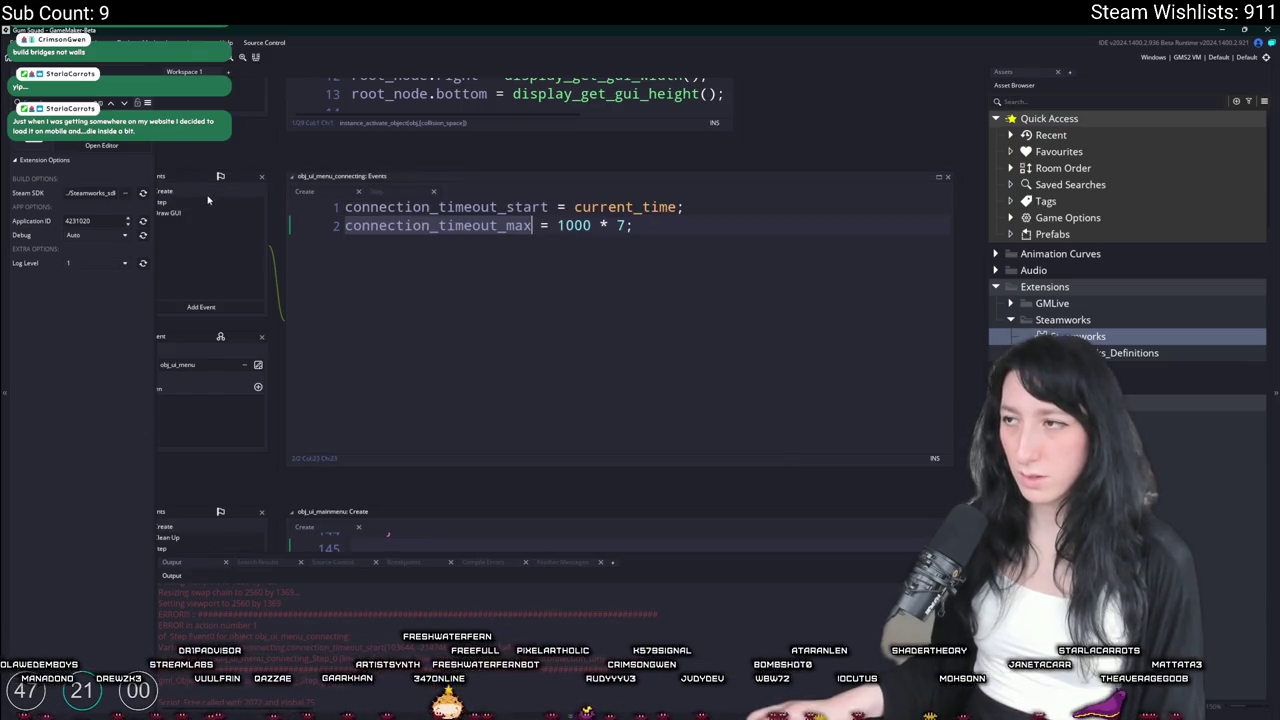
click(193, 209)
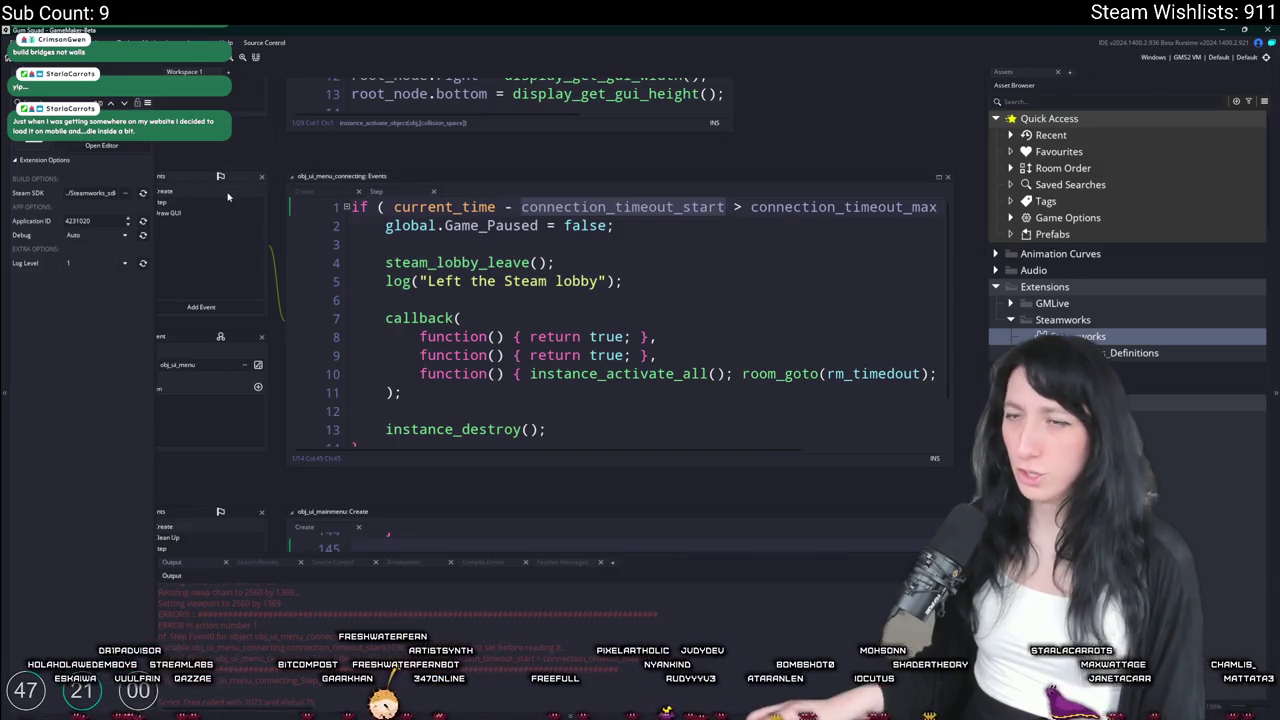
click(225, 200)
click(225, 204)
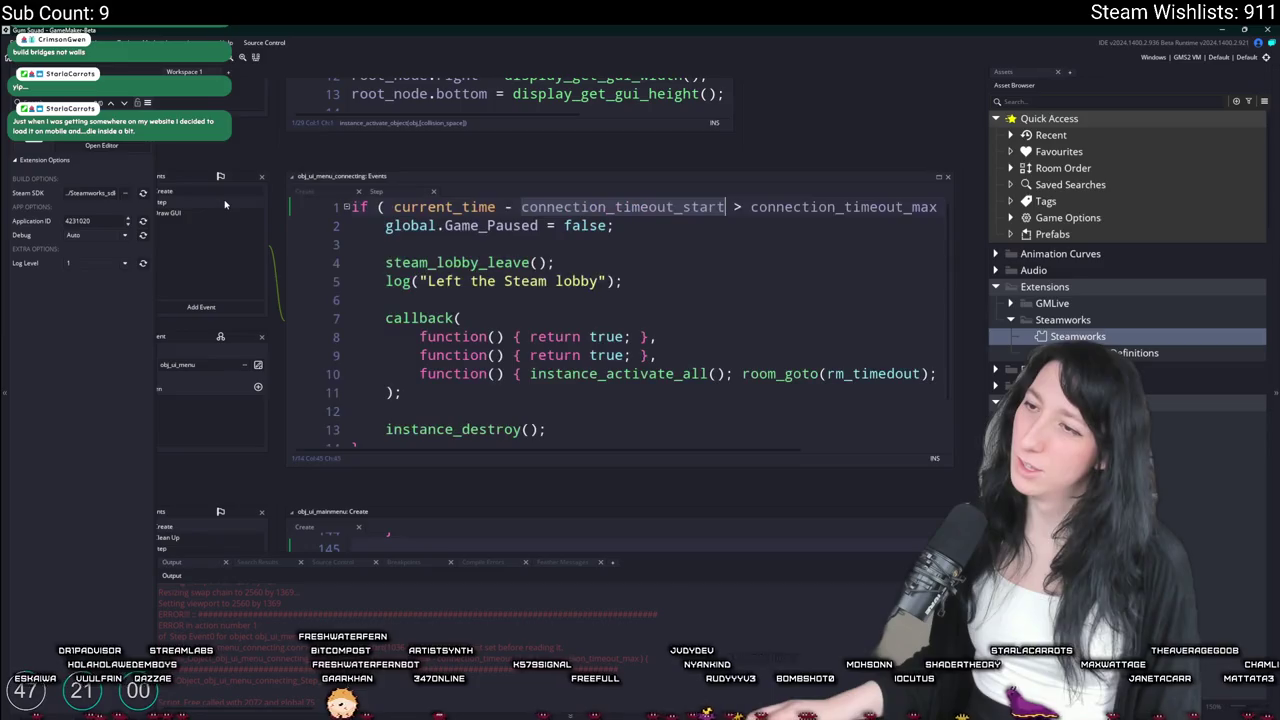
Review the connecting menu's Create and Draw GUI events, then rebuild and run the game
click(650, 244)
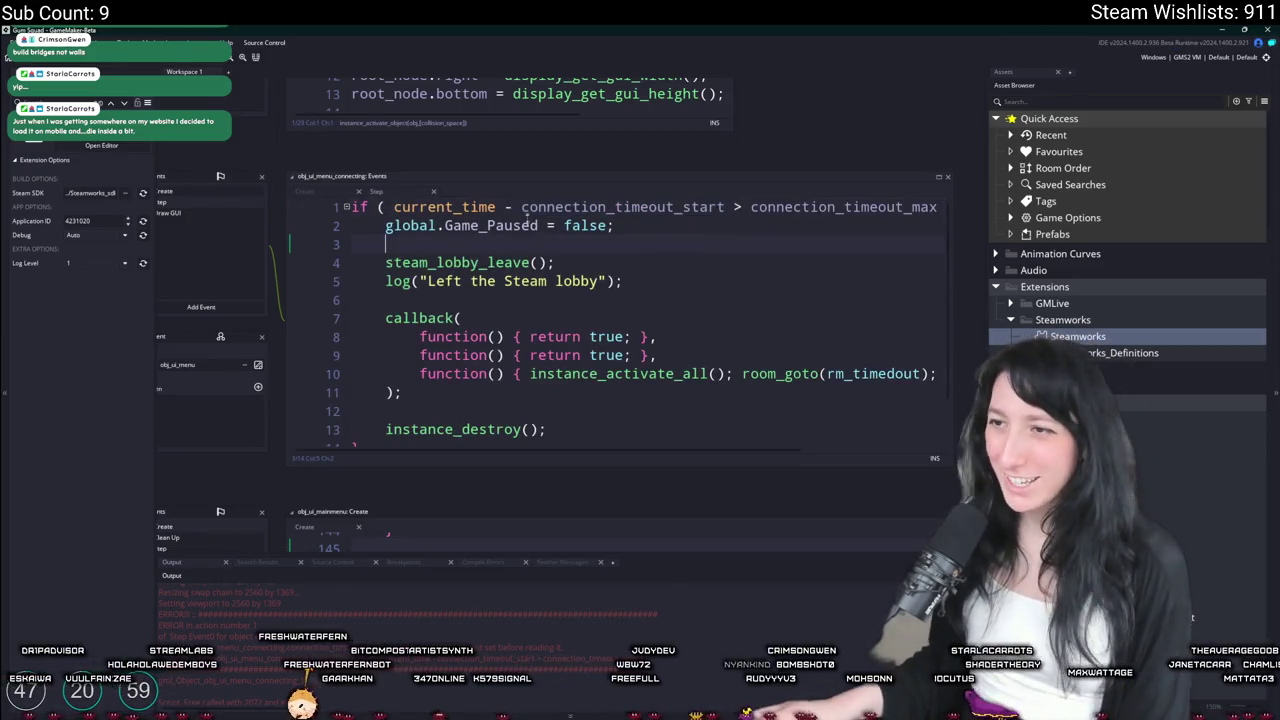
scroll(531, 249, down, 1)
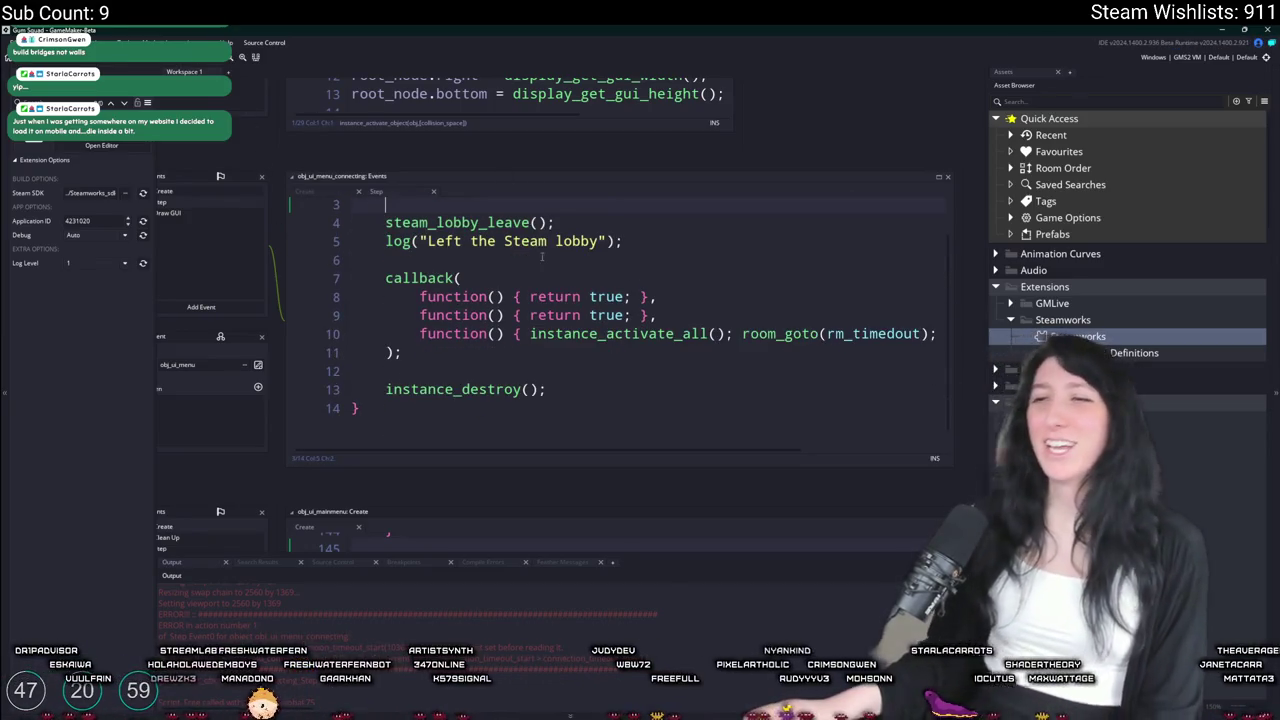
click(153, 62)
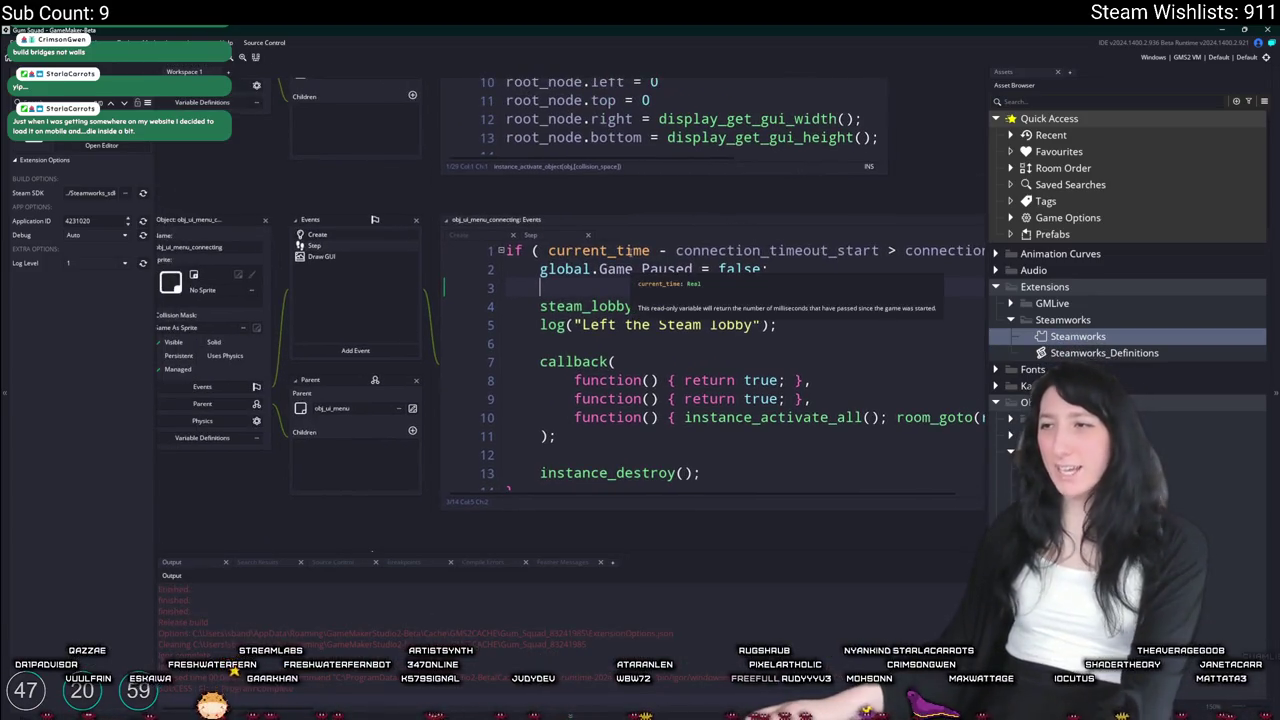
click(348, 236)
click(339, 246)
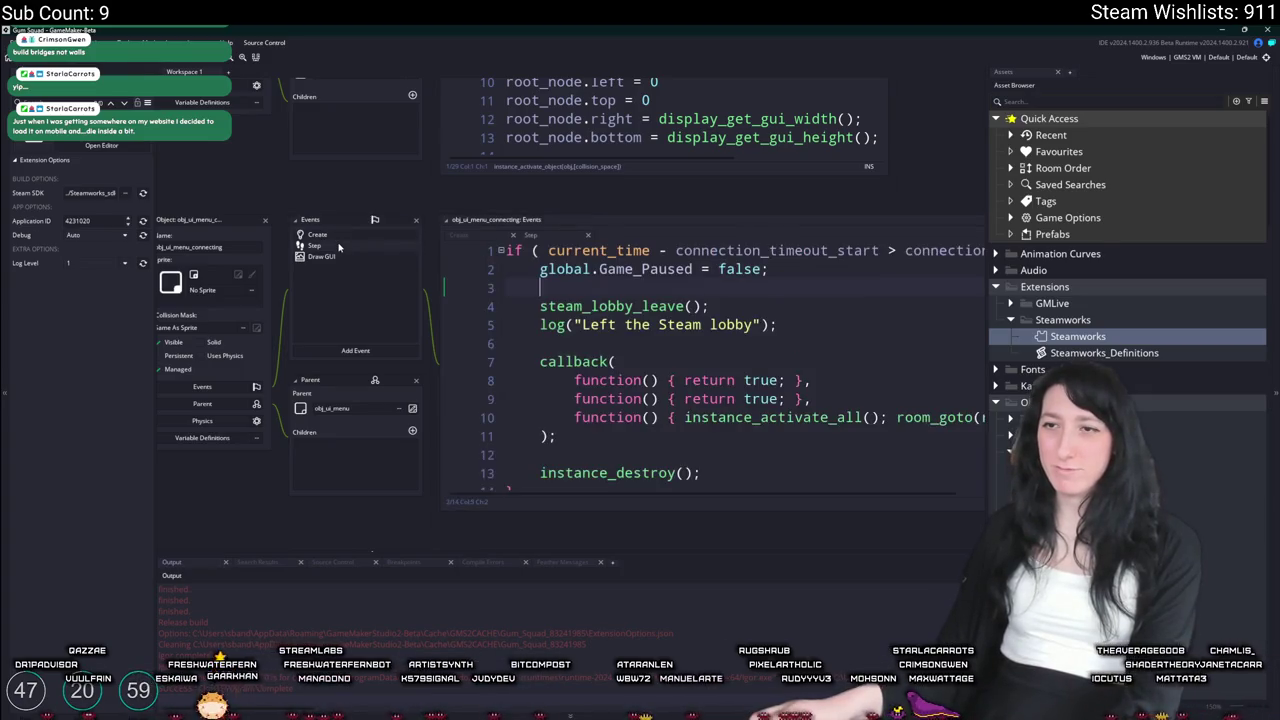
click(344, 258)
click(364, 249)
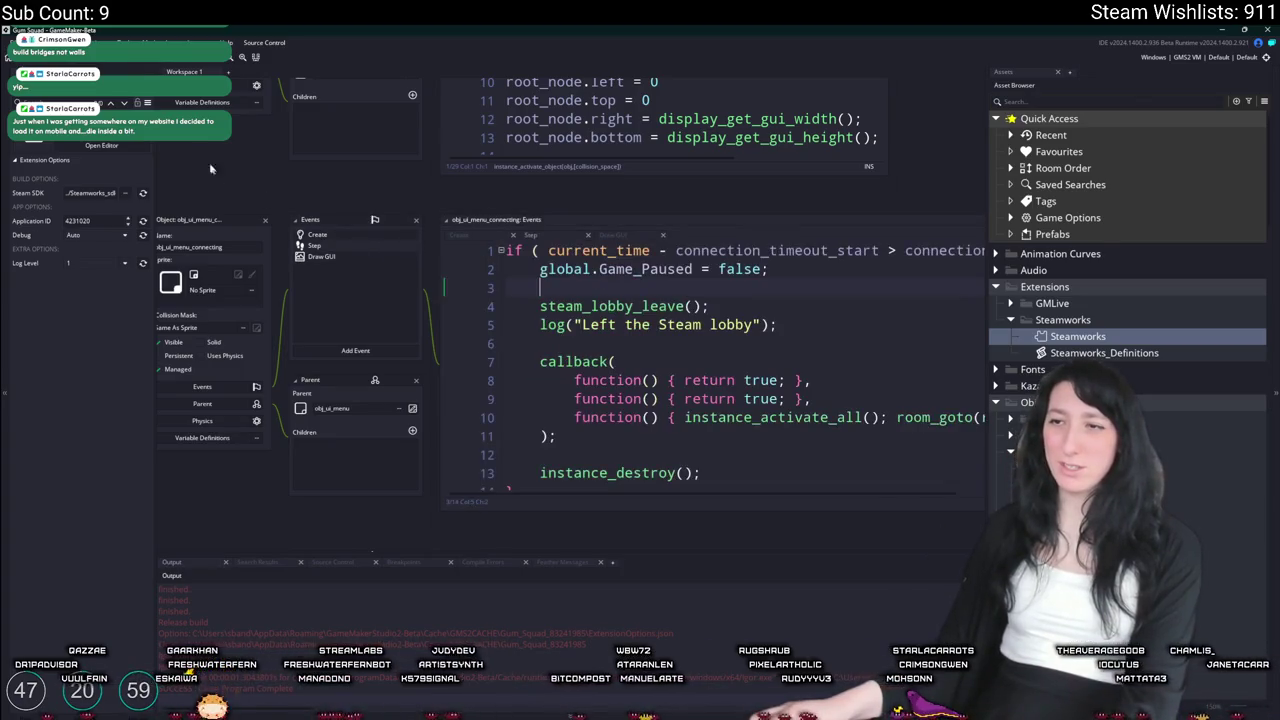
key(F5)
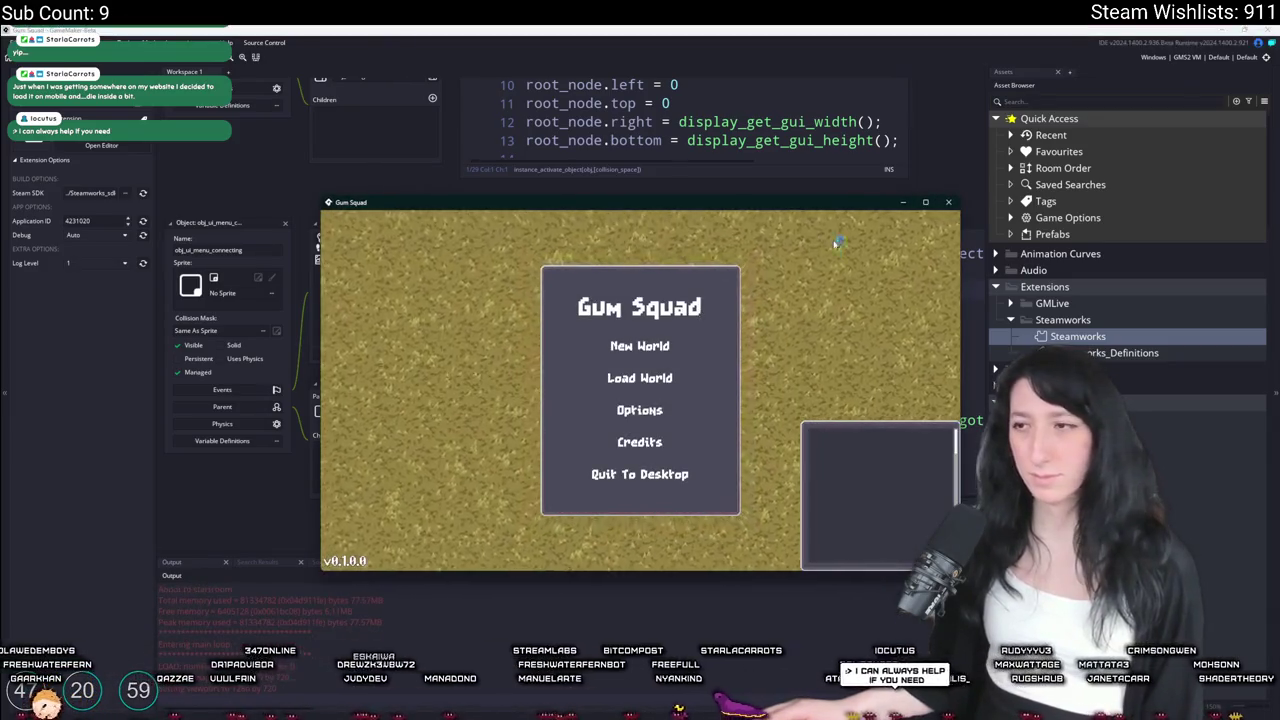
Retest by creating a SoftApple lobby from Load World, then abort the same code error
click(640, 378)
scroll(719, 389, down, 3)
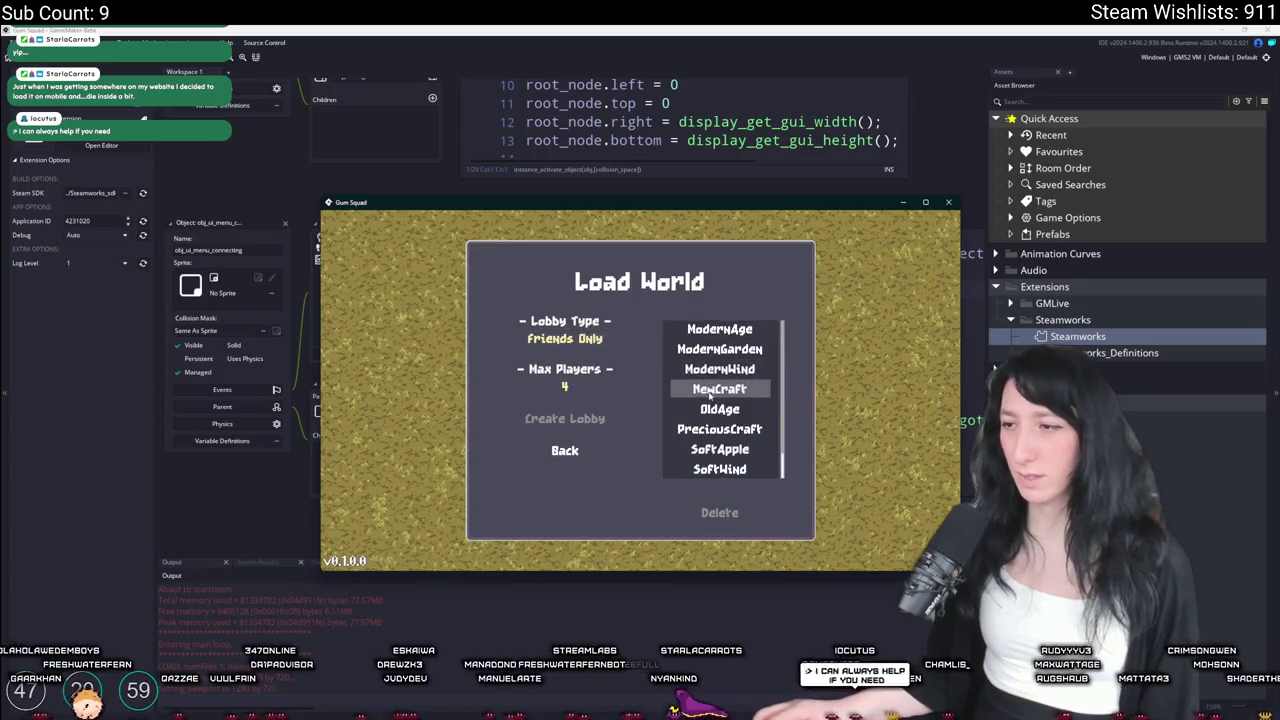
click(719, 449)
click(559, 421)
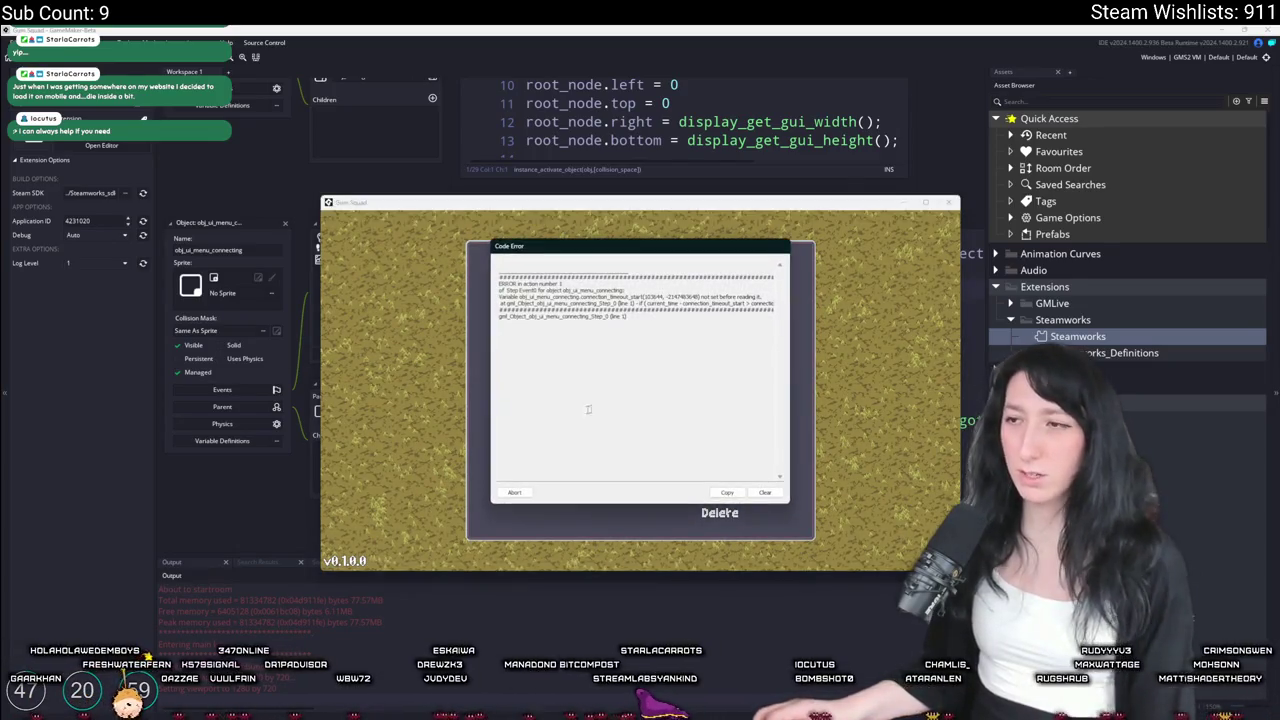
click(515, 492)
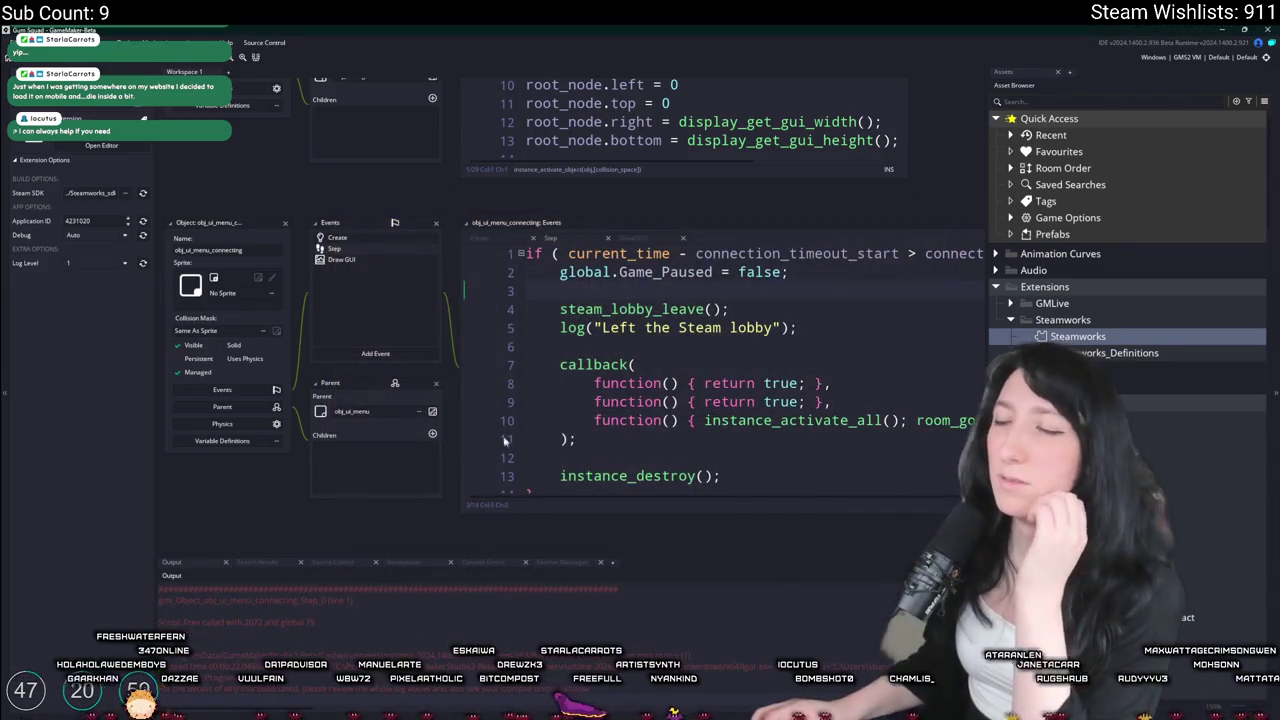
Search the project for obj_ui_menu_connecting and jump to the friends-list result
click(338, 238)
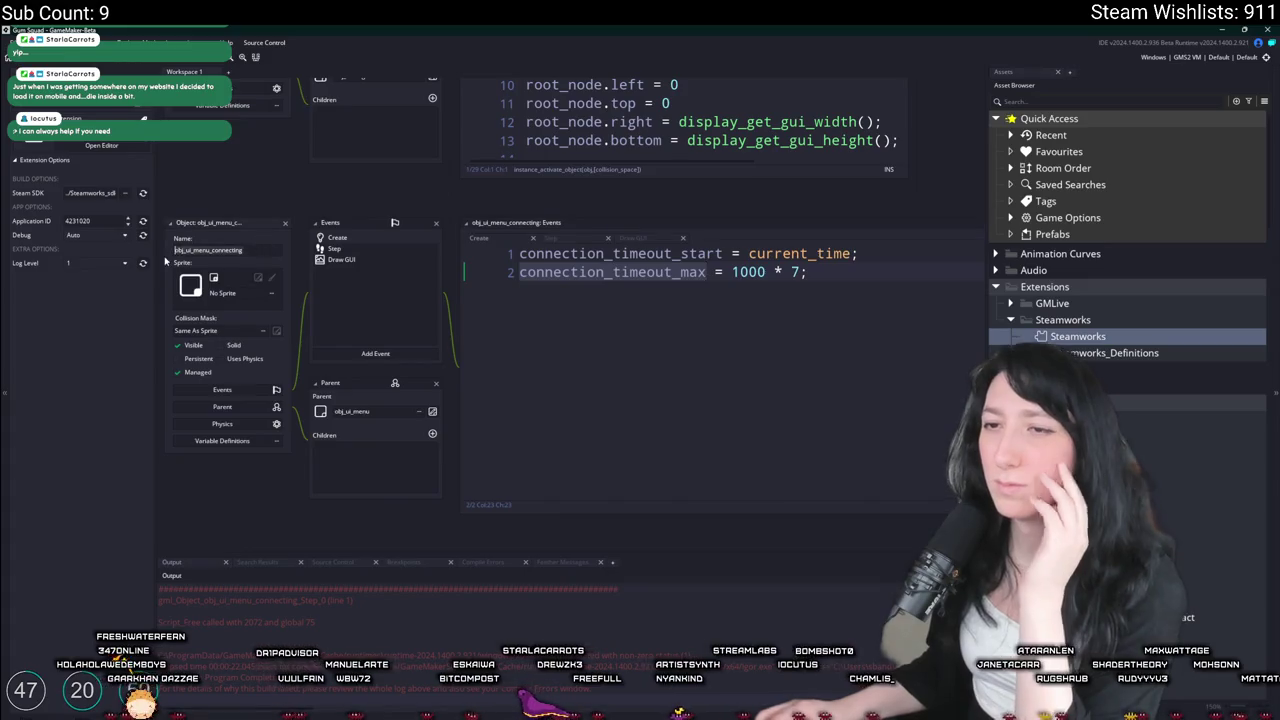
key(ctrl+shift+f)
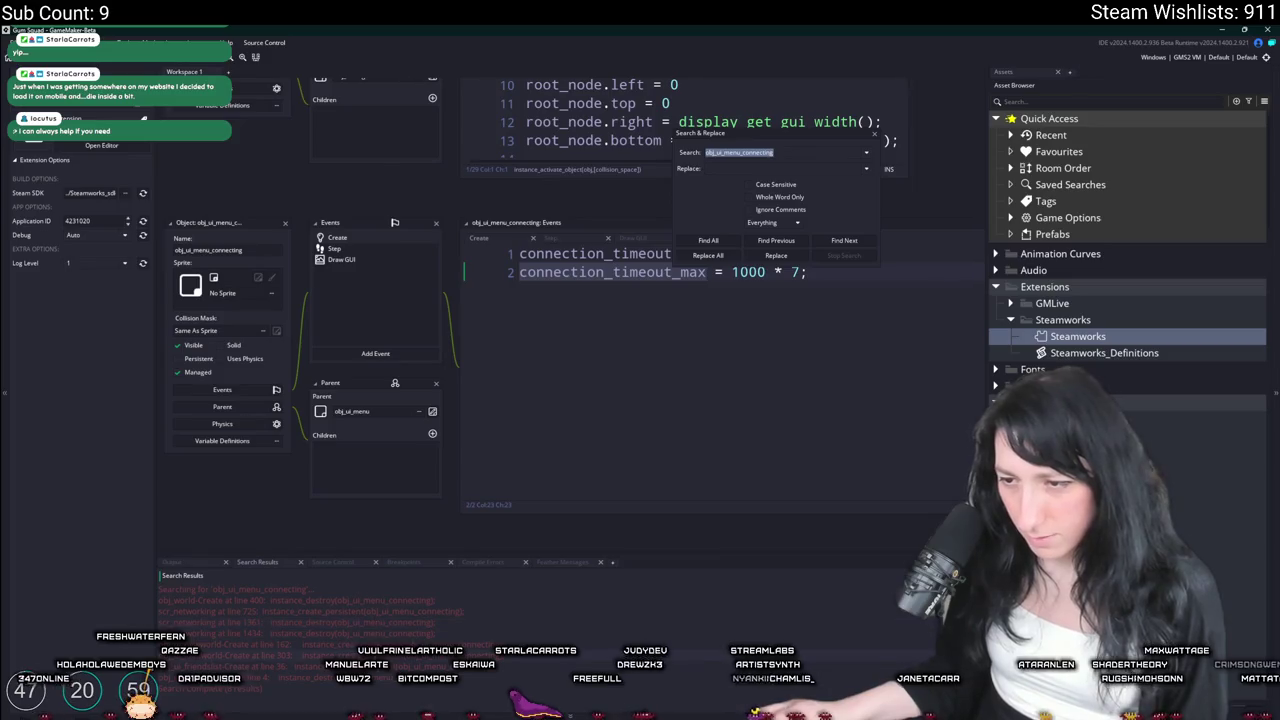
key(Return)
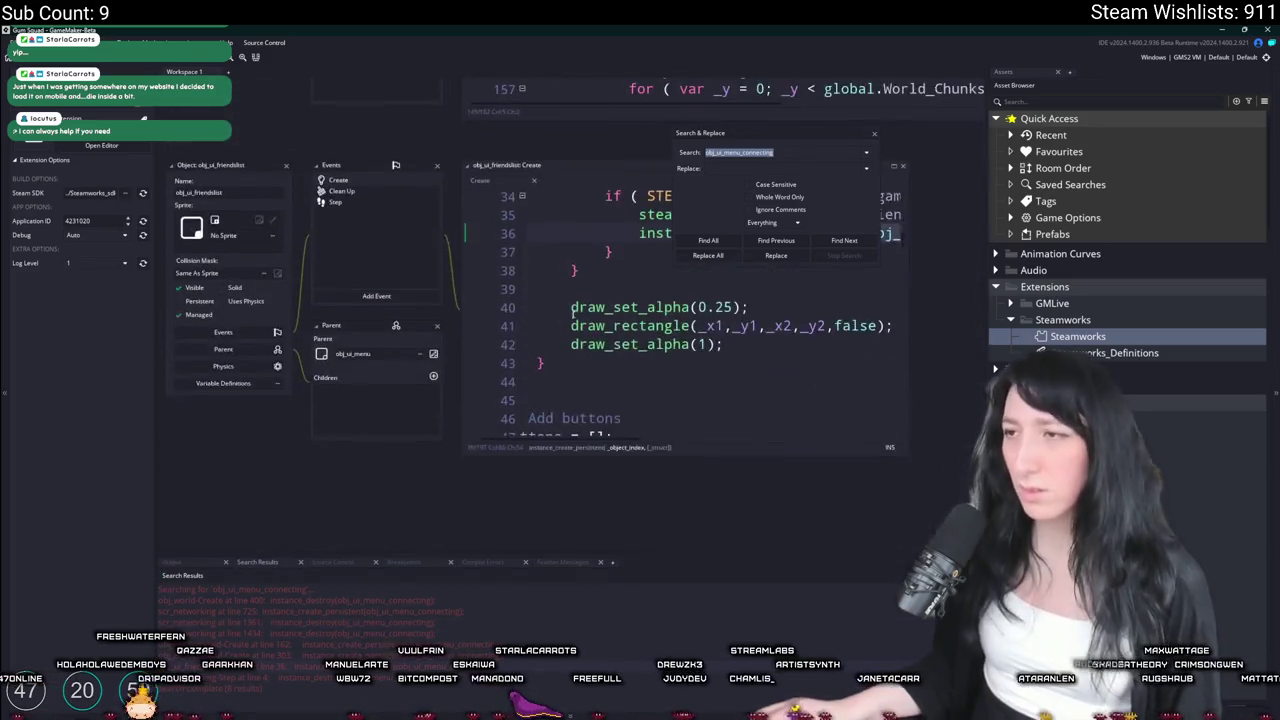
Inspect instance_create_persistent in a widened scr_helpful editor, then close Search & Replace
click(461, 385)
middle_click(495, 356)
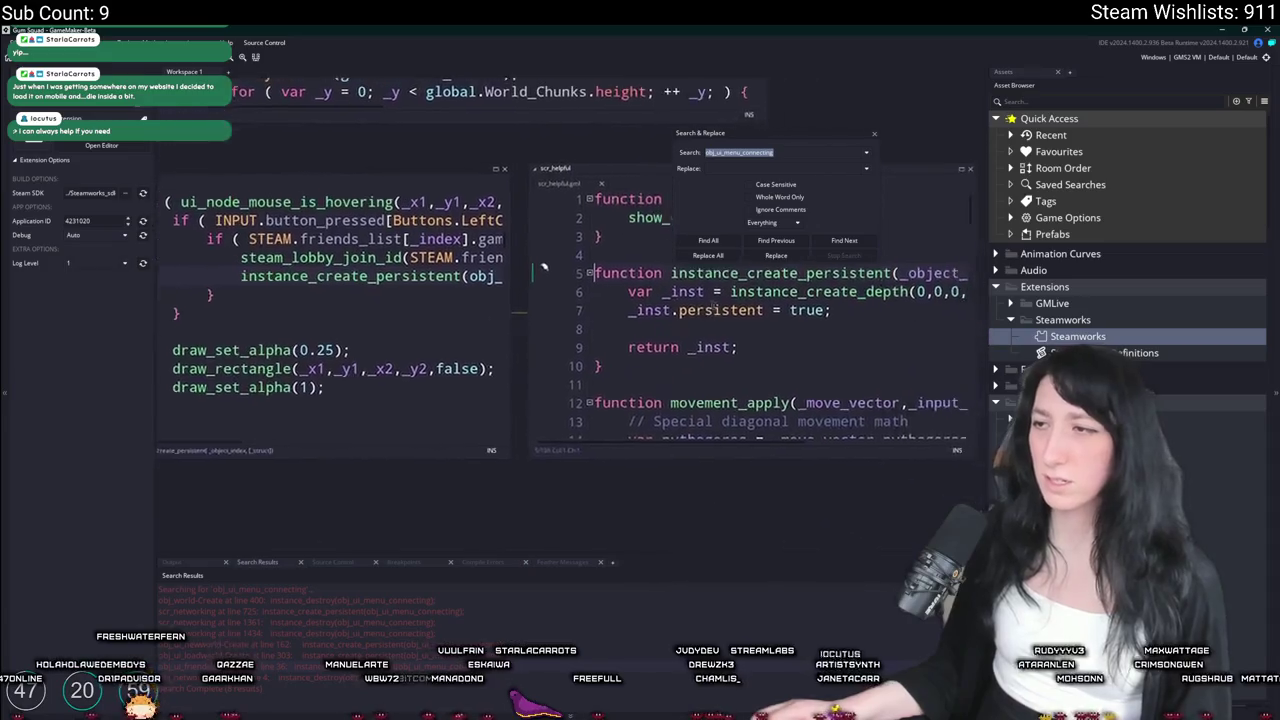
drag(703, 314, 951, 379)
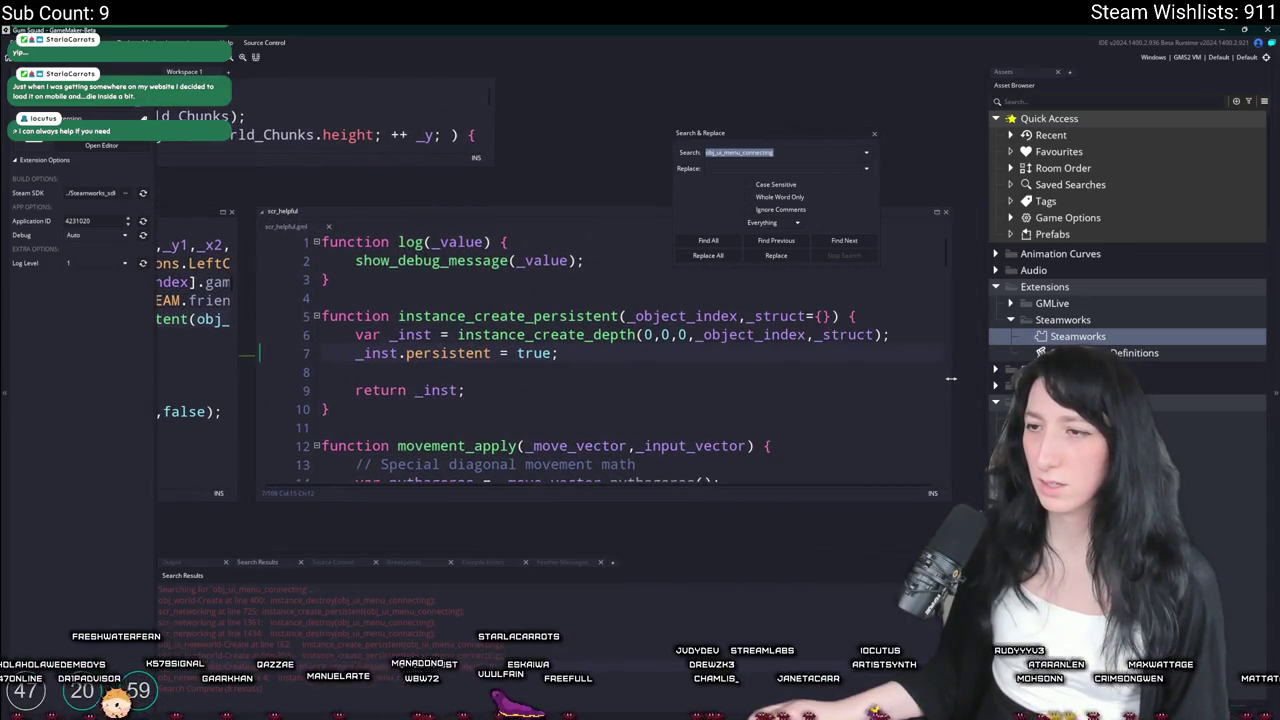
click(812, 335)
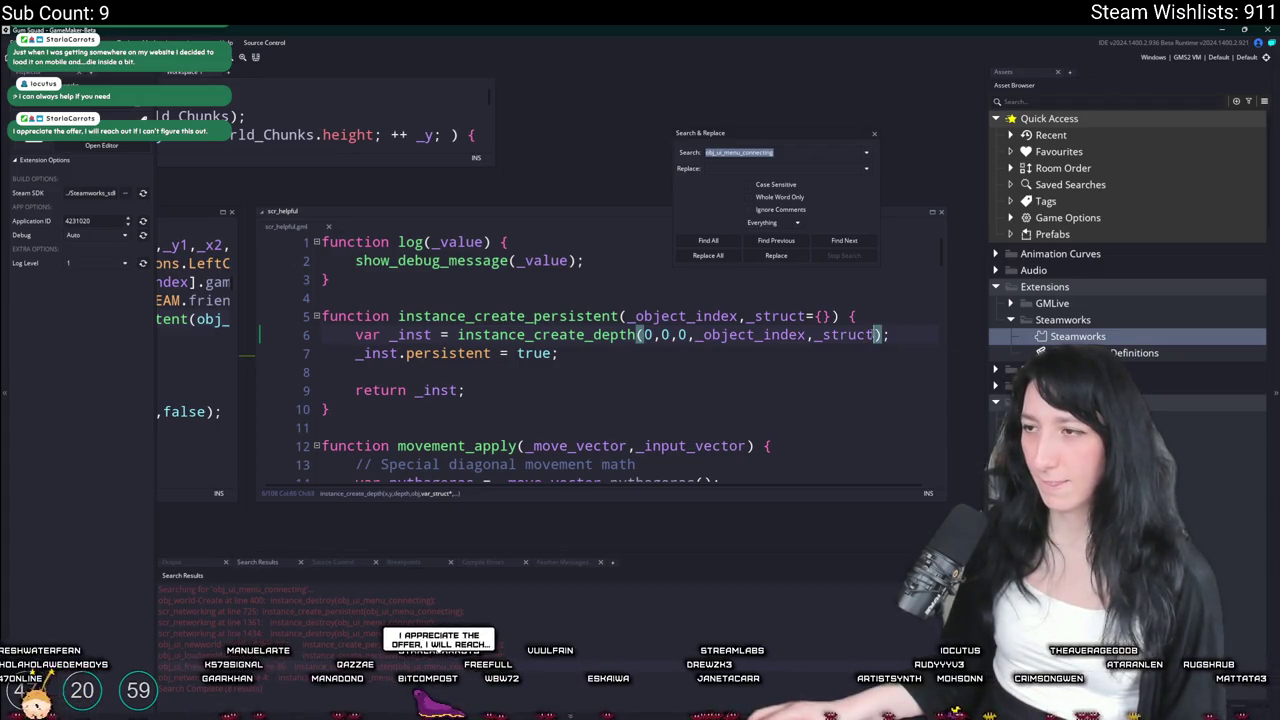
click(890, 335)
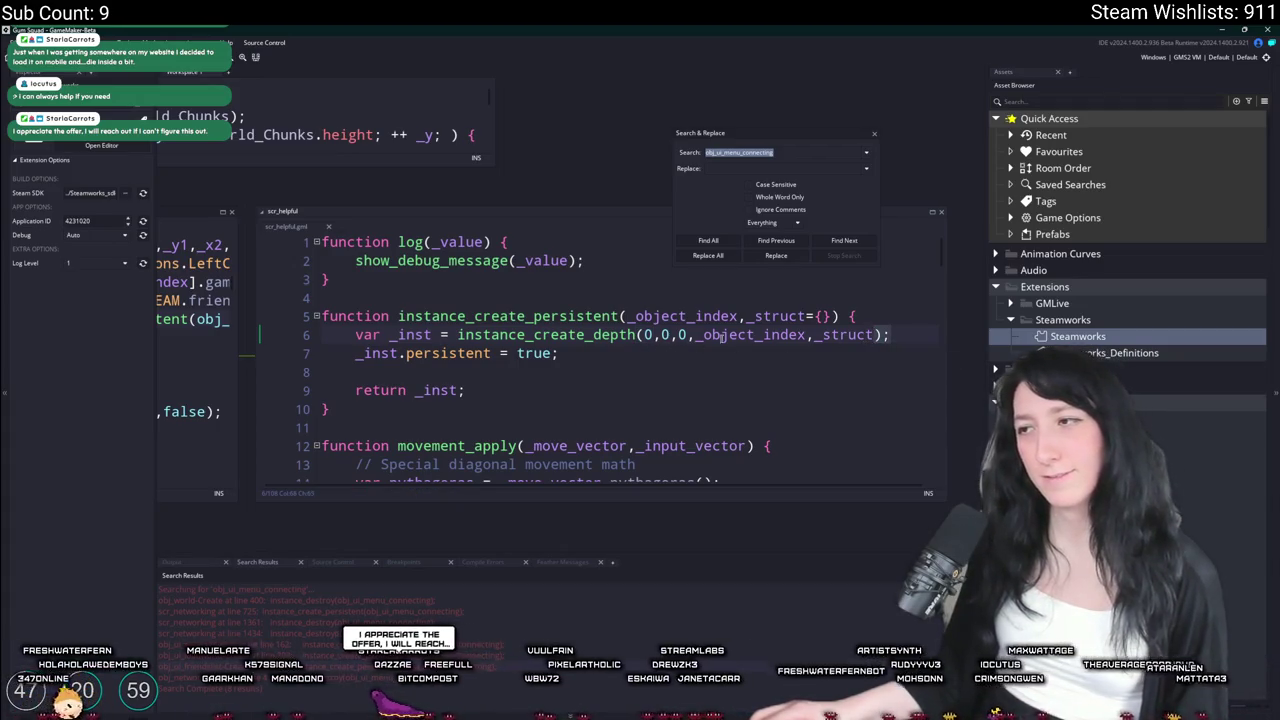
mouse_move(489, 354)
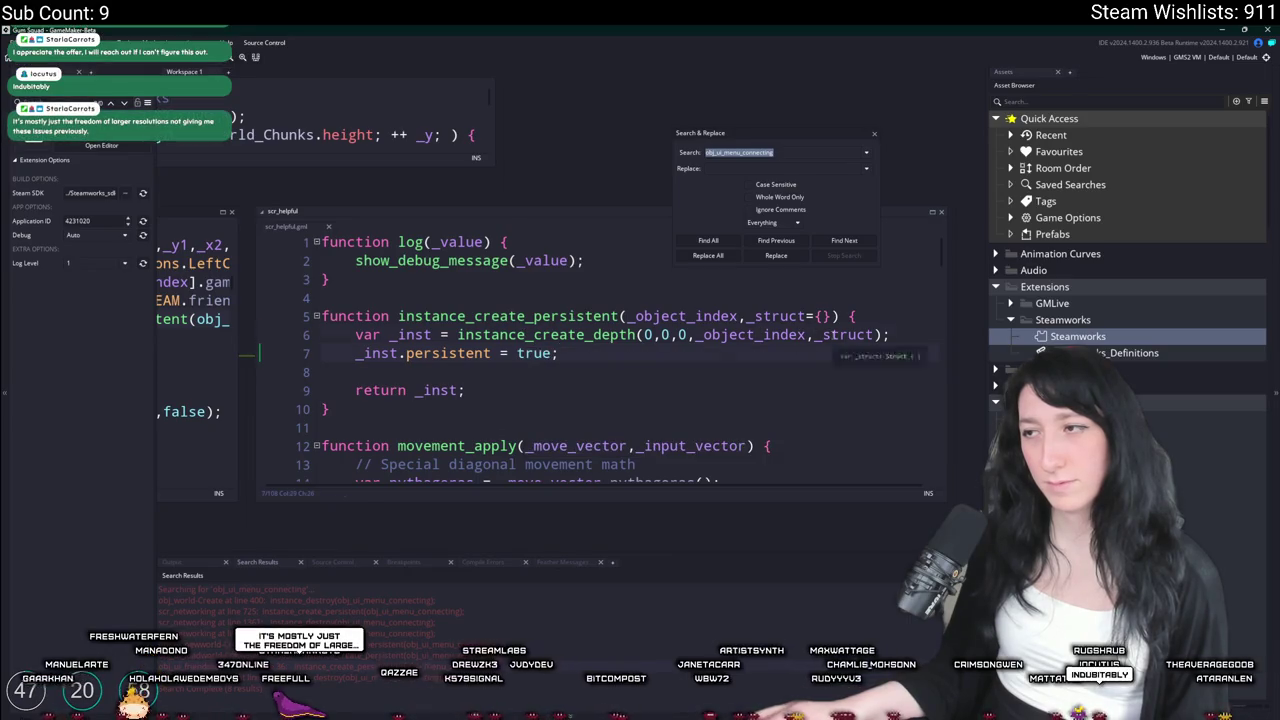
click(876, 334)
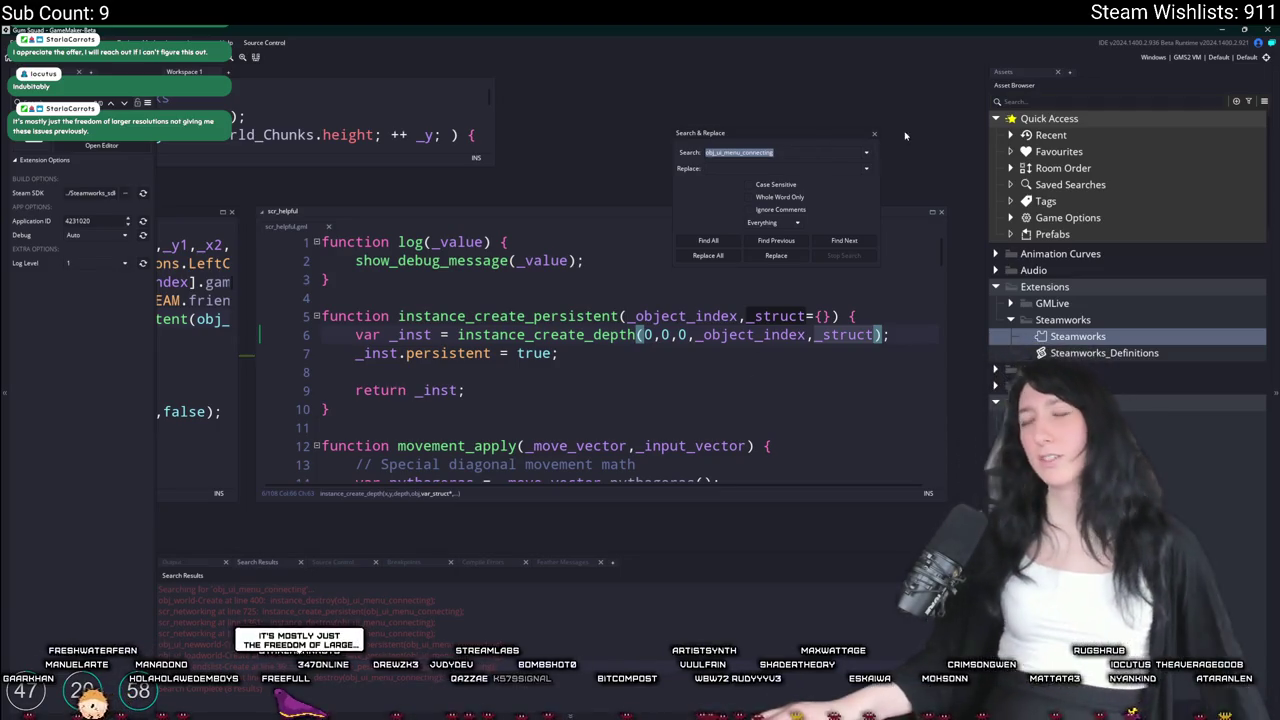
click(872, 134)
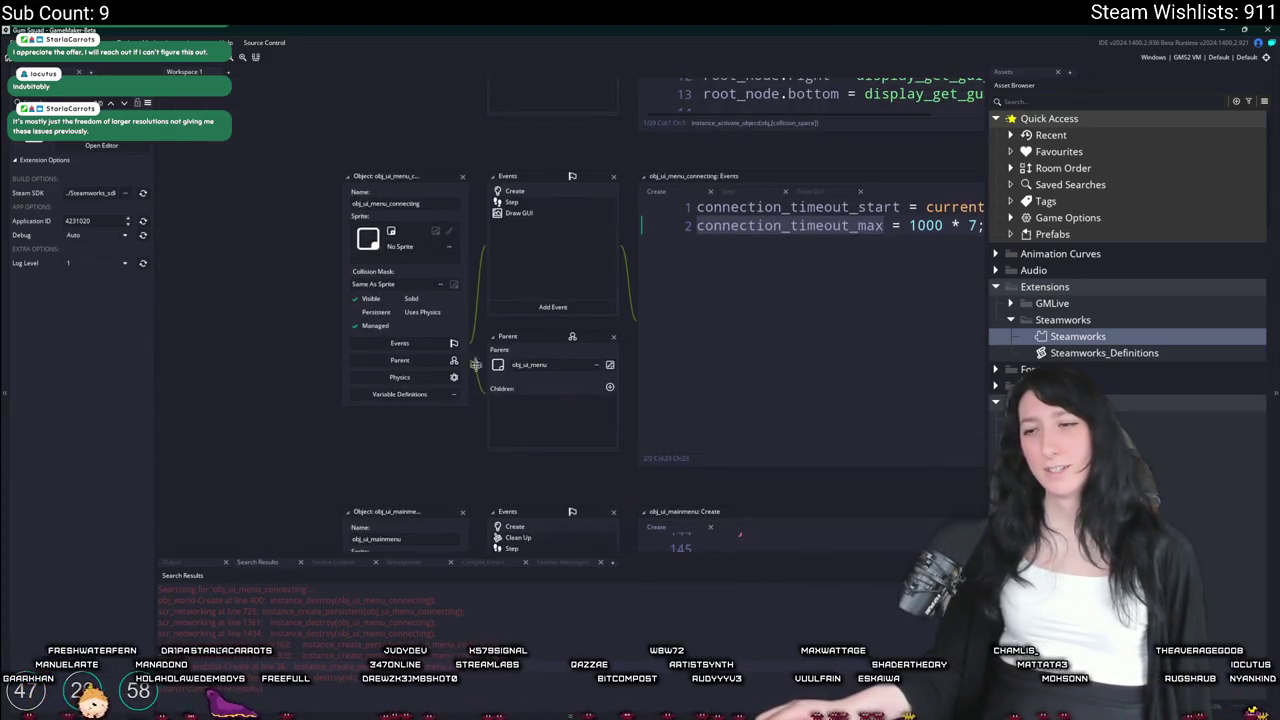
Find where connection_timeout_start and connection_timeout_max are used in the Step and Create code
click(508, 289)
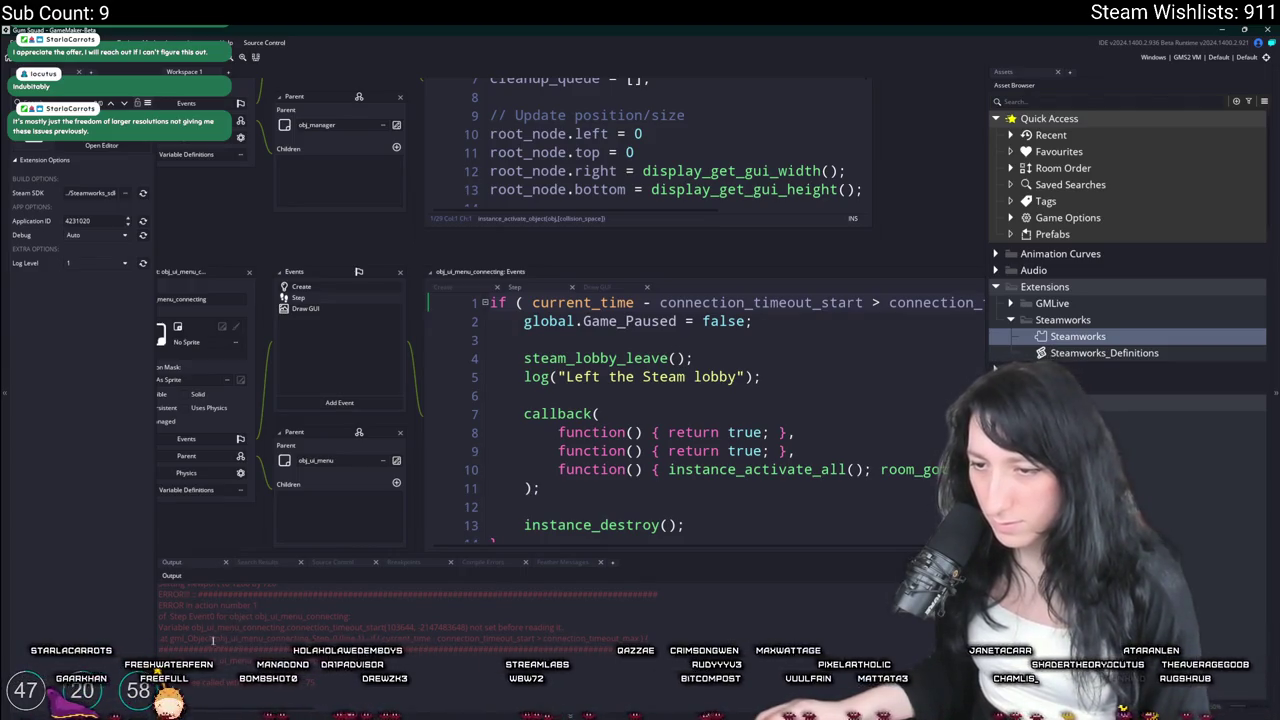
double_click(757, 302)
key(ctrl+c)
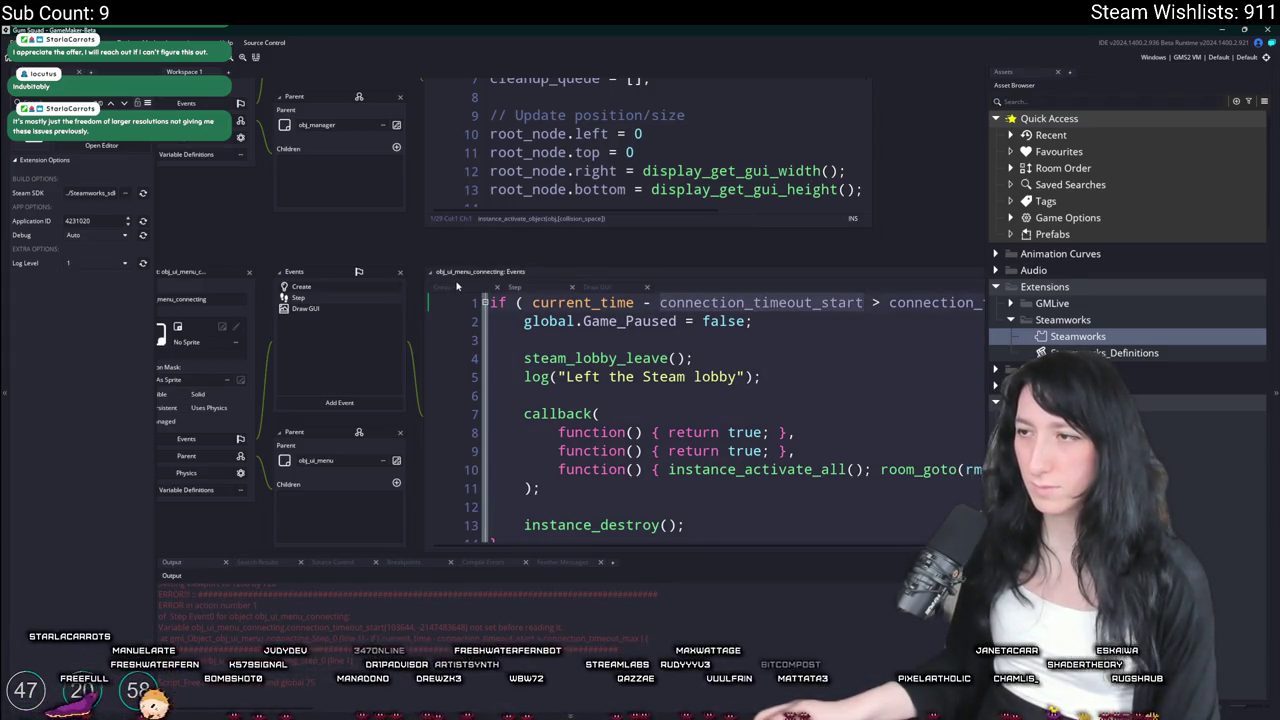
click(471, 286)
key(ctrl+f)
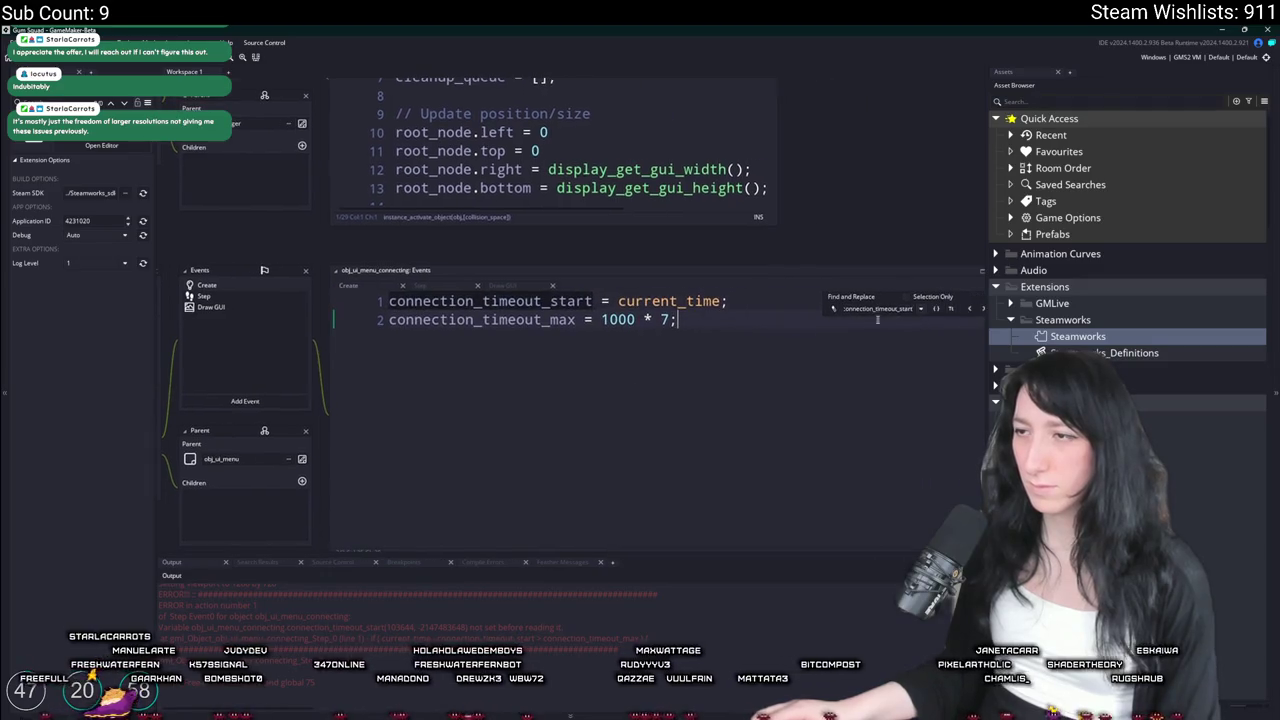
click(937, 317)
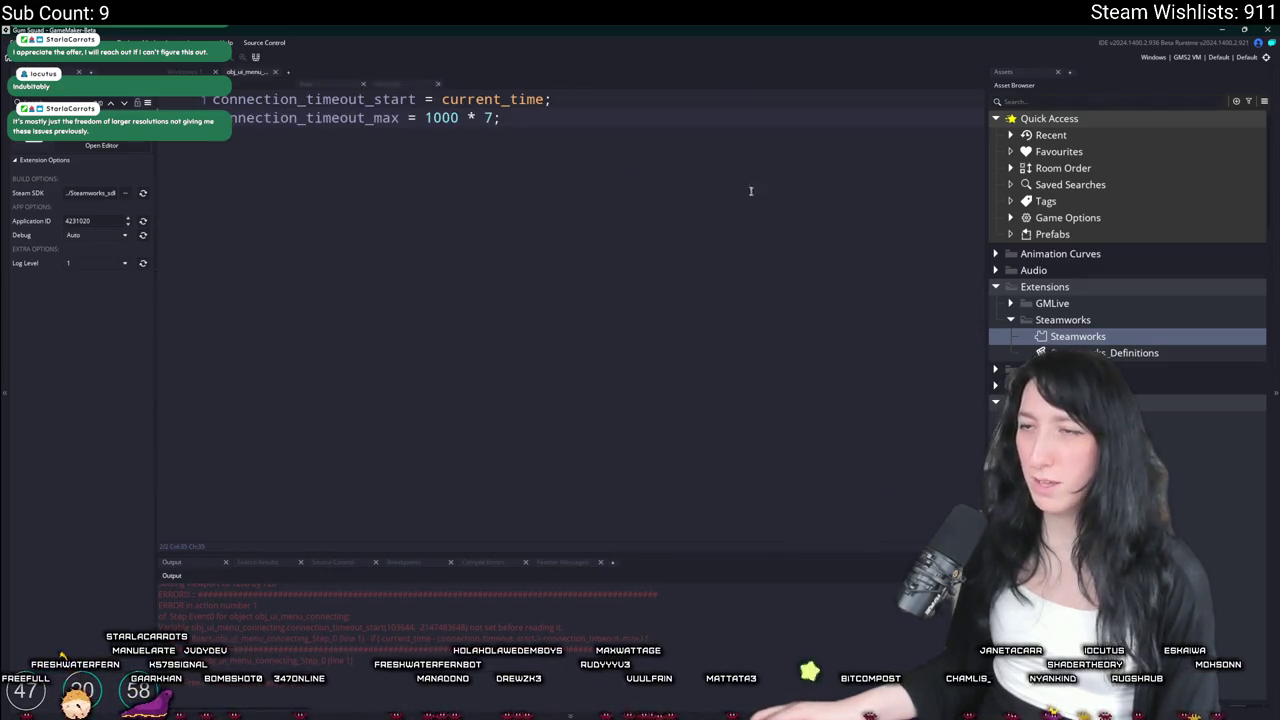
click(251, 84)
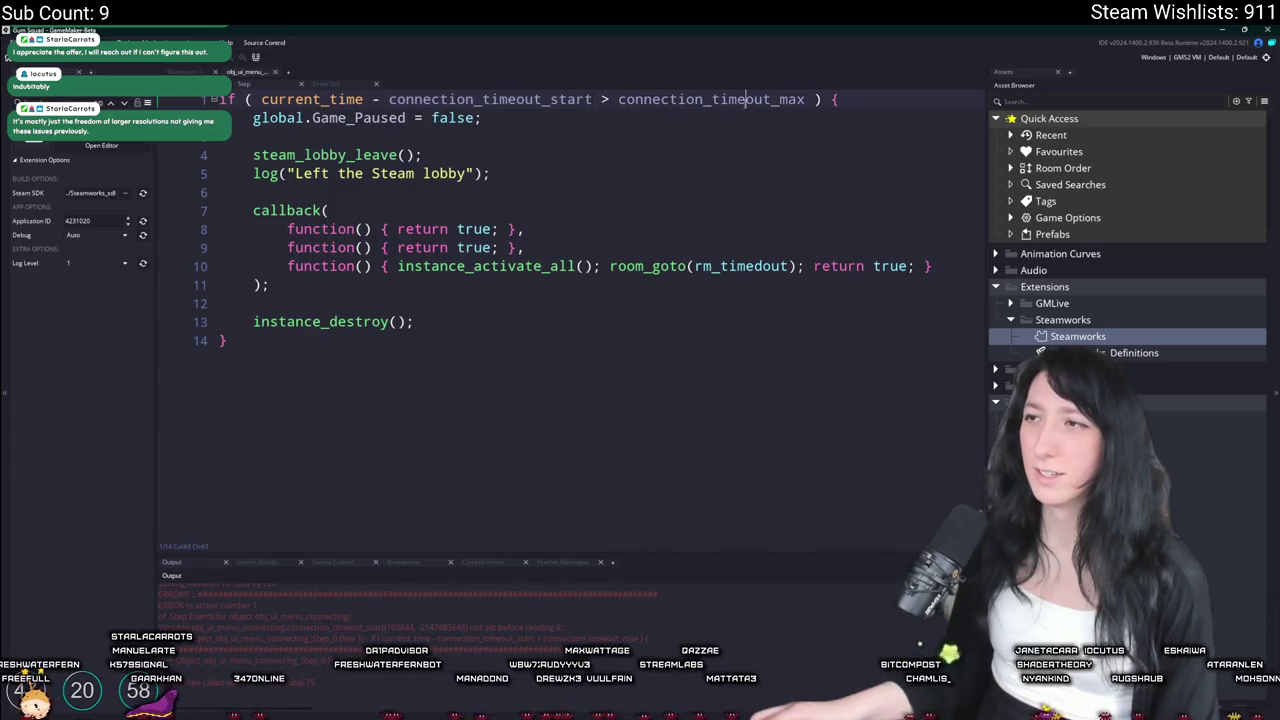
click(325, 83)
key(ctrl+f)
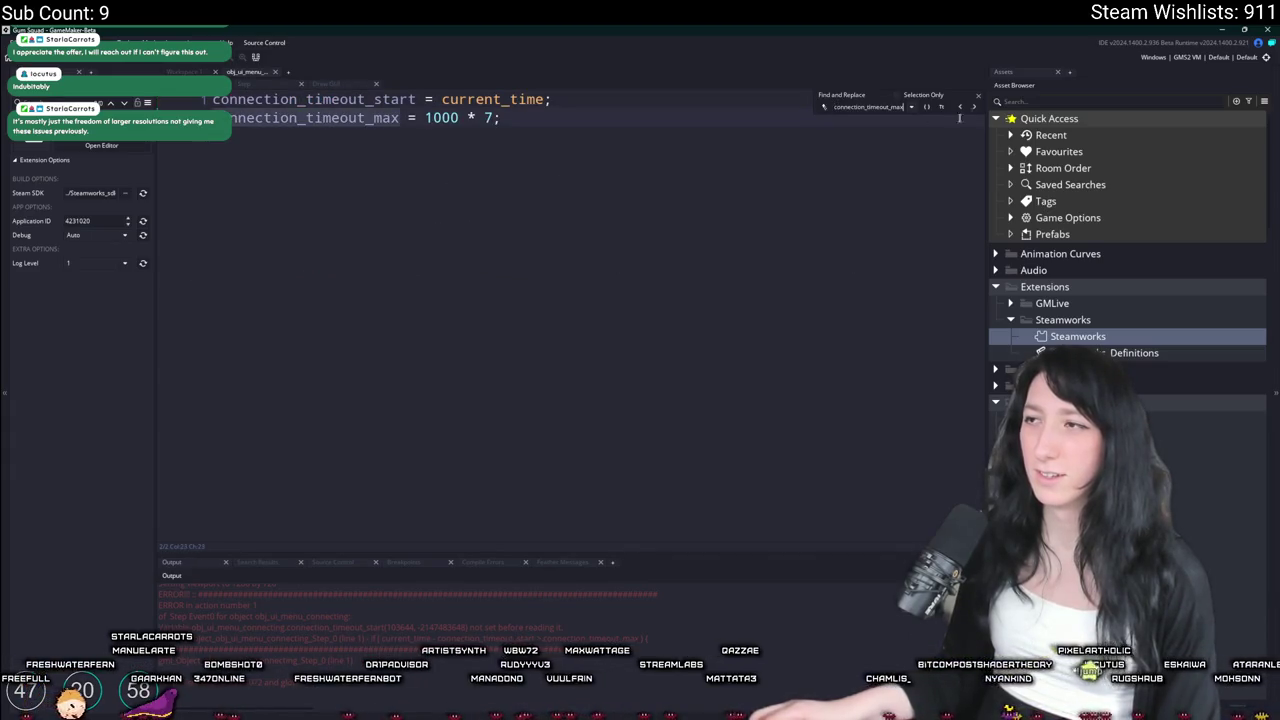
click(978, 99)
click(514, 267)
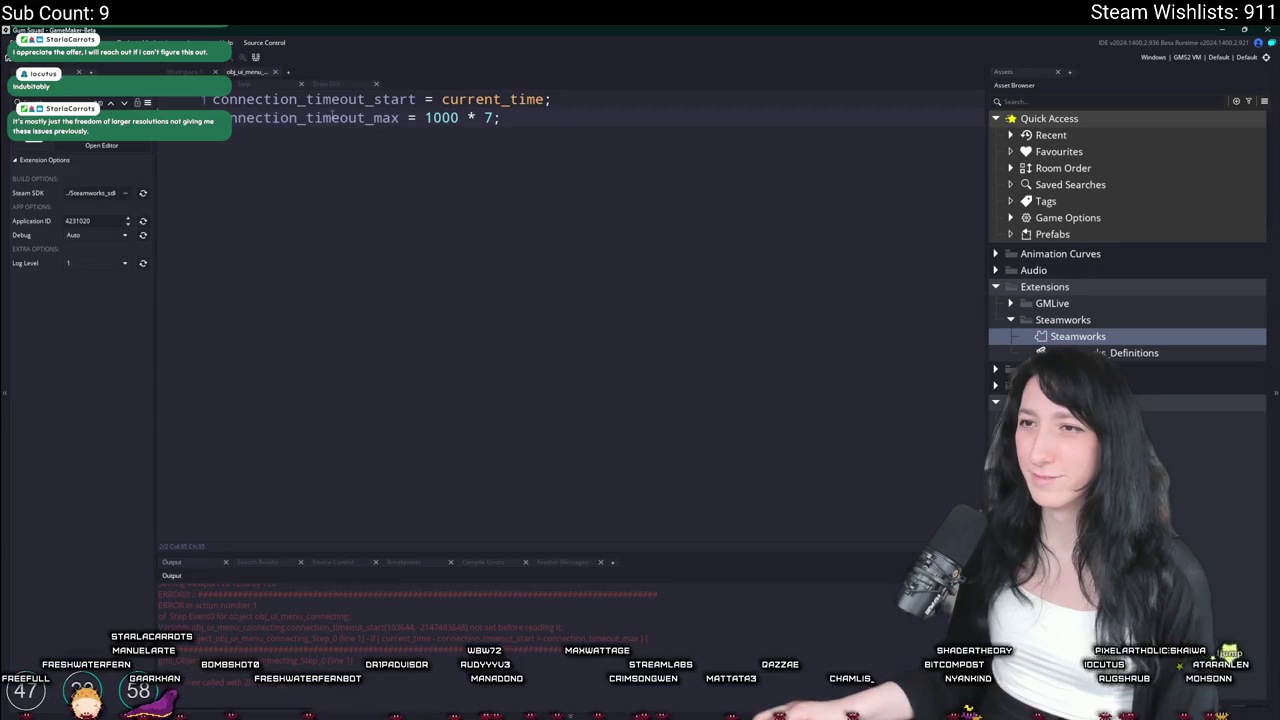
click(242, 85)
Add the line if ( variable_instance_exists(id,"connection_timeout_start") ) above the timeout code
key(Return)
key(Up)
text(if ( variable_instance_exists(id)
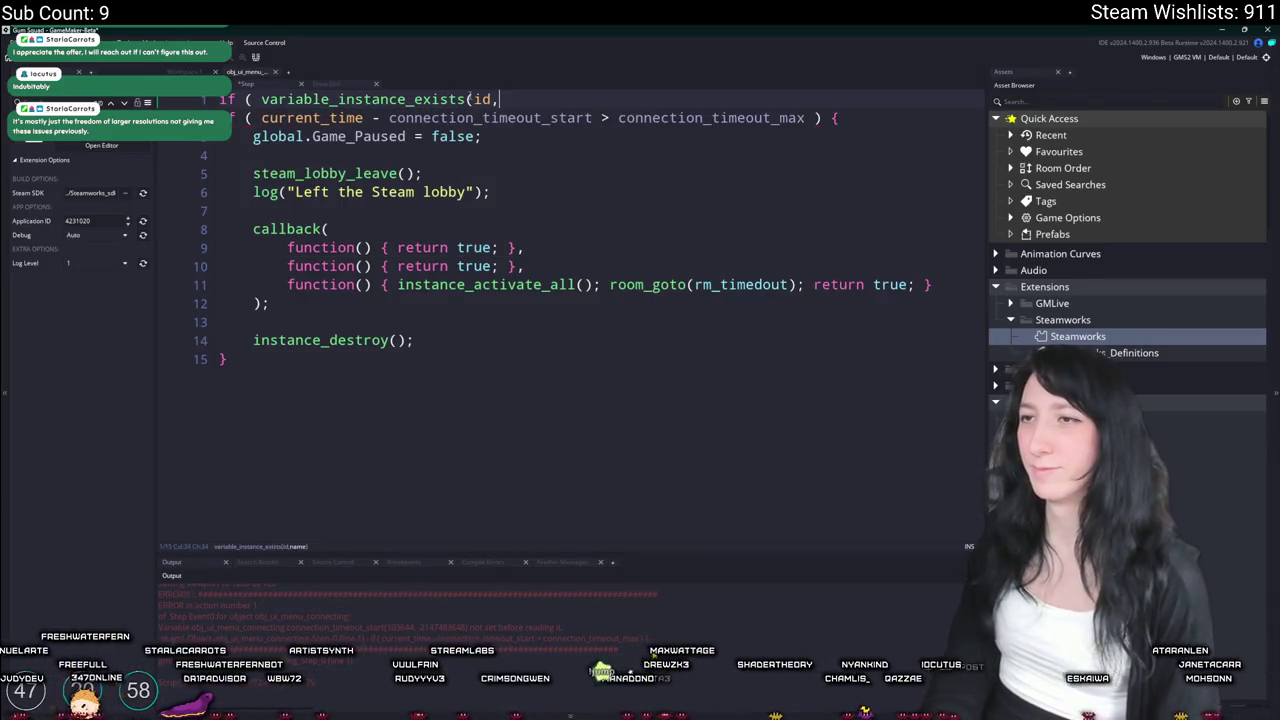
key(ctrl+v)
key(ctrl+z)
text(")
key(ctrl+v)
text("))
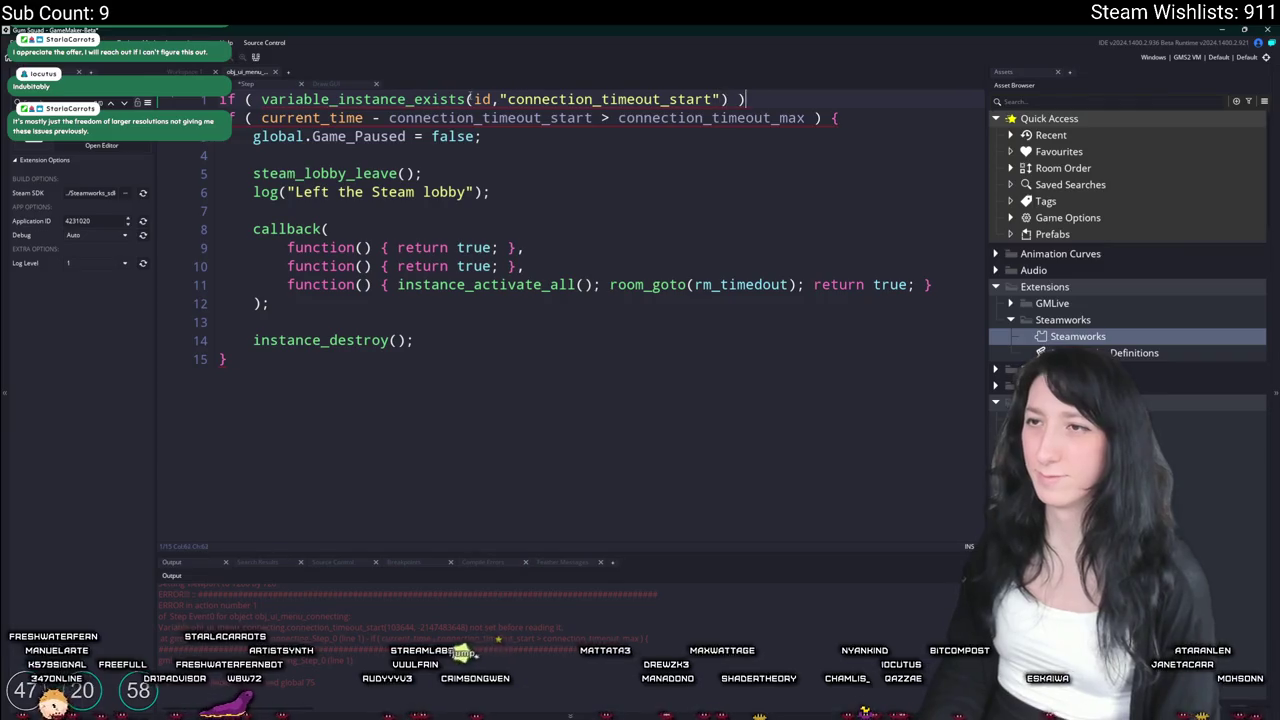
click(264, 99)
text(!)
key(BackSpace)
Close the if block with a brace, indent the timeout lines, and run the game
click(257, 358)
key(Return)
text(})
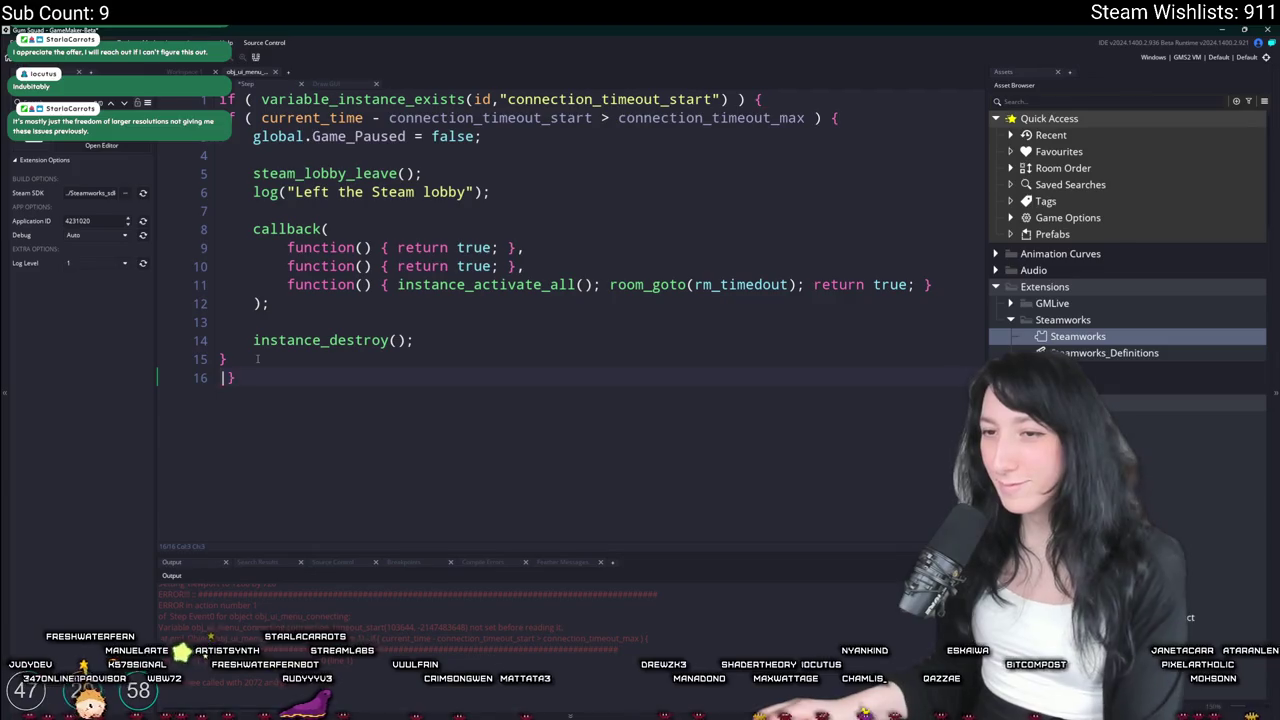
drag(257, 358, 220, 117)
key(Tab)
click(600, 140)
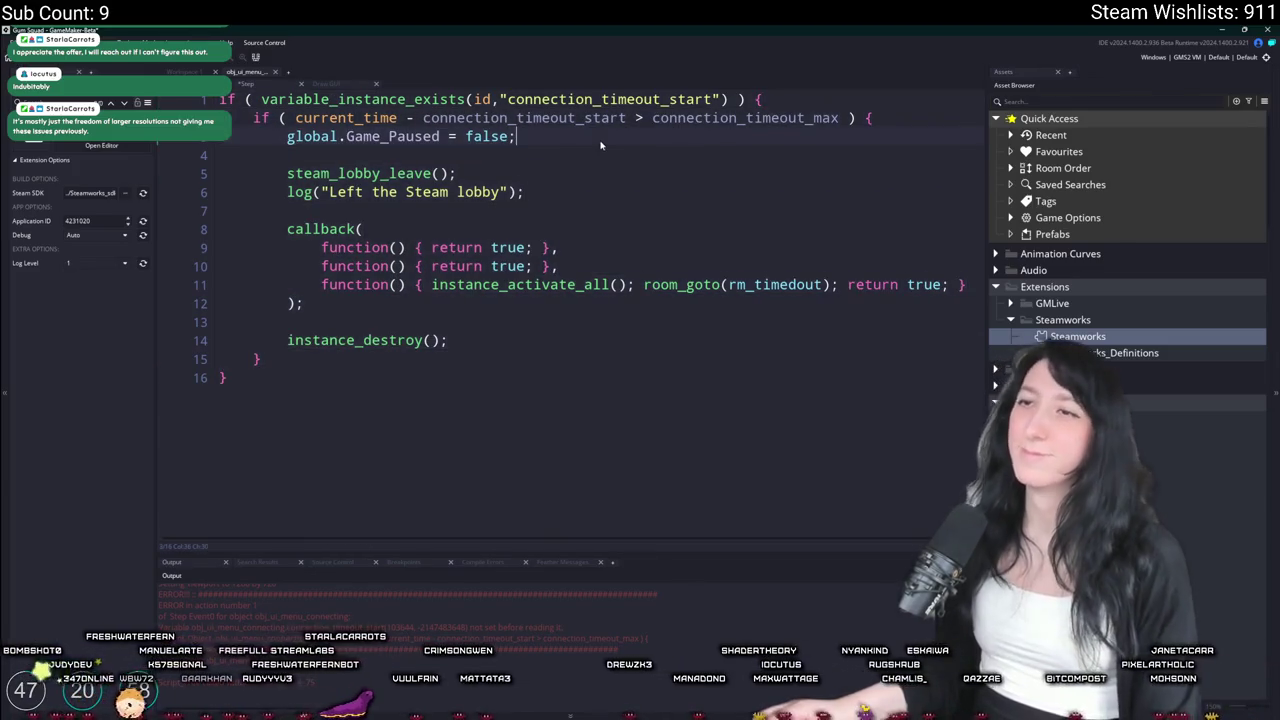
key(F5)
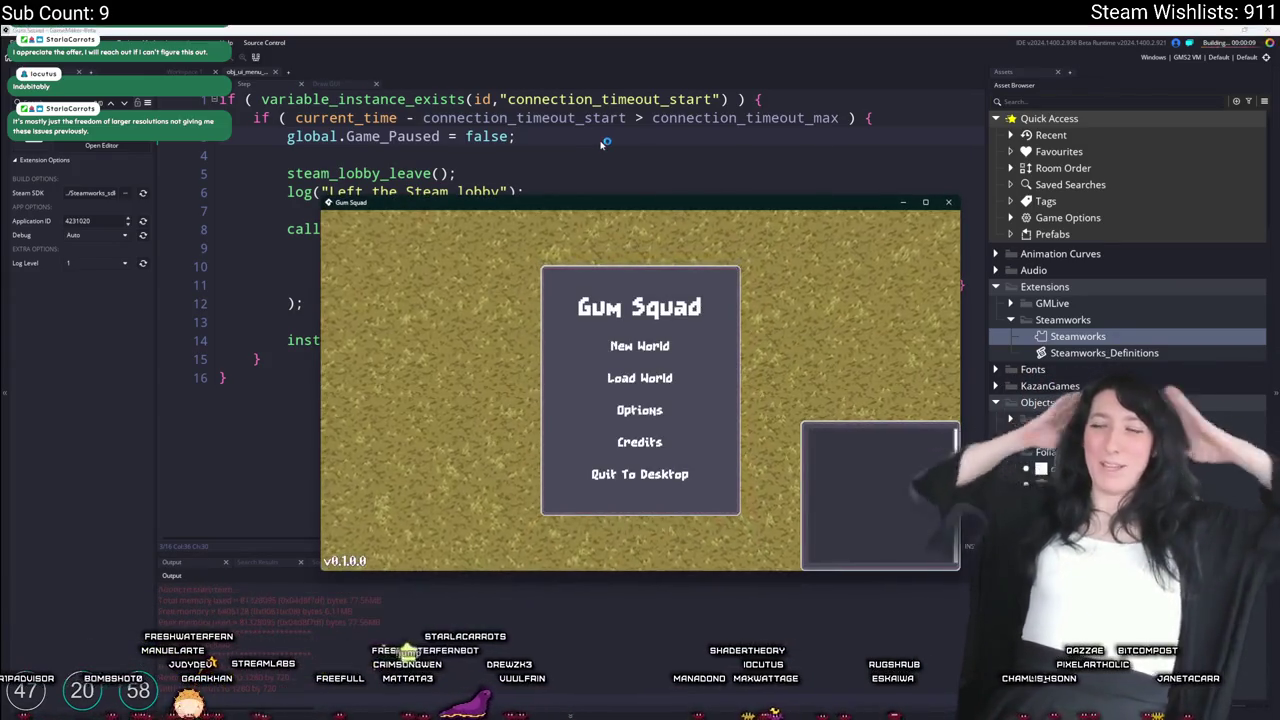
click(659, 388)
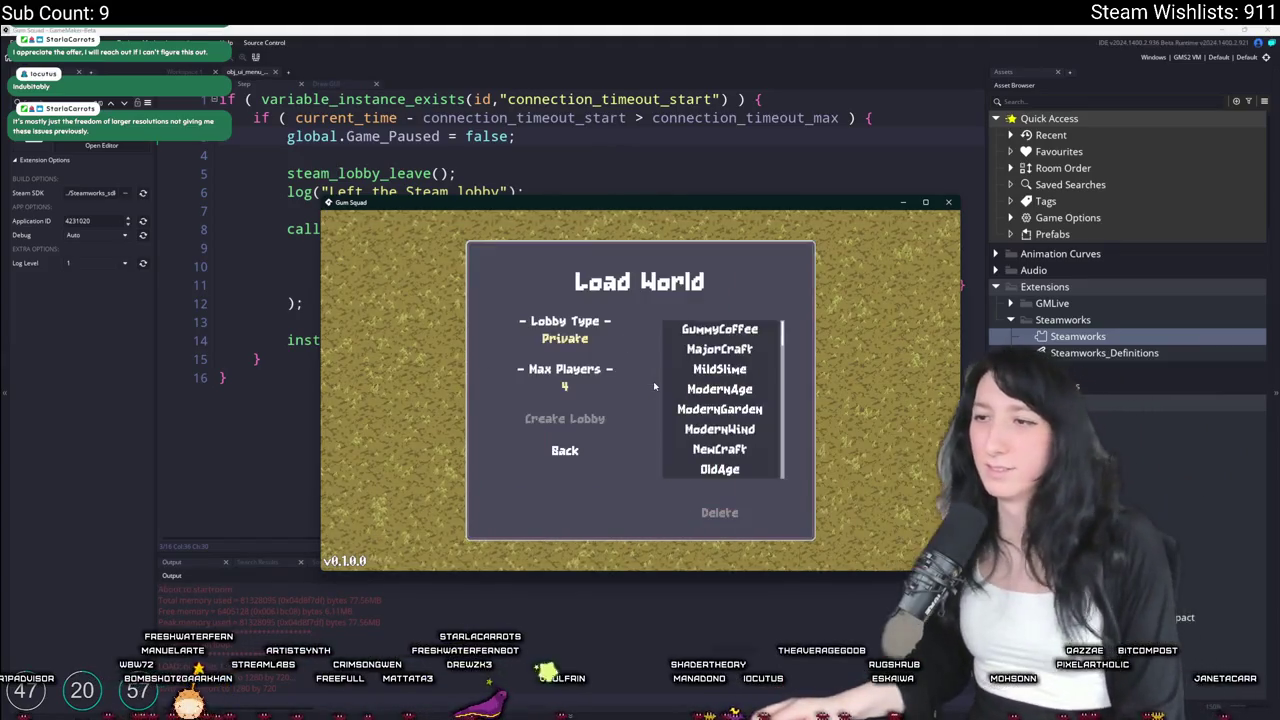
click(565, 338)
scroll(666, 362, down, 3)
click(582, 416)
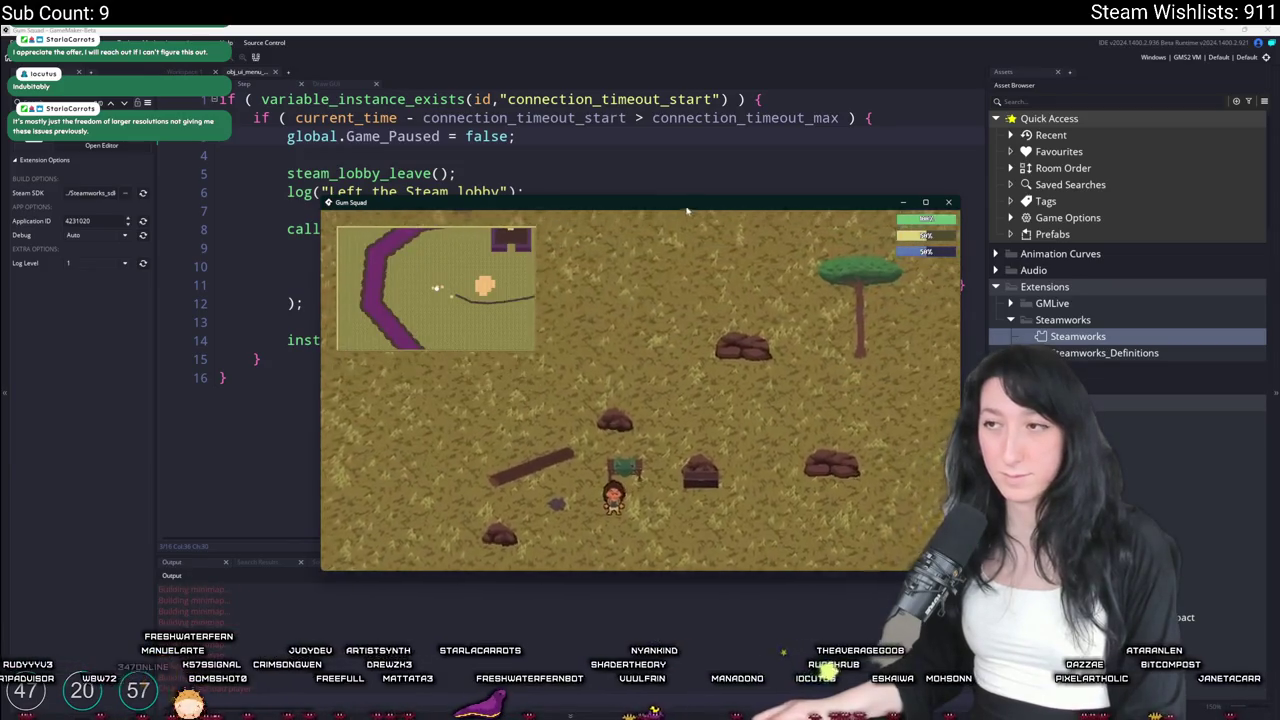
key(s)
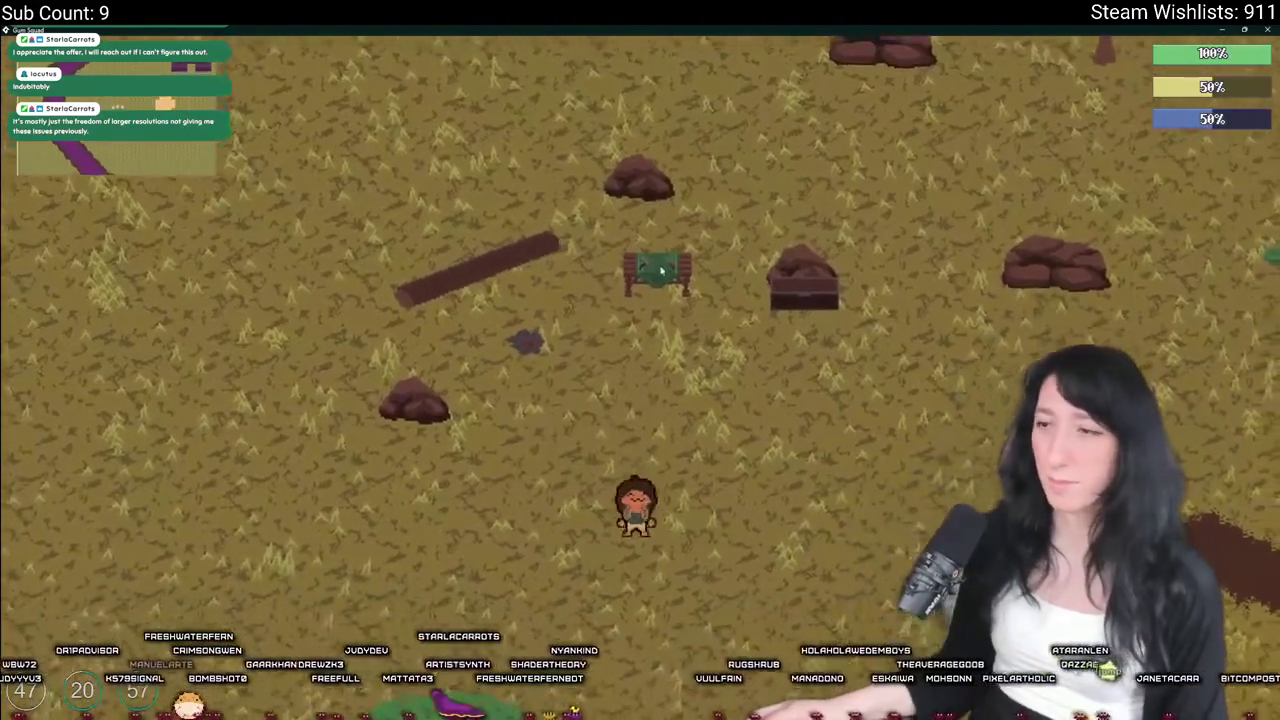
key(w)
key(Tab)
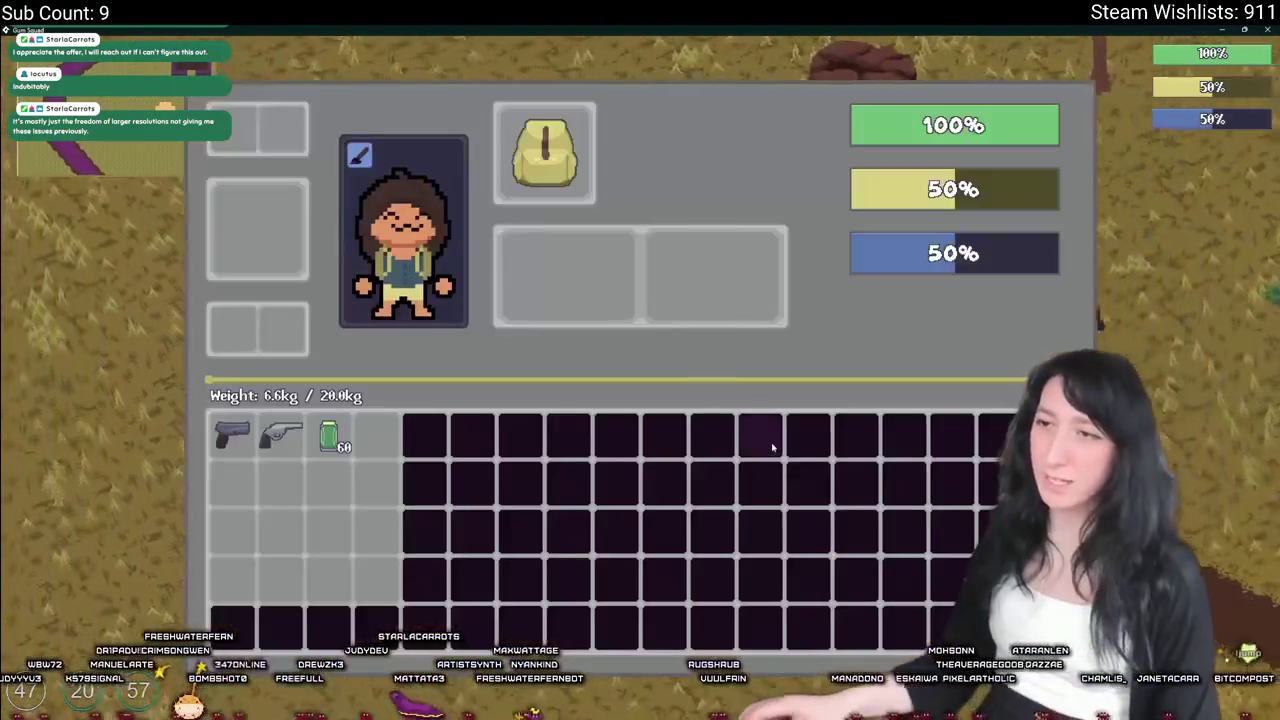
key(Tab)
key(Tab)
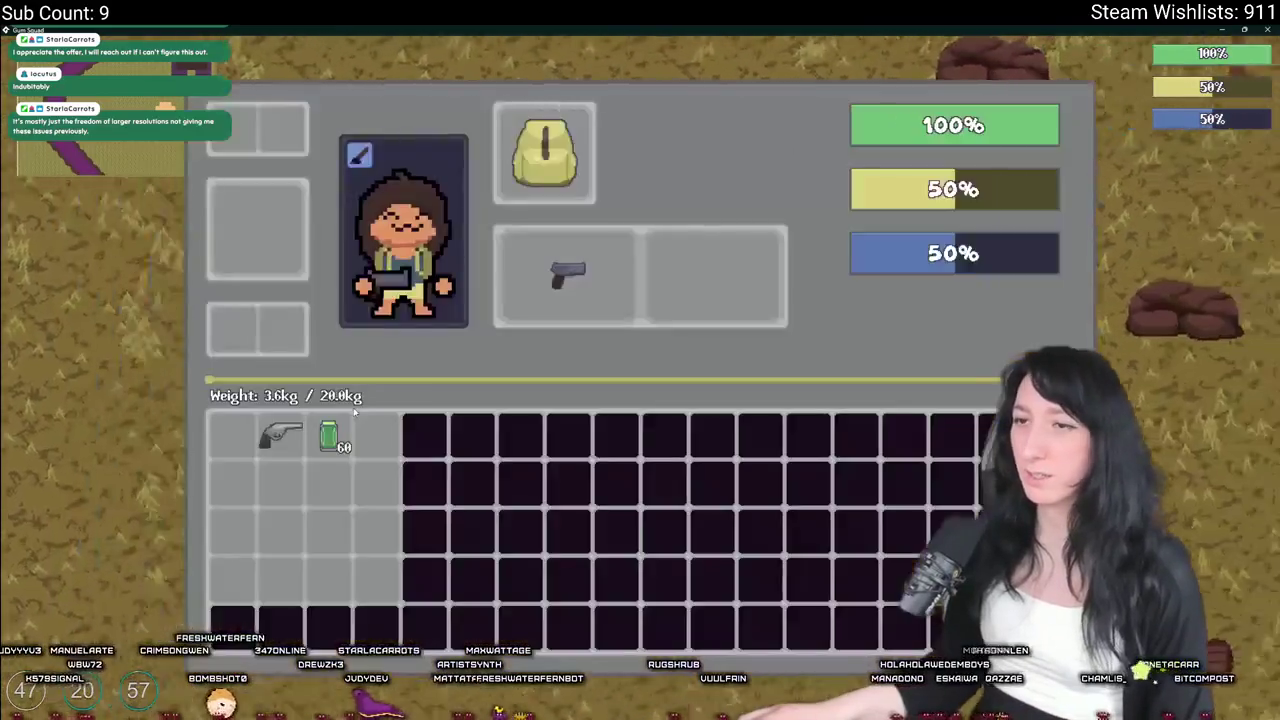
key(Tab)
key(d)
key(d)
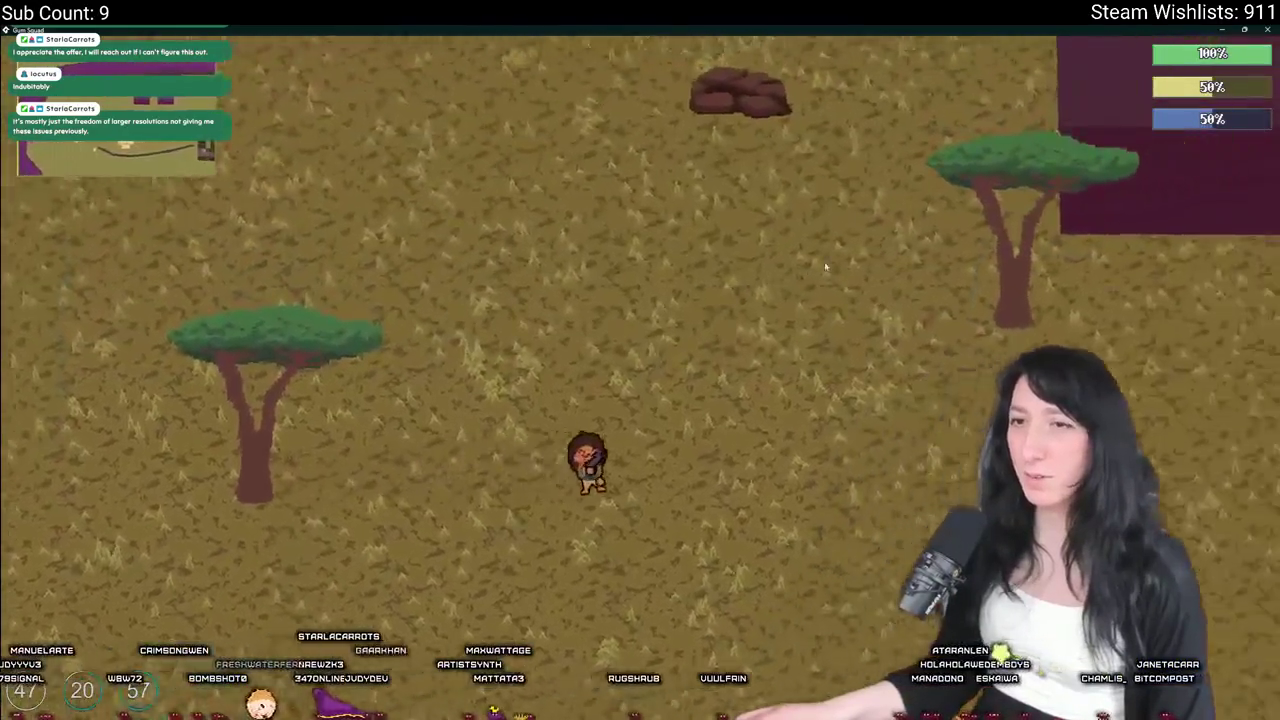
key(w)
key(w)
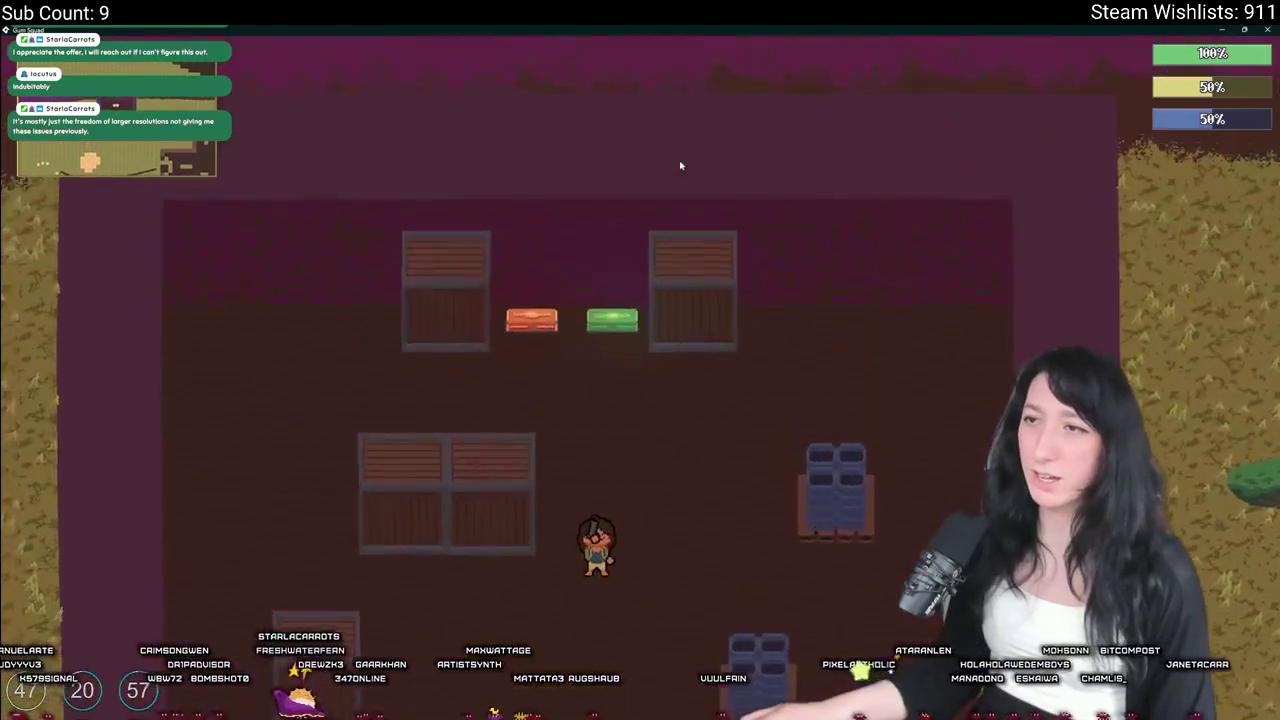
key(s)
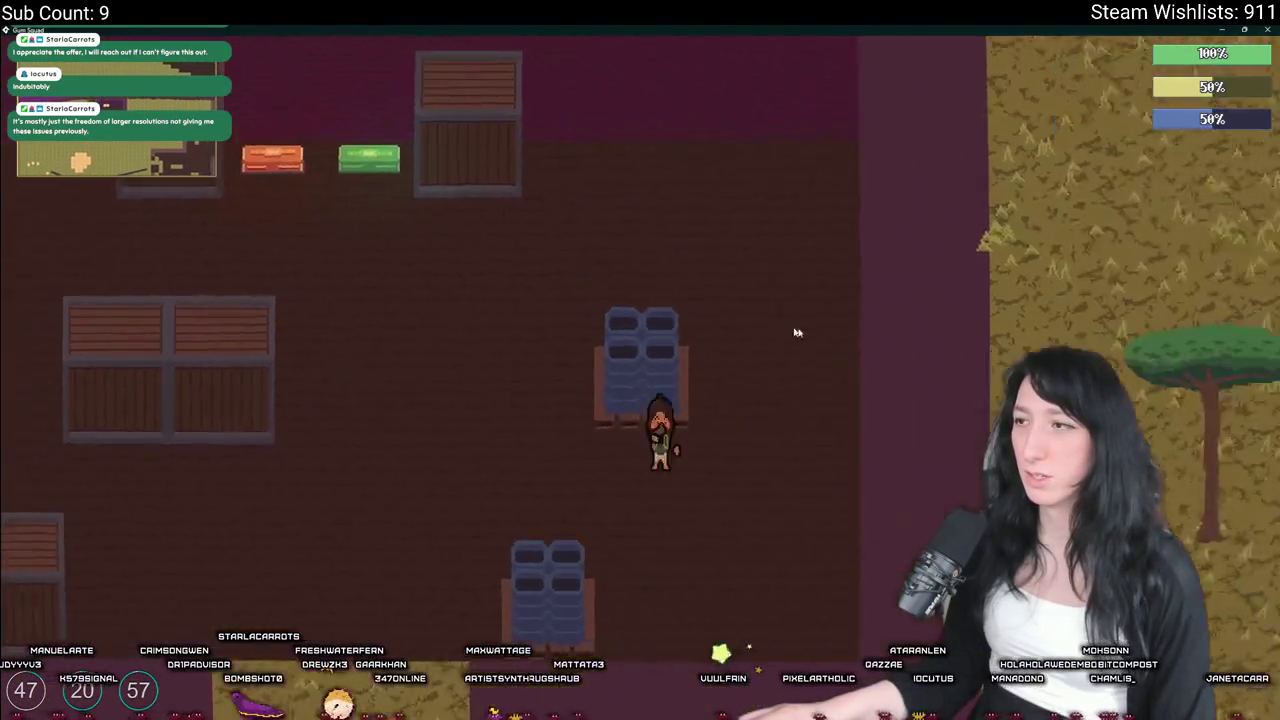
key(a)
key(d)
key(s)
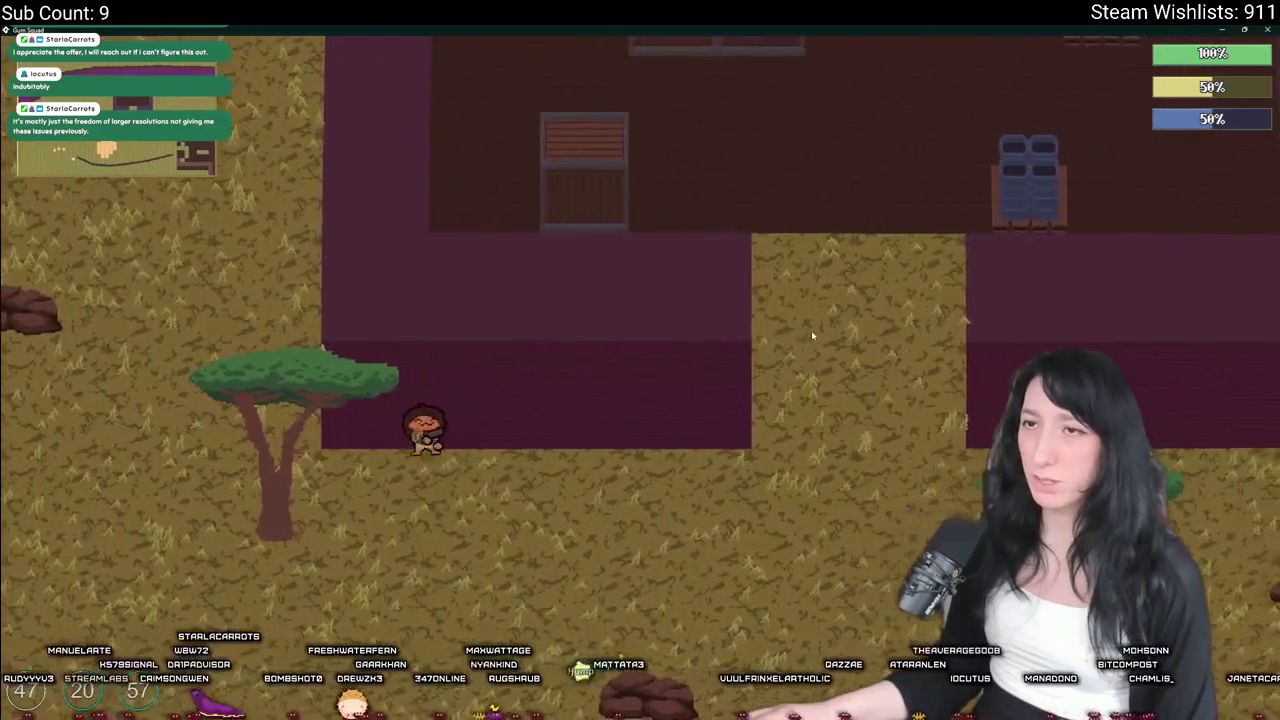
key(w)
key(s)
key(Escape)
click(690, 481)
click(489, 274)
scroll(799, 480, down, 3)
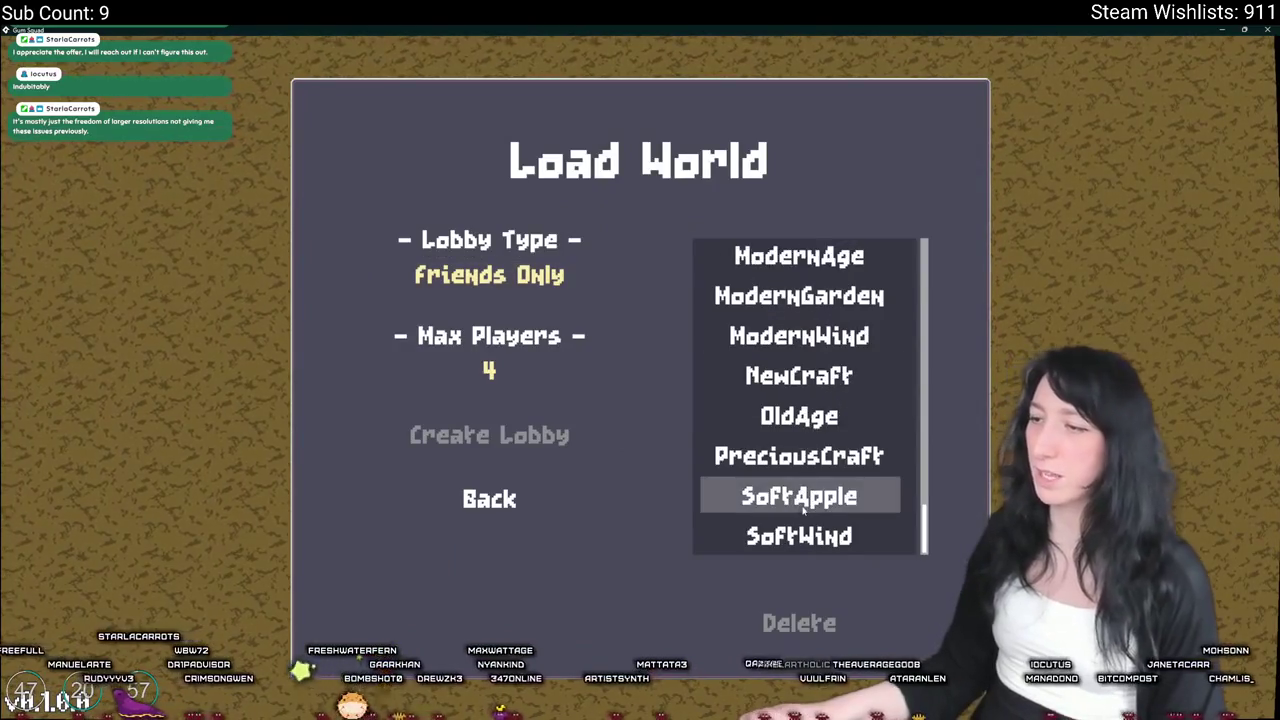
click(799, 536)
click(561, 452)
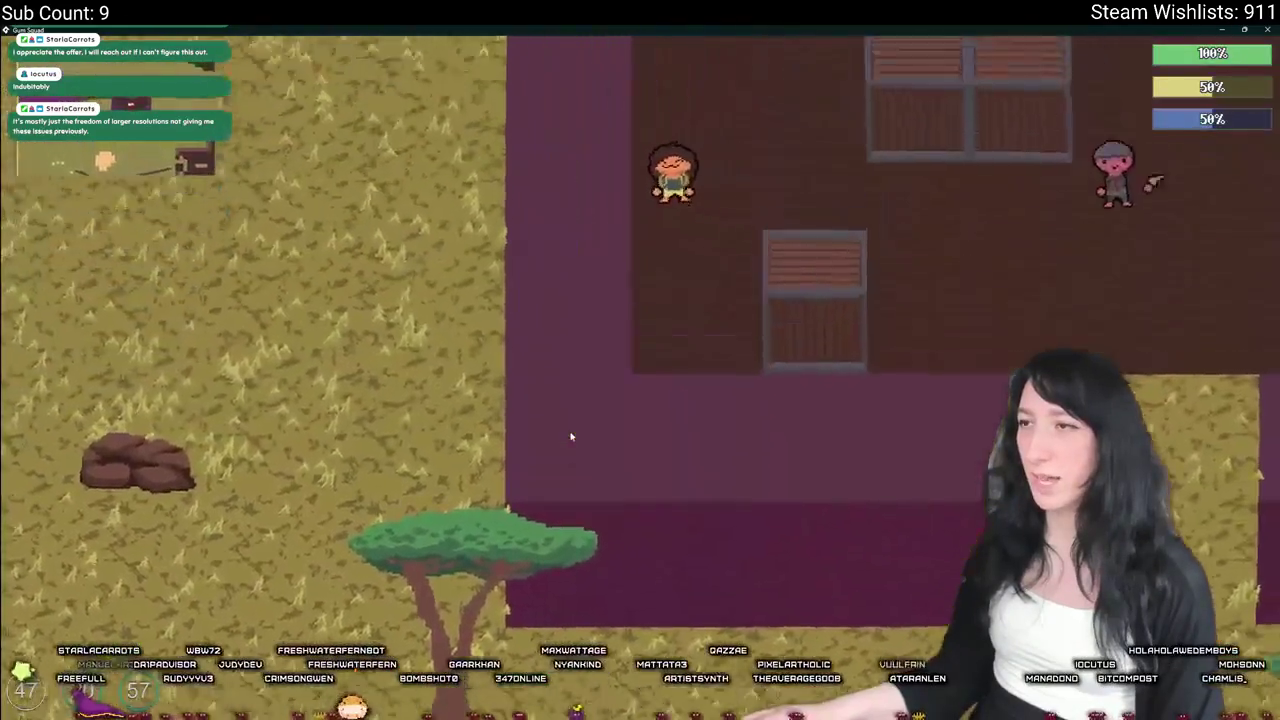
key(Escape)
click(622, 484)
click(639, 352)
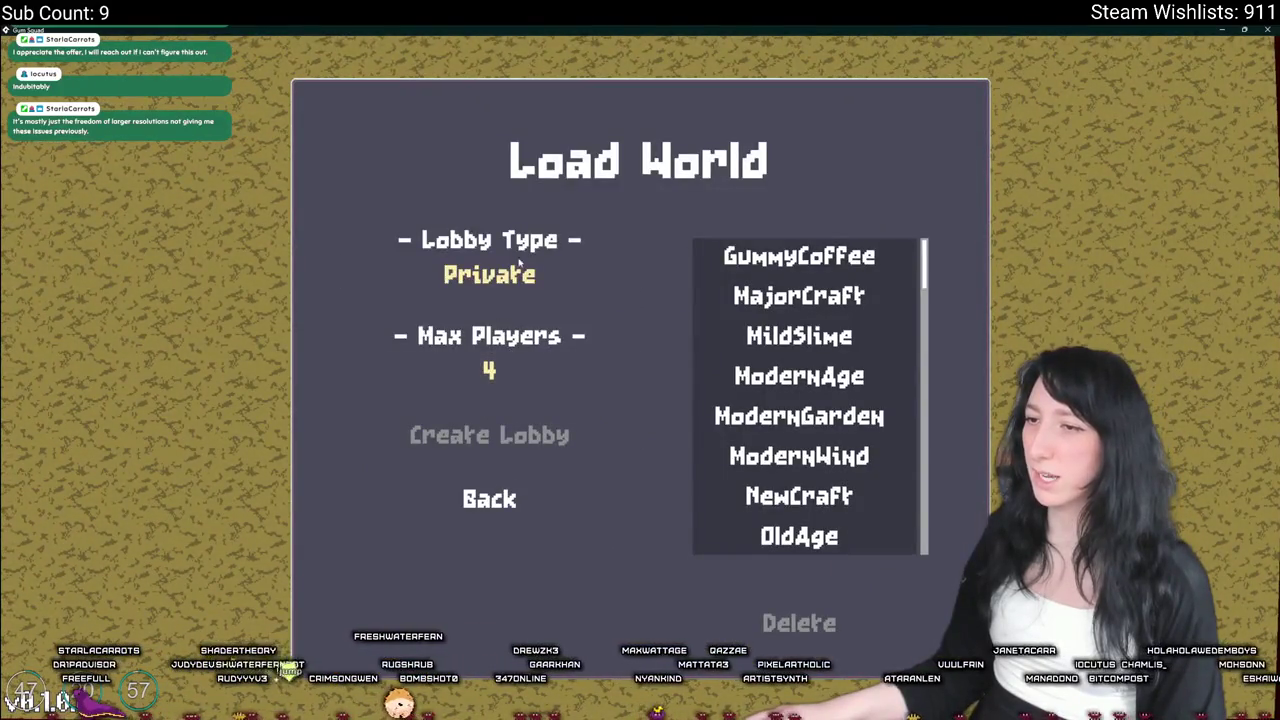
click(500, 275)
scroll(805, 414, down, 3)
click(834, 511)
click(514, 432)
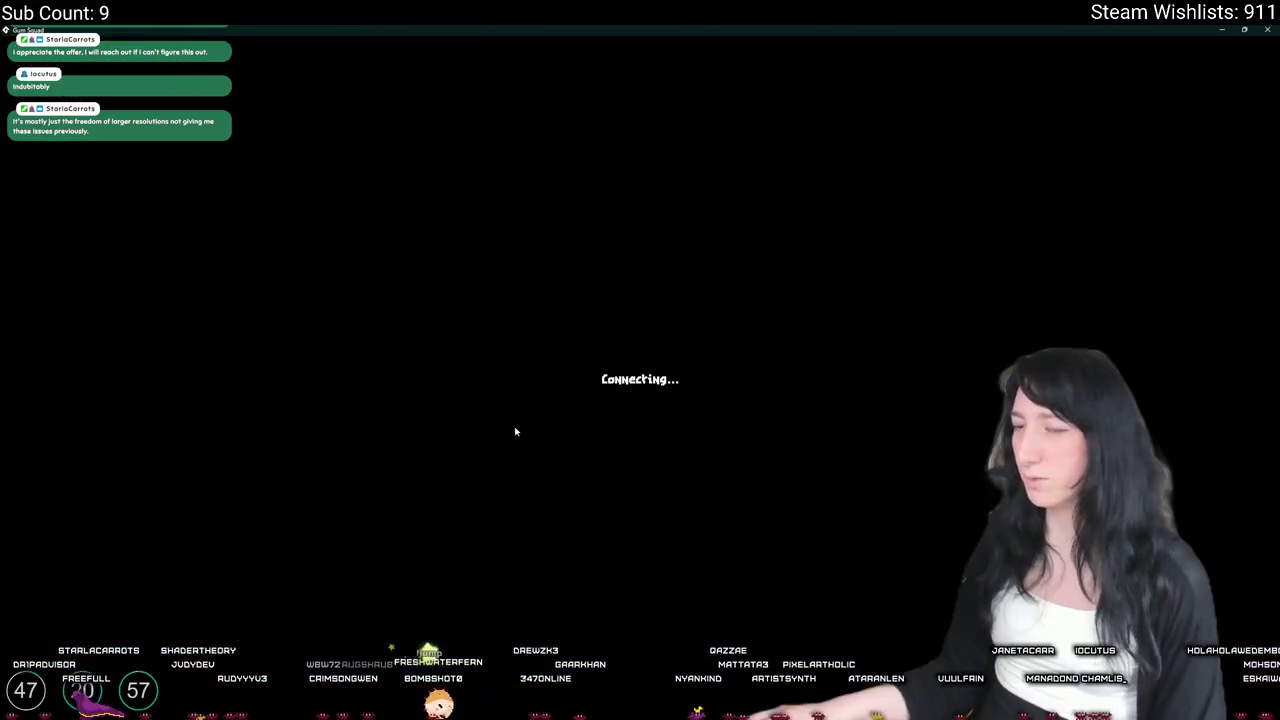
key(a)
key(s)
key(Escape)
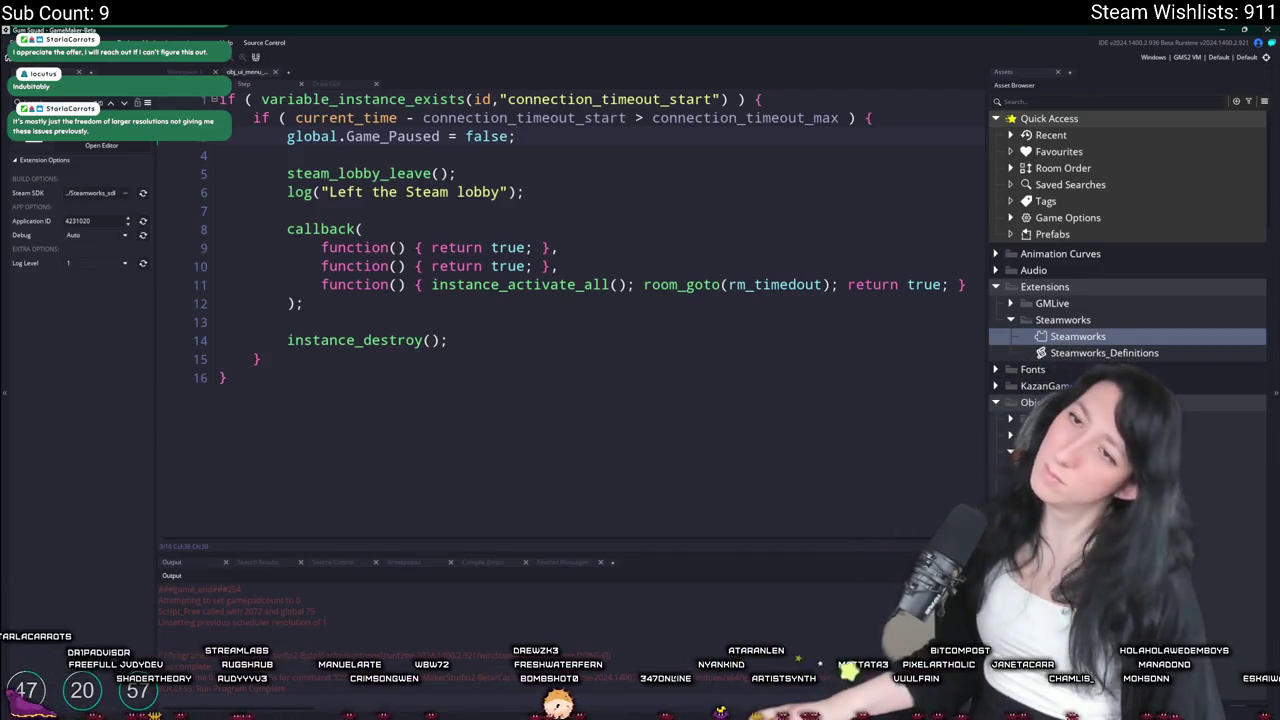
Open obj_world and bring its Create event code up full-size in its own tab
key(ctrl+t)
text(obj_wo)
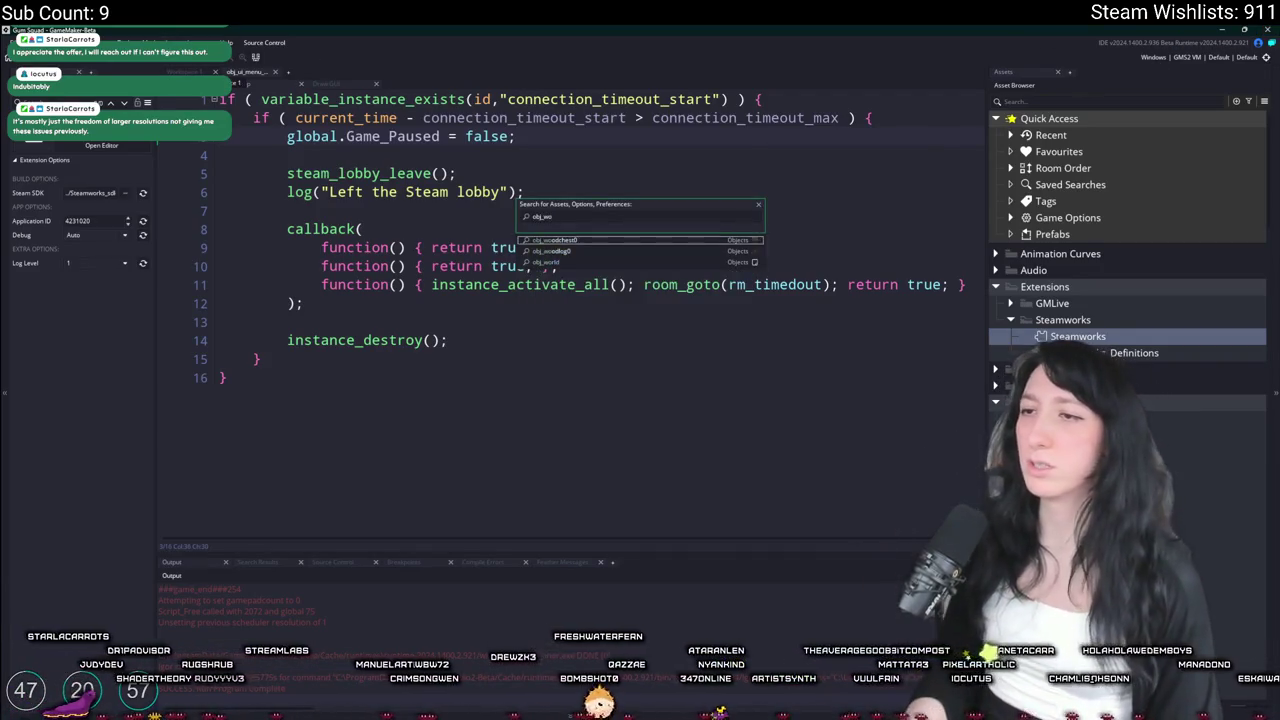
key(Down)
key(Down)
key(Return)
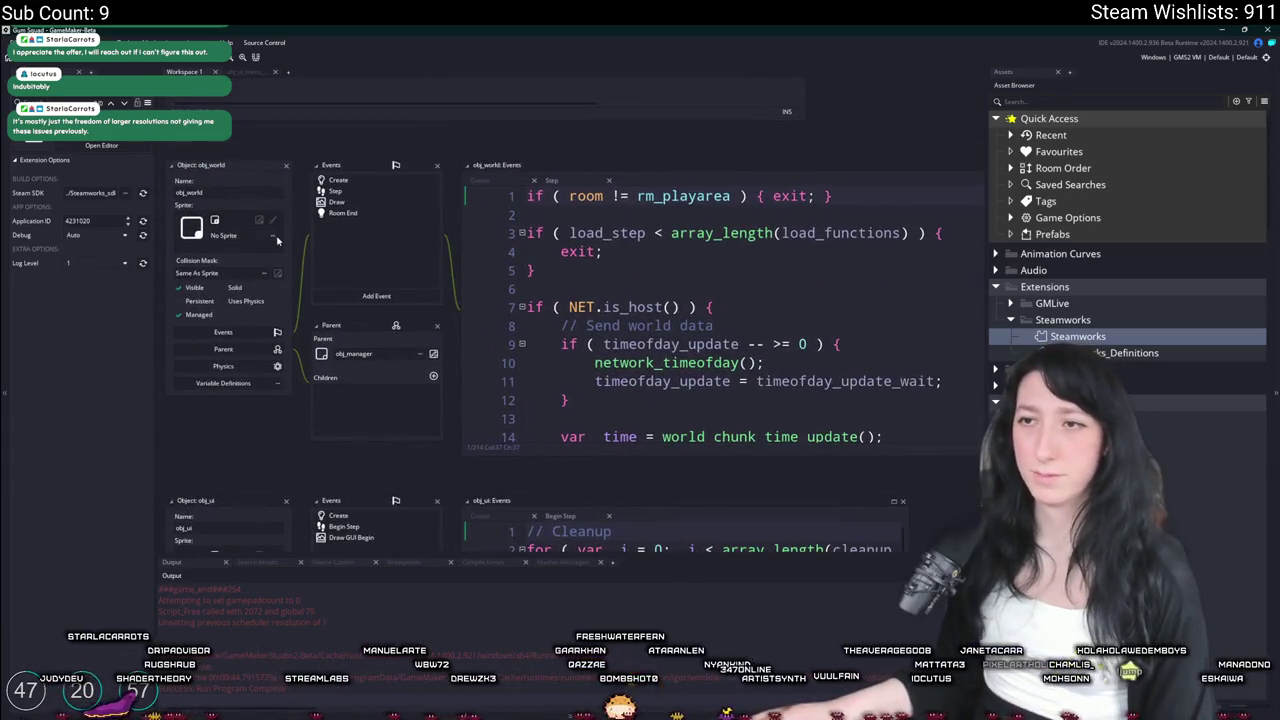
scroll(493, 289, down, 8)
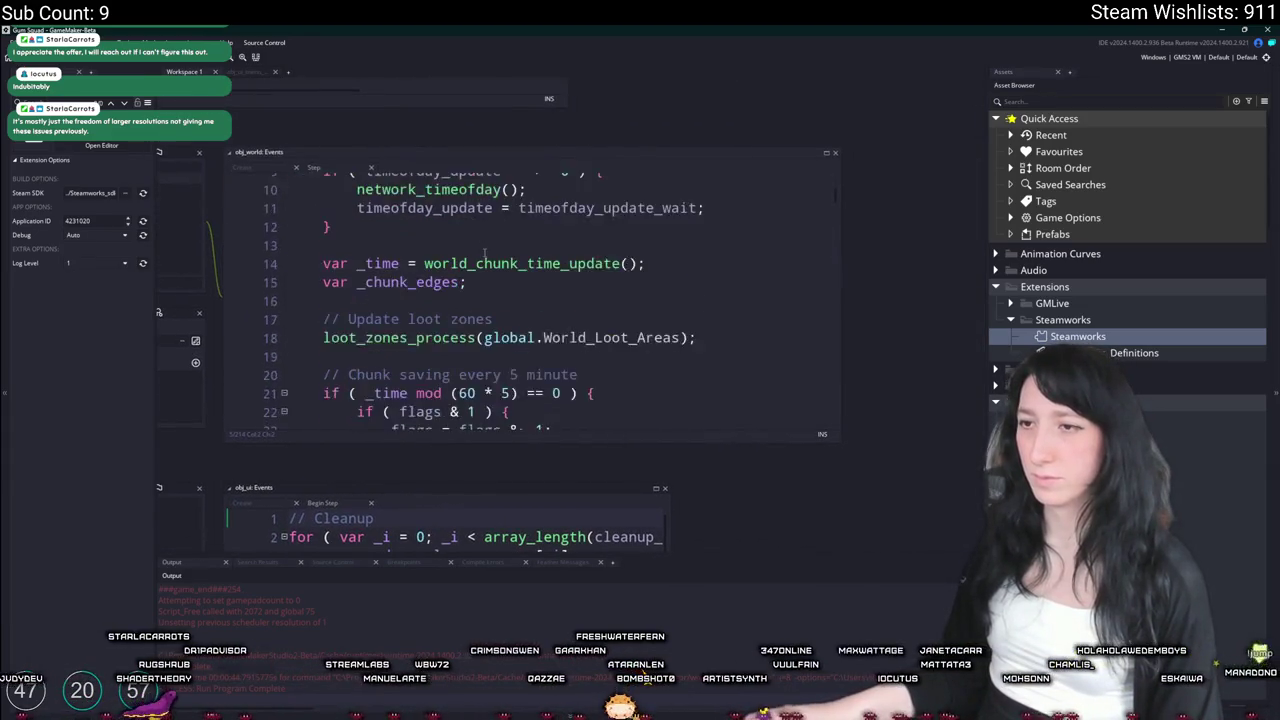
scroll(493, 289, up, 5)
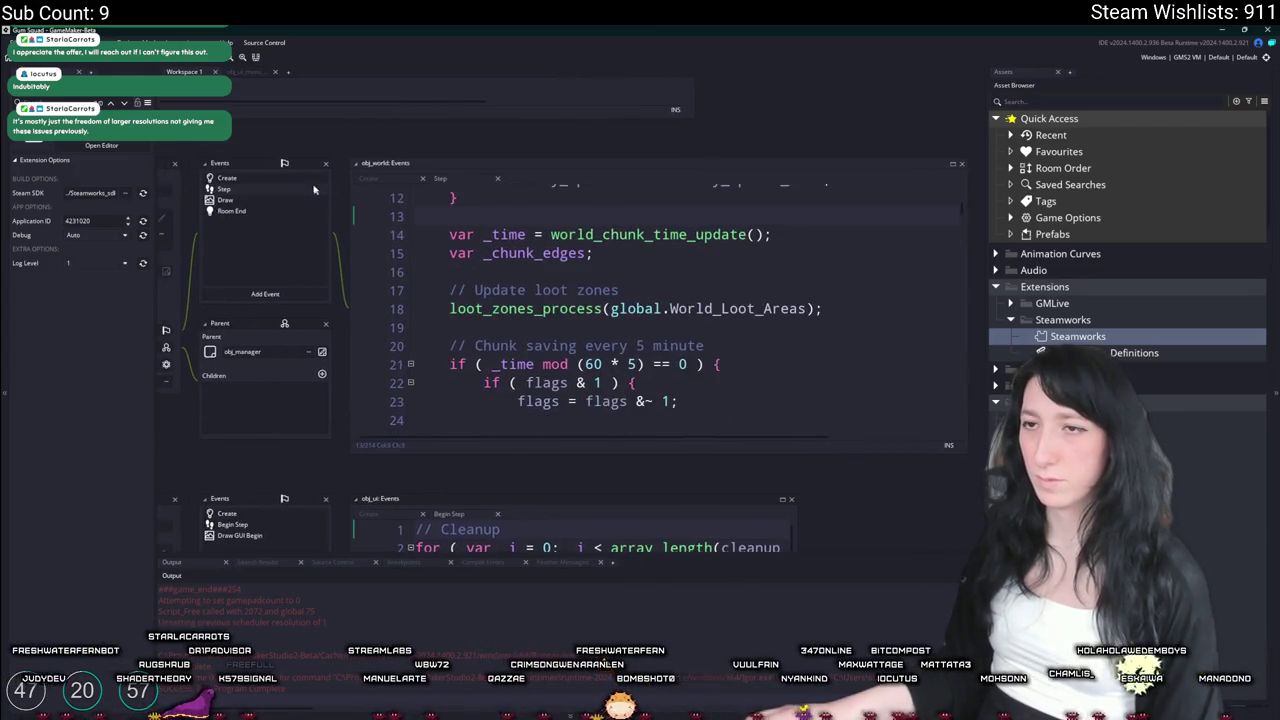
click(305, 183)
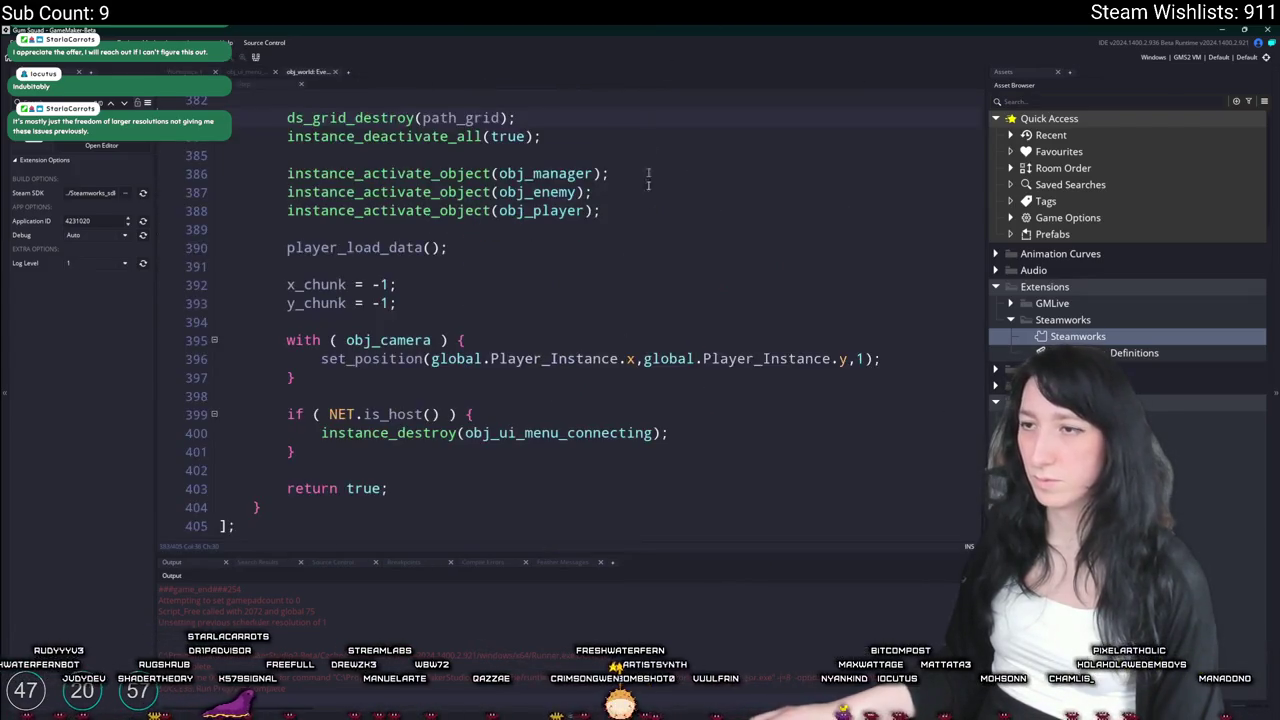
Scroll up past ai_init_solids to the wall tile collision builder and its x_cell check
scroll(642, 263, up, 12)
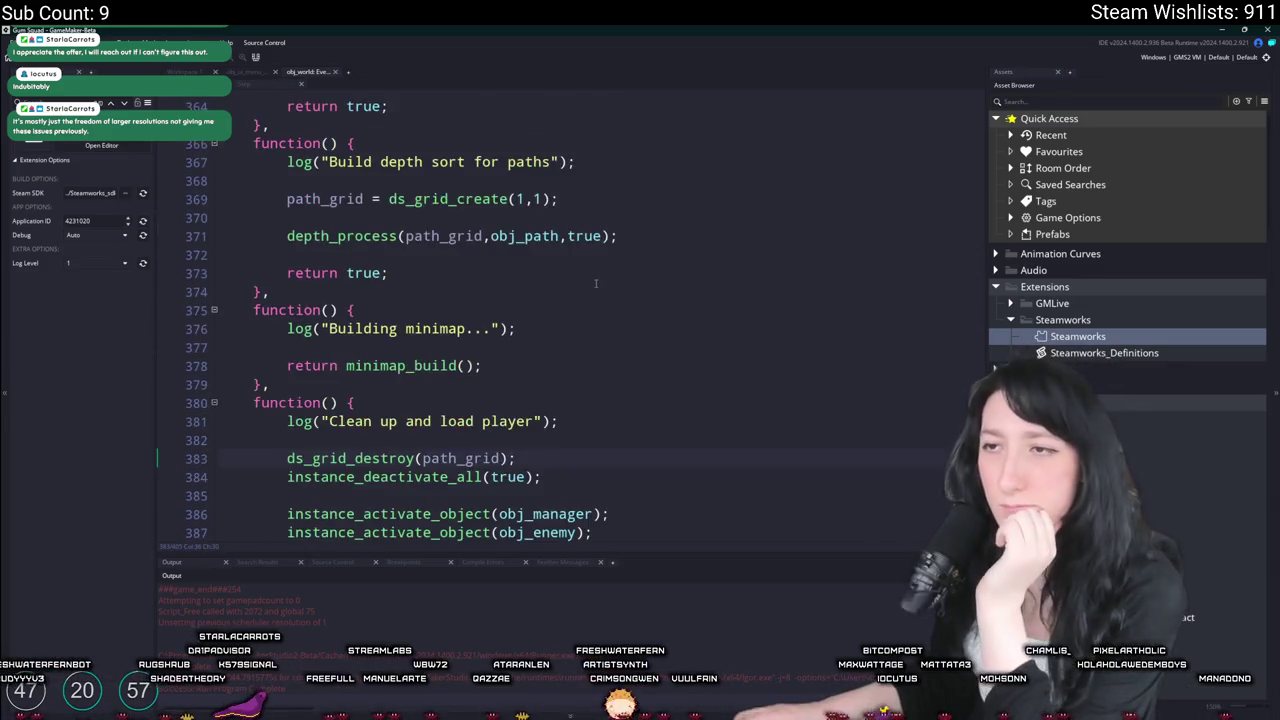
scroll(549, 332, up, 18)
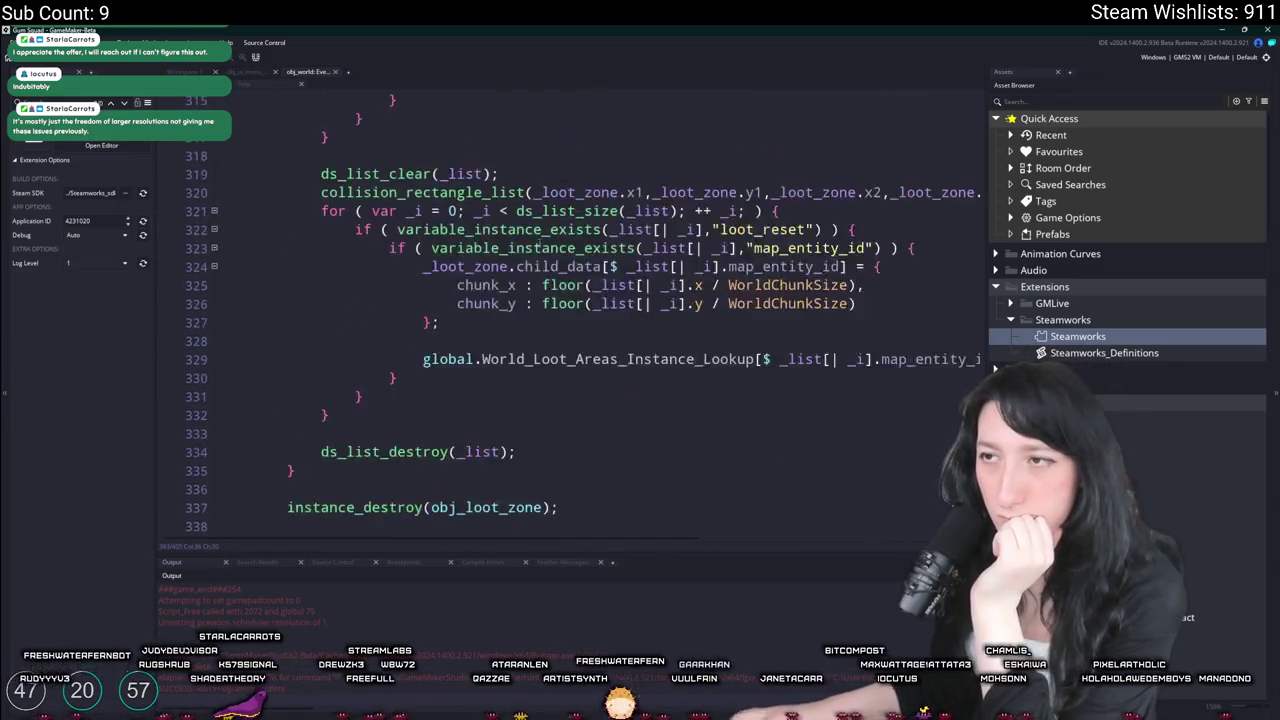
scroll(507, 227, up, 8)
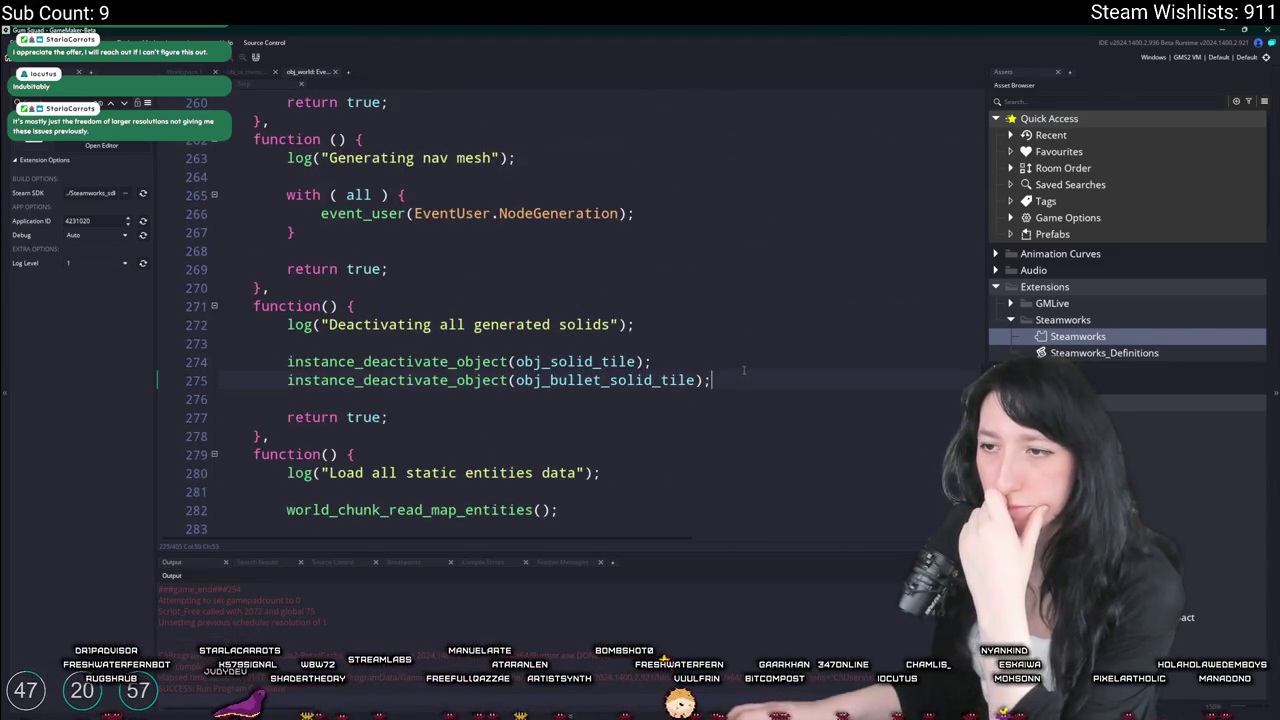
scroll(744, 373, up, 4)
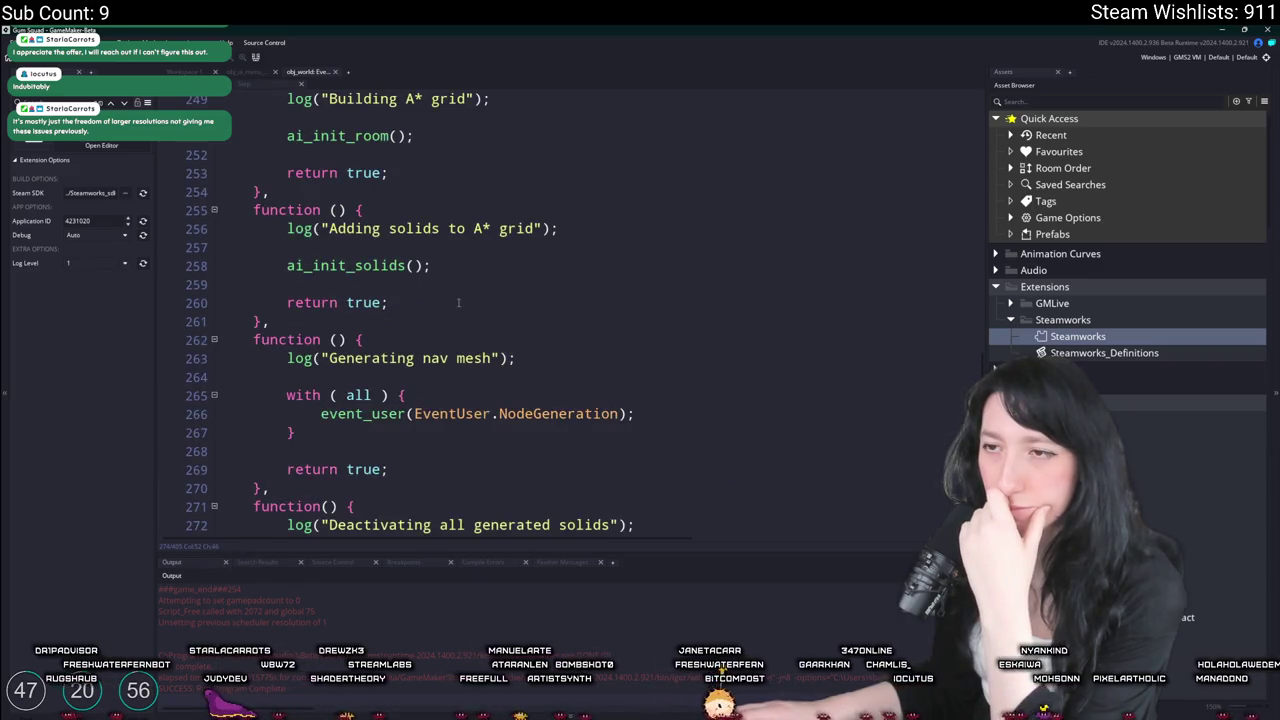
click(462, 269)
scroll(462, 269, up, 2)
scroll(426, 219, up, 2)
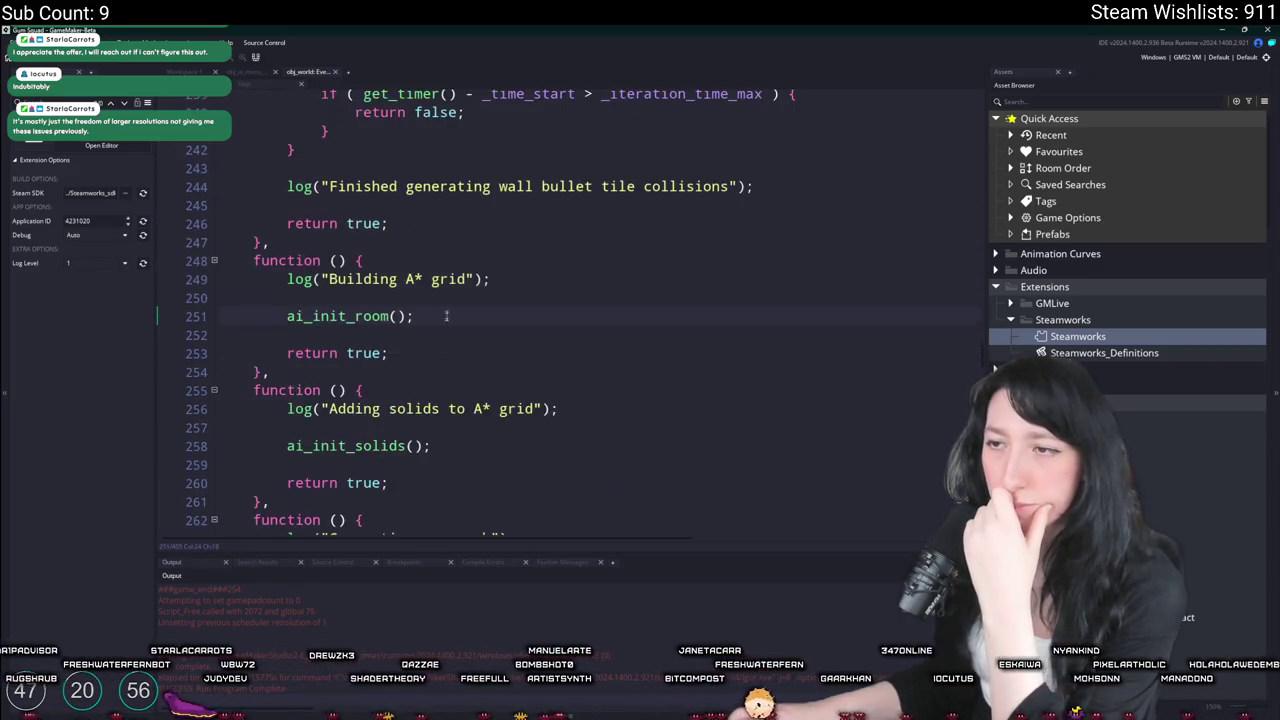
click(444, 447)
scroll(338, 325, up, 5)
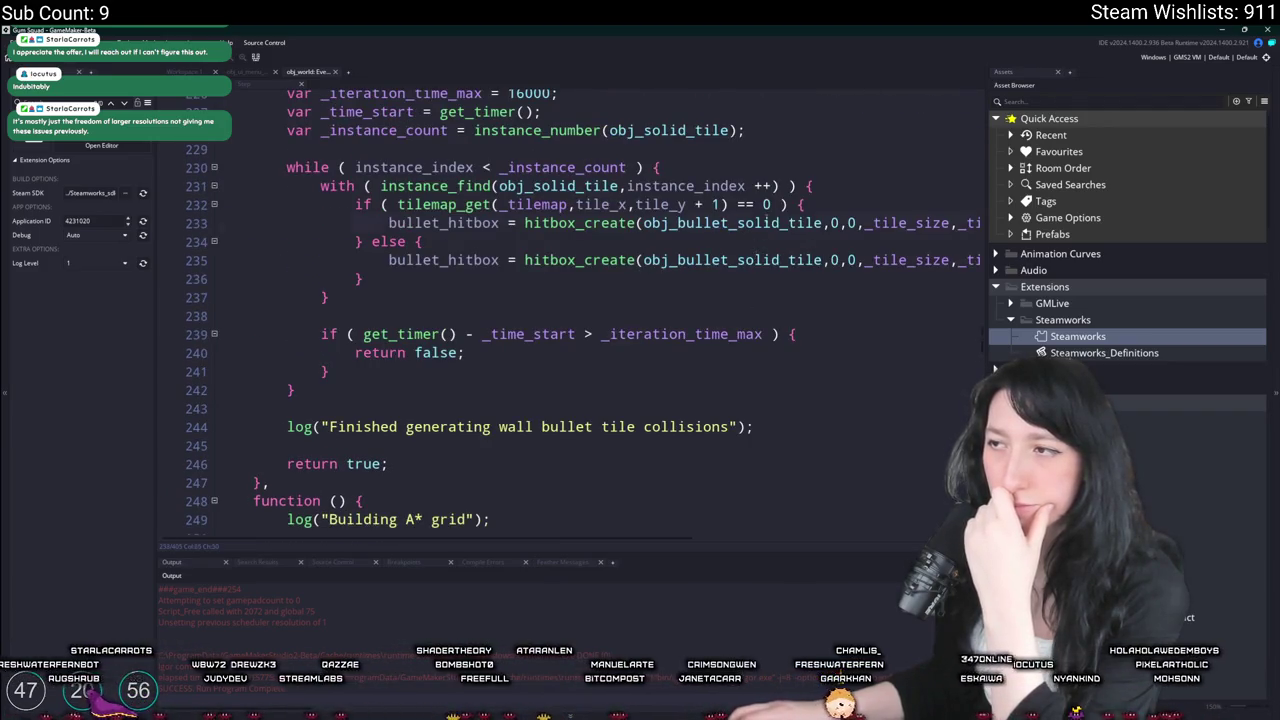
scroll(580, 210, up, 1)
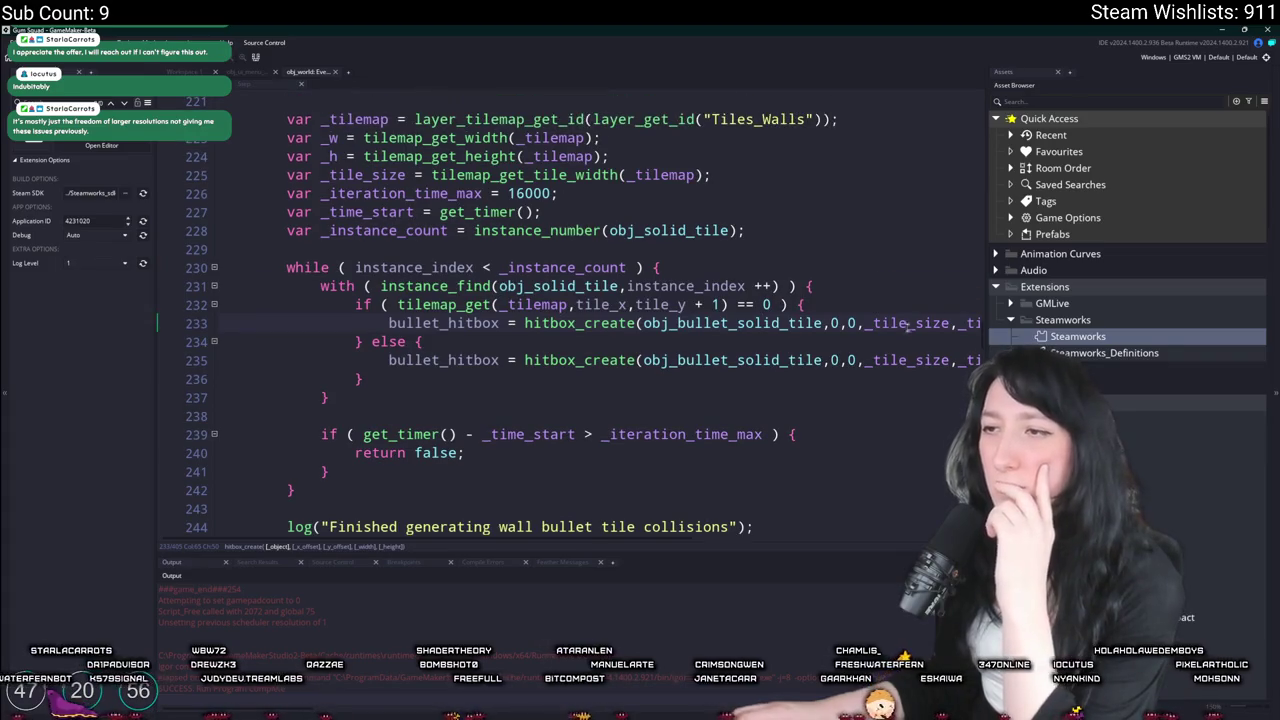
mouse_move(572, 290)
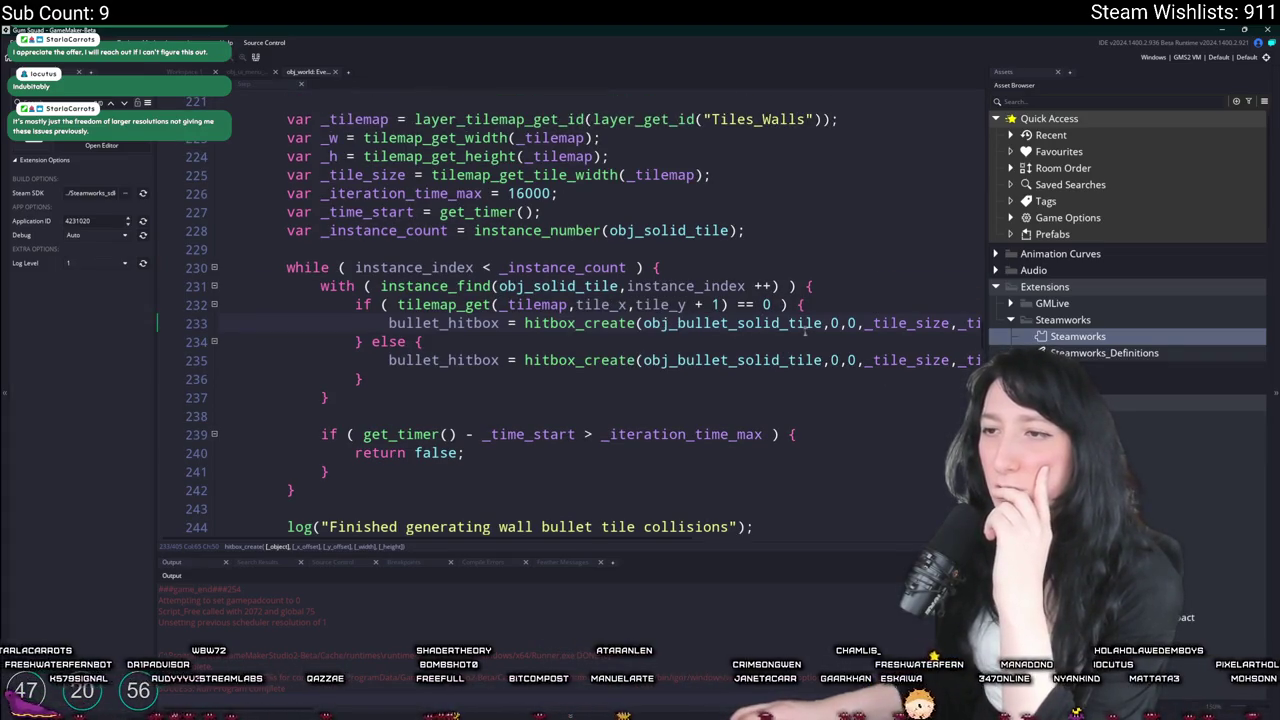
click(880, 292)
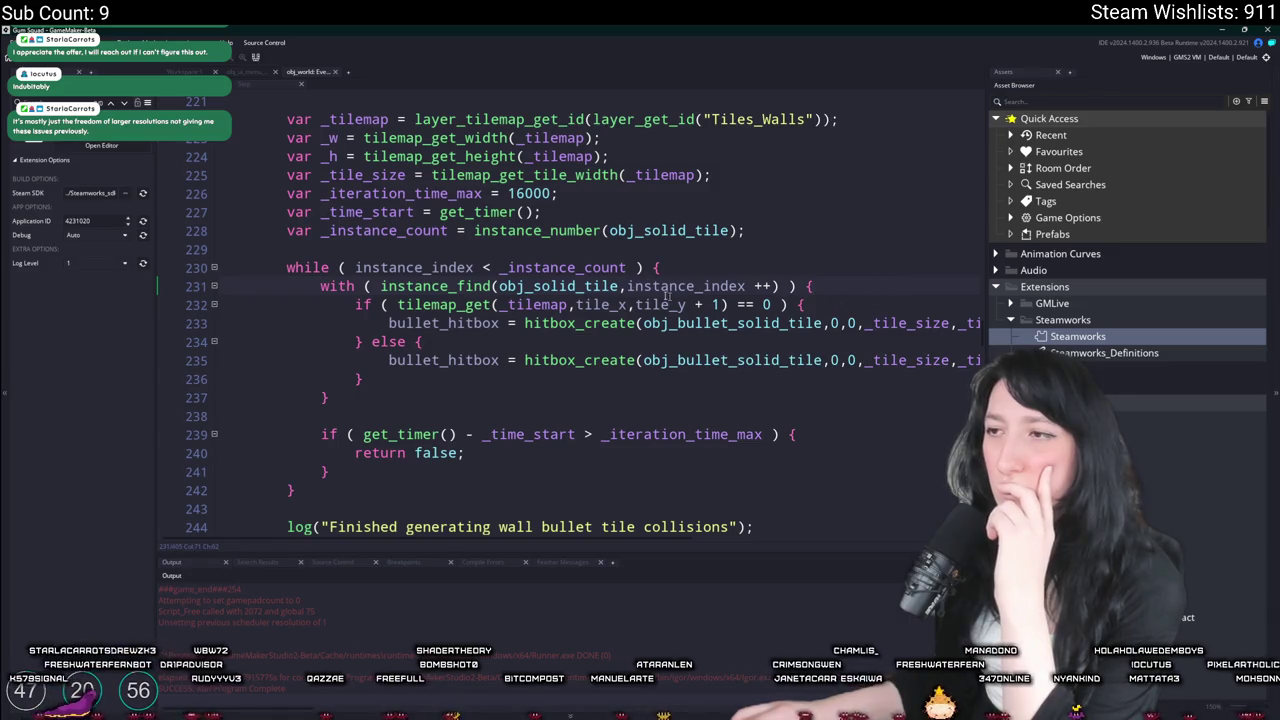
scroll(680, 350, up, 9)
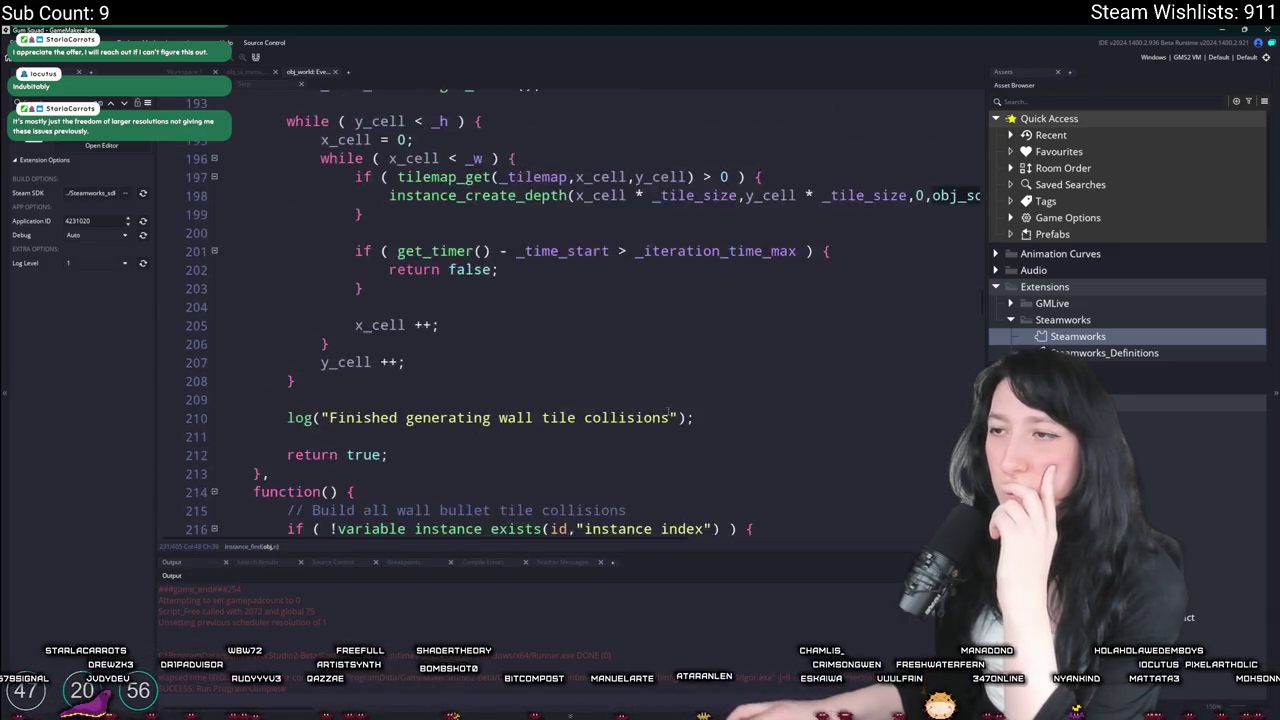
scroll(668, 412, up, 2)
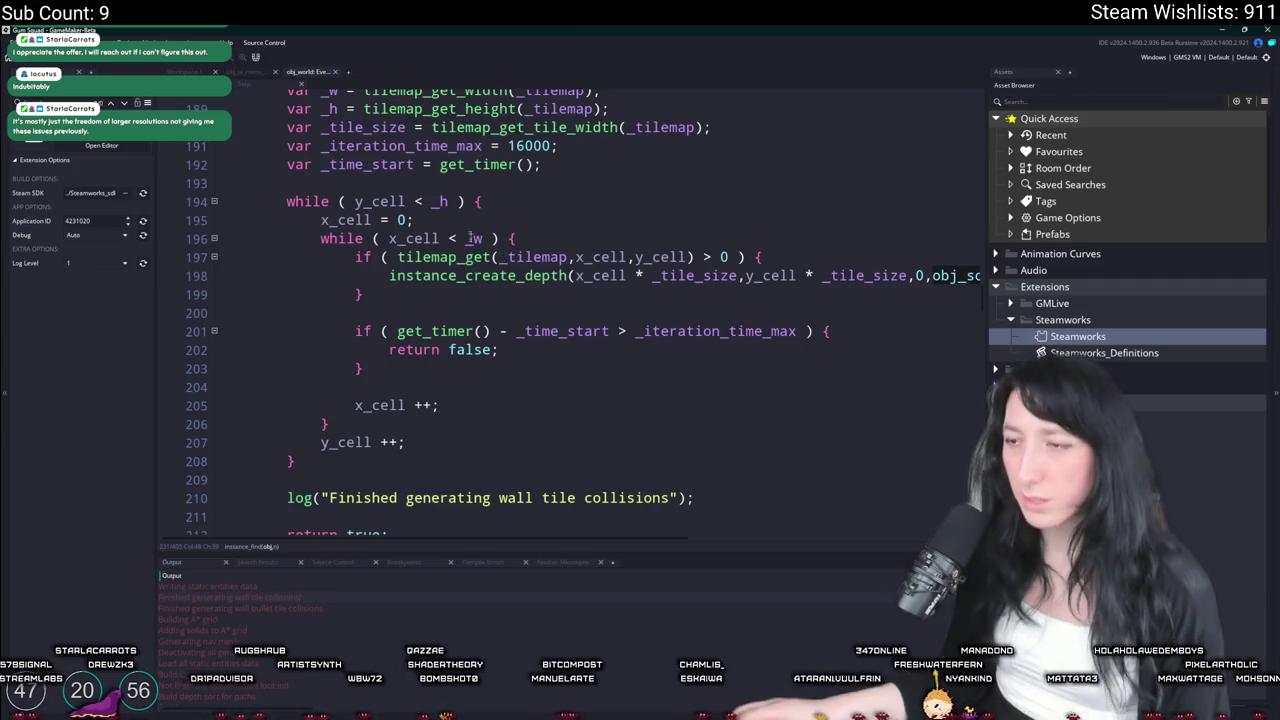
scroll(443, 271, up, 5)
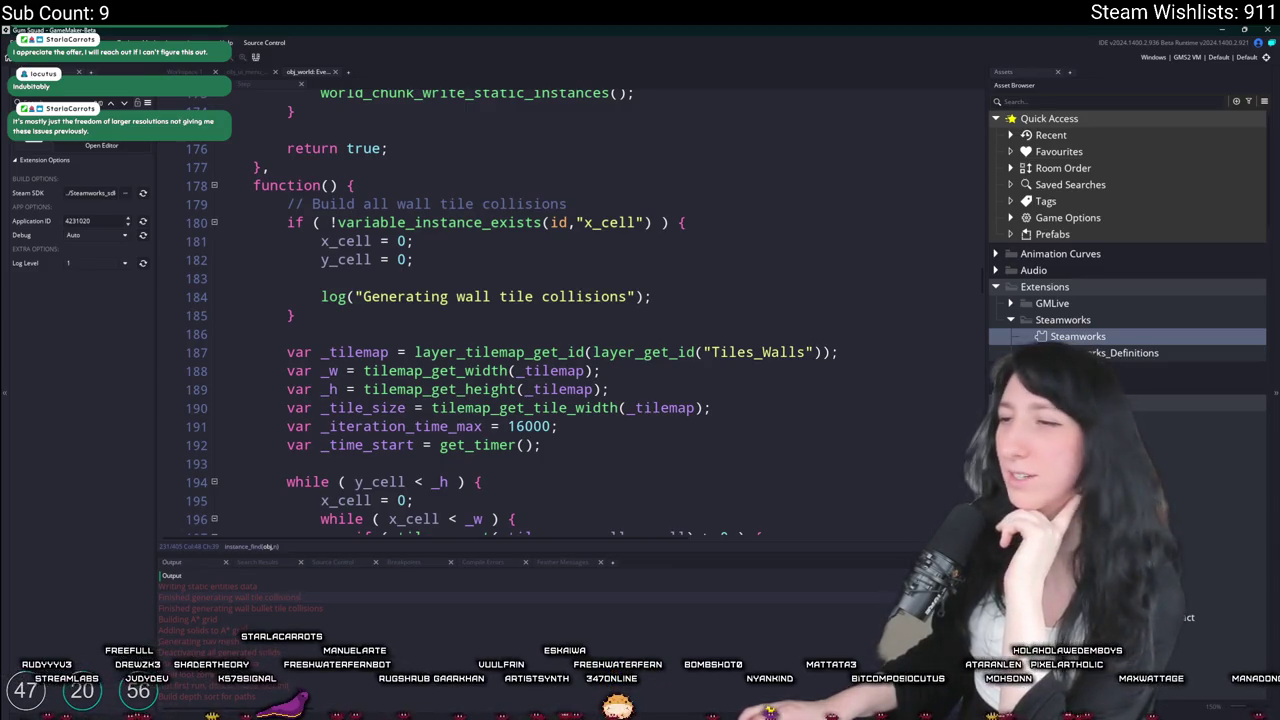
scroll(735, 302, up, 1)
click(713, 243)
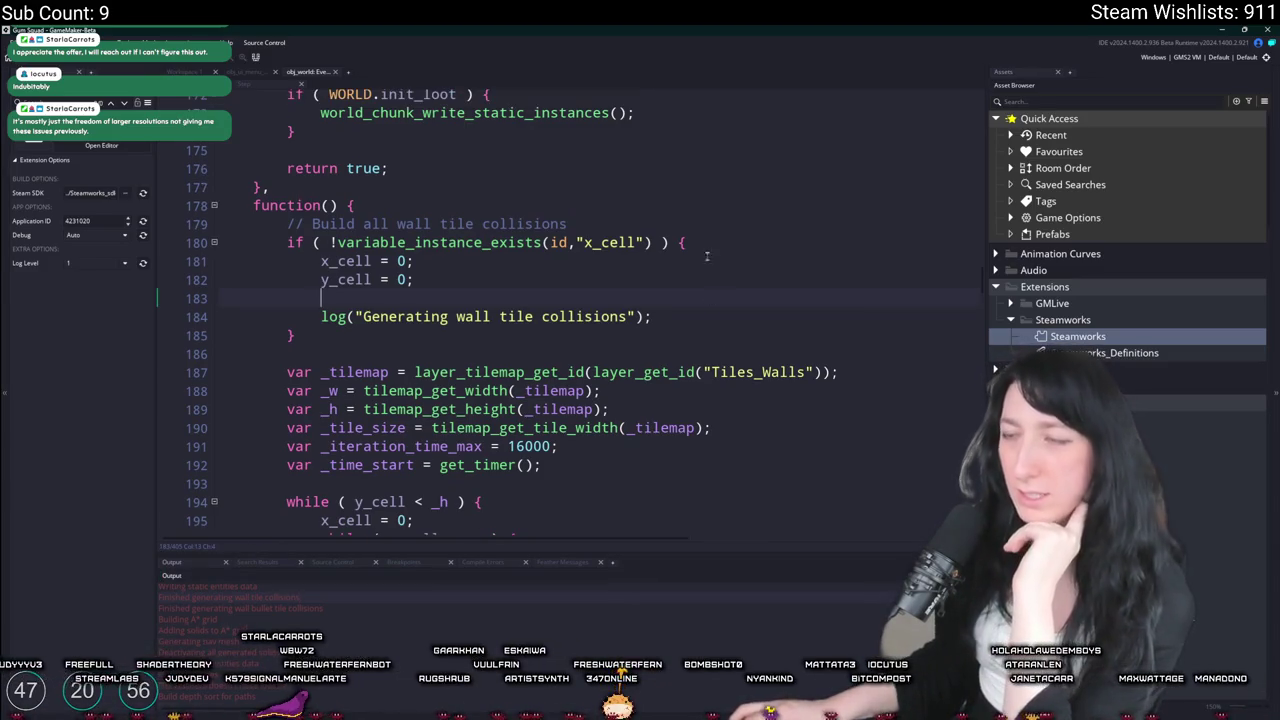
Inspect the x_cell variable on line 181, then switch over to Aseprite
click(568, 263)
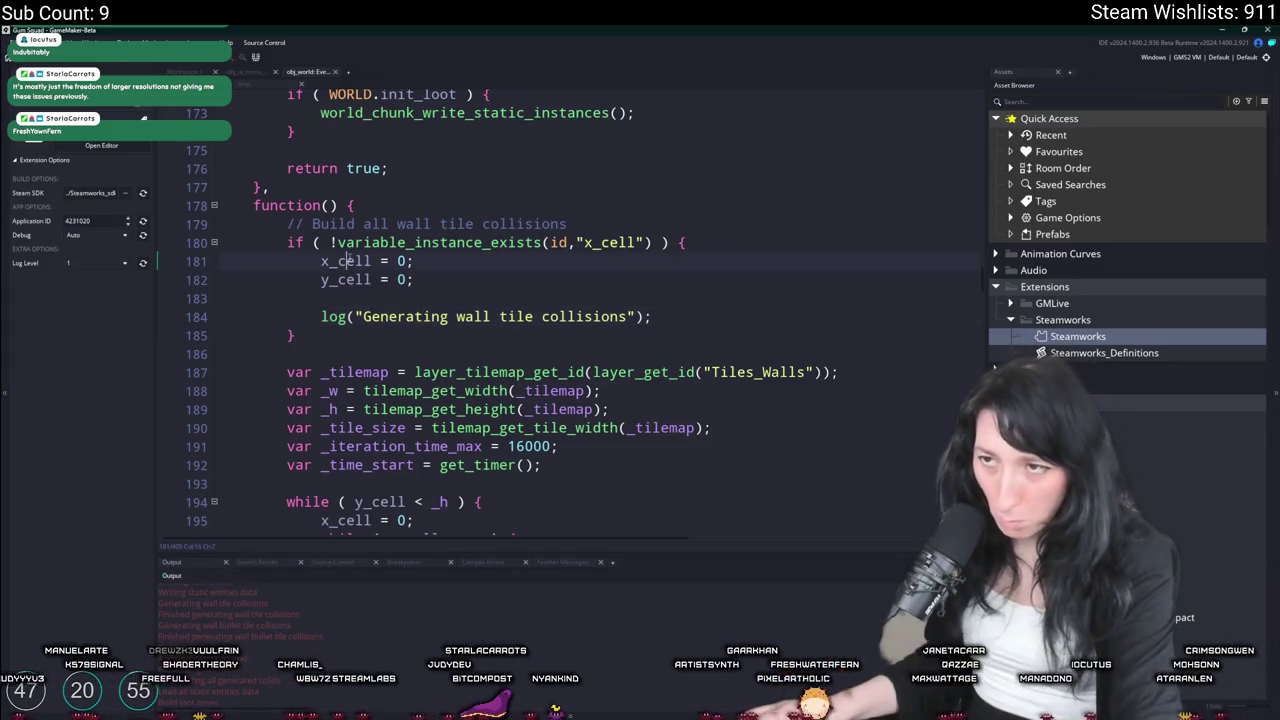
double_click(345, 261)
scroll(617, 206, down, 1)
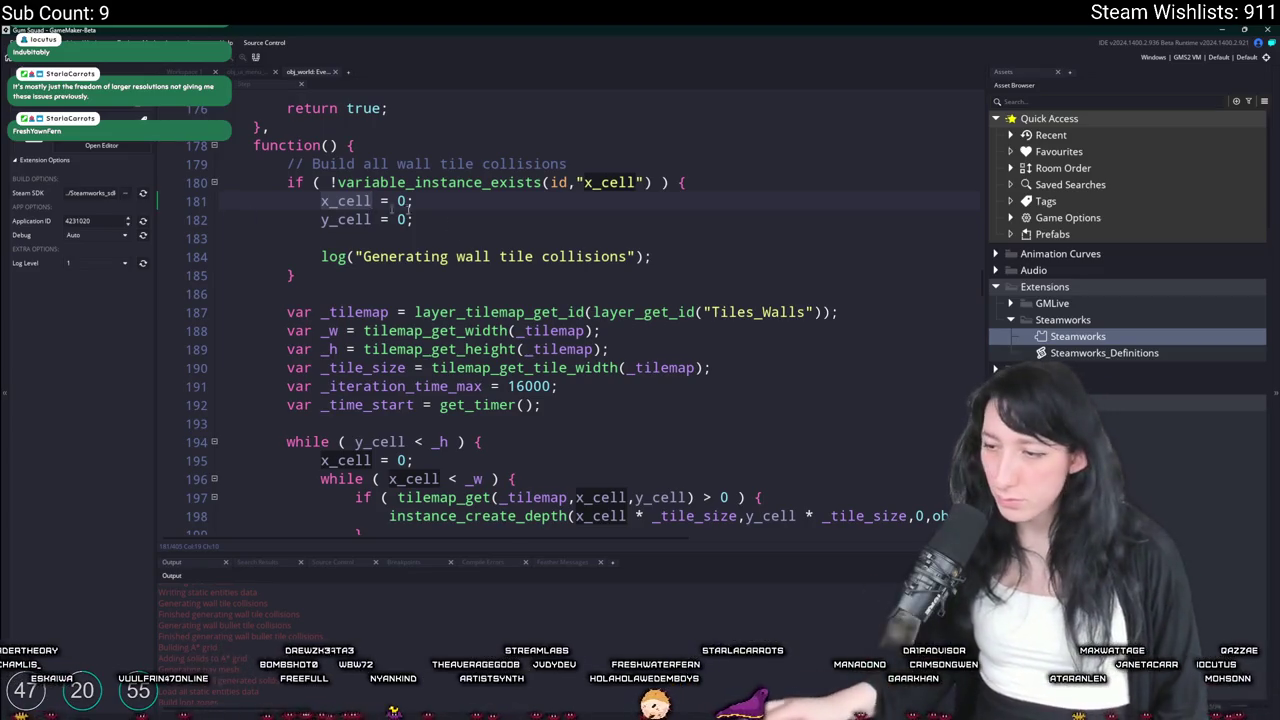
key(alt+Tab)
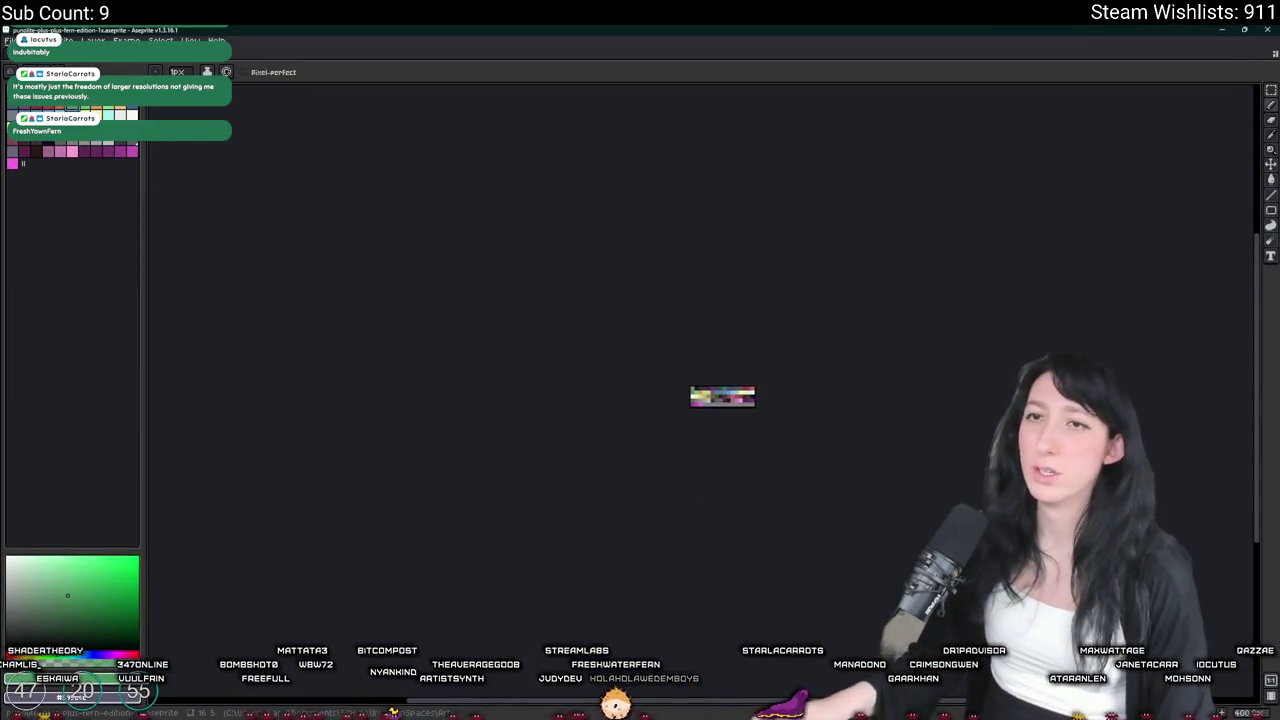
Create a new sprite with a second layer filled dark purple
click(10, 42)
click(24, 64)
key(Return)
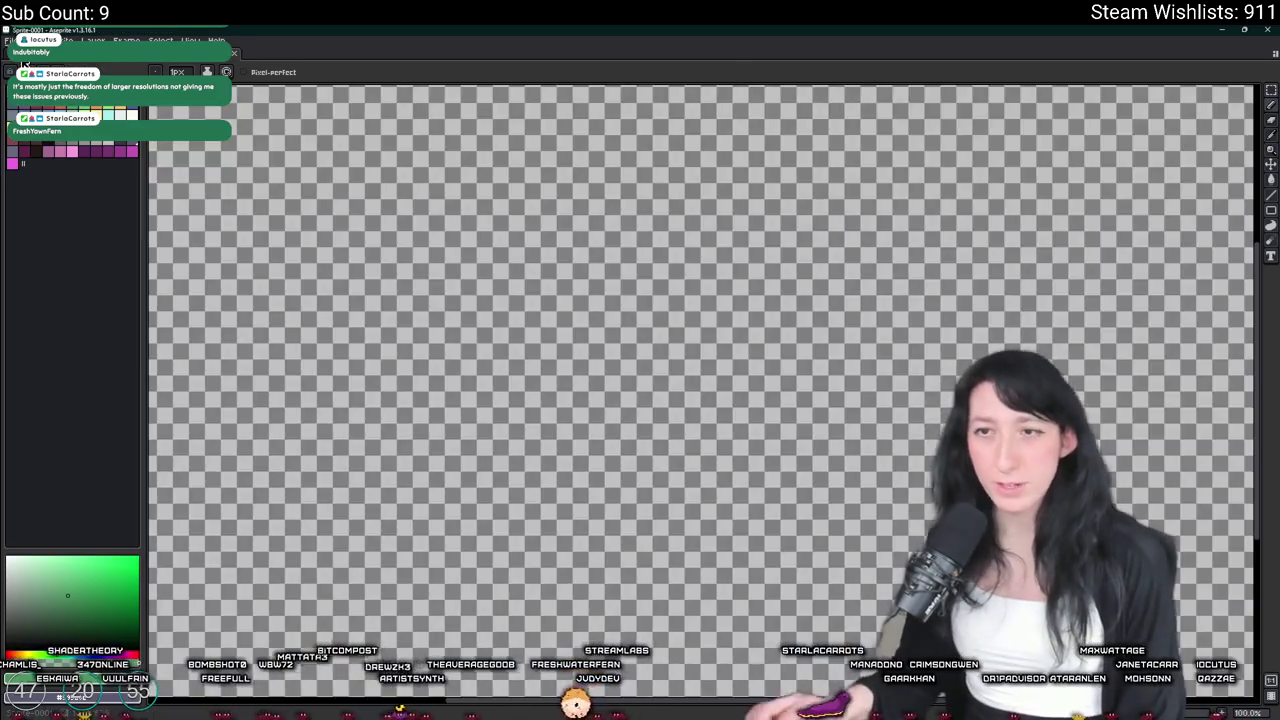
key(shift+n)
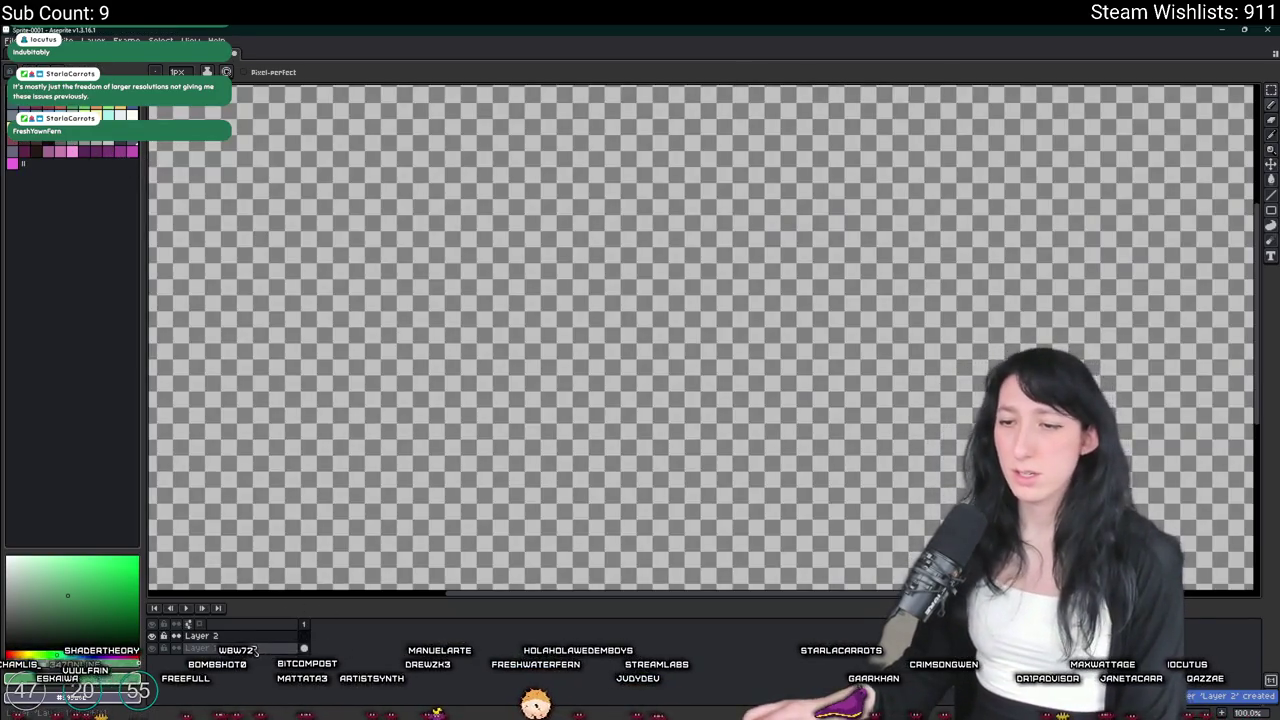
key(g)
click(450, 263)
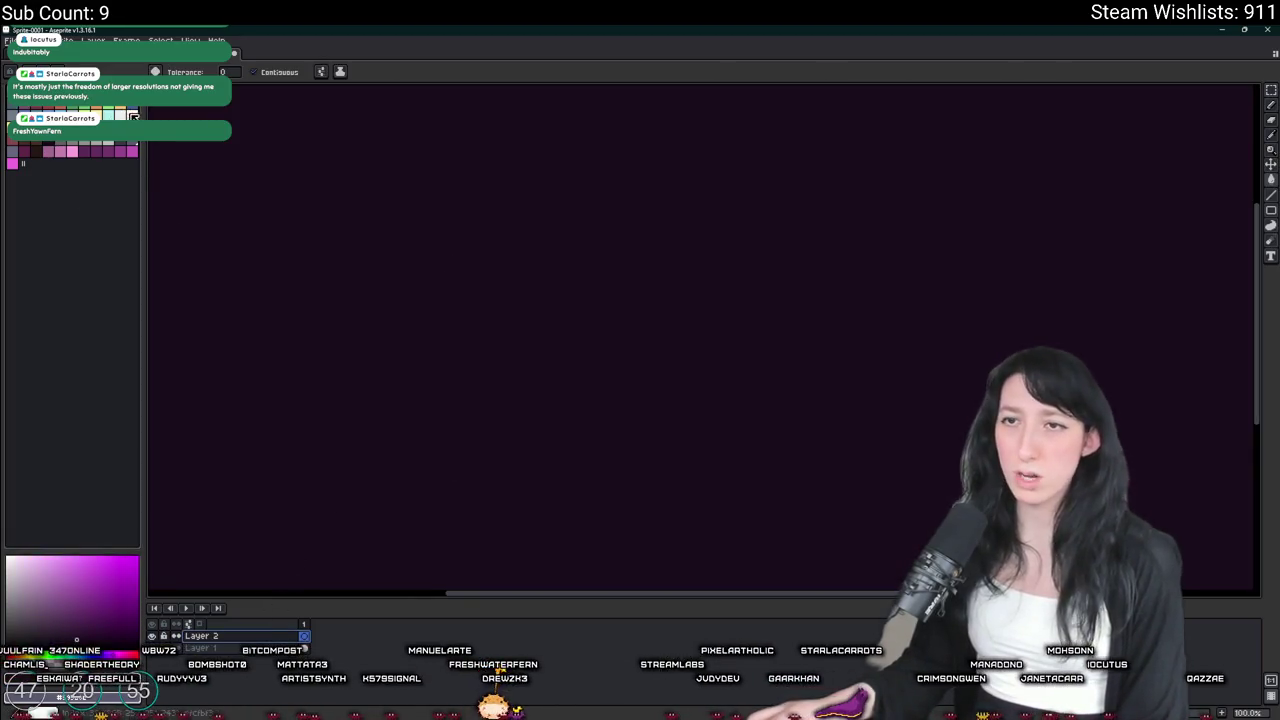
key(b)
mouse_move(520, 285)
mouse_down()
mouse_move(472, 344)
mouse_move(446, 297)
mouse_up()
key(ctrl+z)
Sketch the World cube's front, top and right faces with the brush
scroll(474, 331, down, 2)
scroll(463, 326, up, 2)
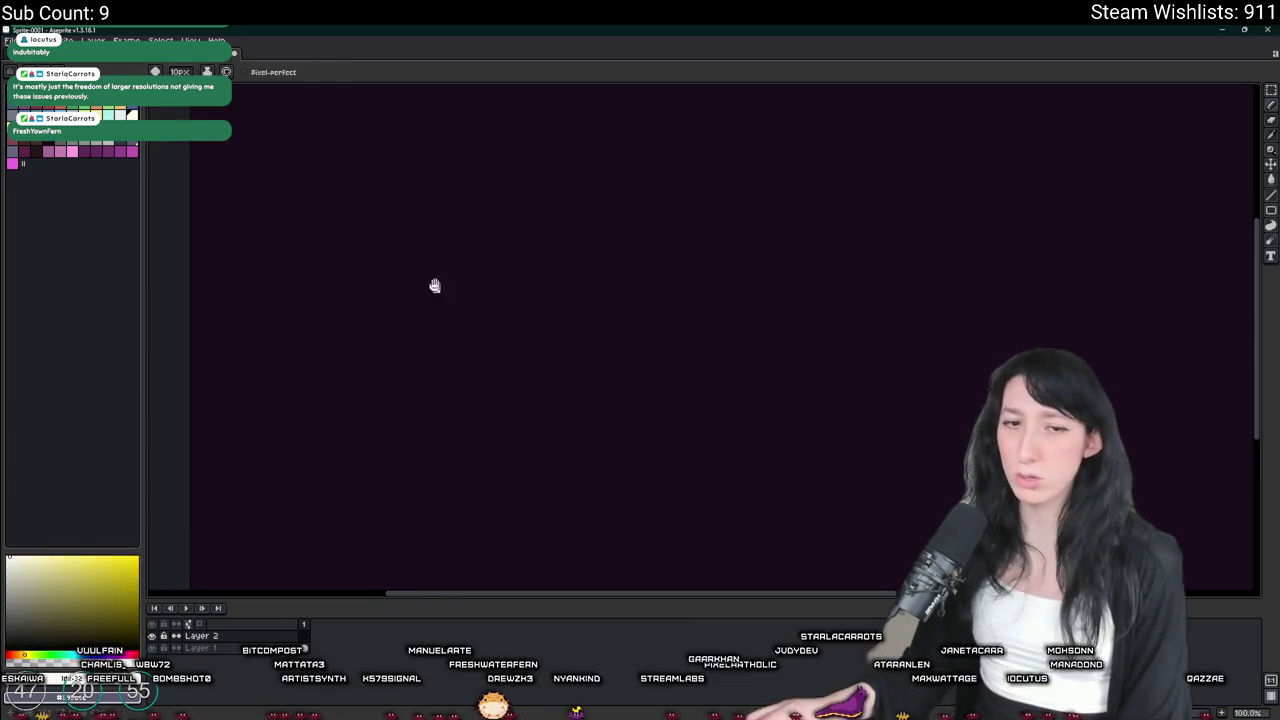
scroll(446, 297, up, 1)
mouse_move(372, 240)
mouse_down()
mouse_move(340, 436)
mouse_move(550, 396)
mouse_move(385, 235)
mouse_move(360, 237)
mouse_move(426, 176)
mouse_move(668, 197)
mouse_up()
key(ctrl+z)
mouse_move(548, 259)
mouse_down()
mouse_move(612, 198)
mouse_move(456, 190)
mouse_move(422, 175)
mouse_up()
mouse_move(612, 200)
mouse_down()
mouse_move(606, 380)
mouse_move(548, 436)
mouse_up()
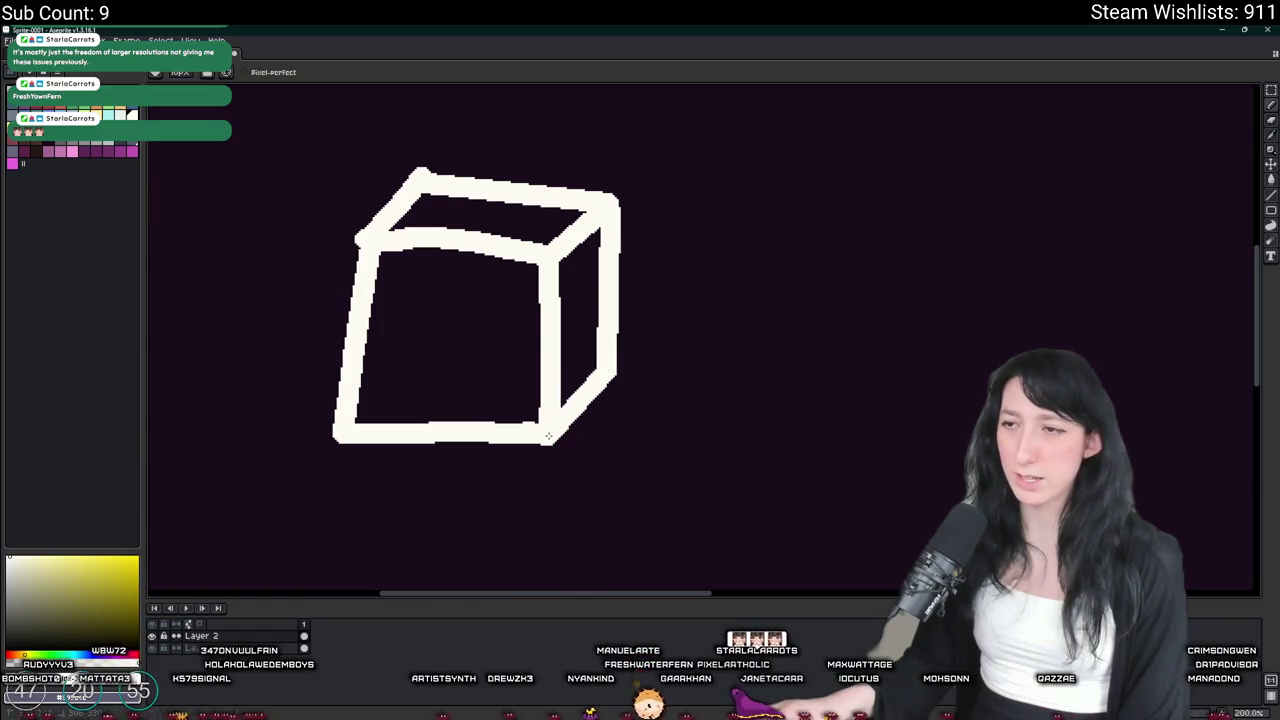
scroll(588, 335, down, 1)
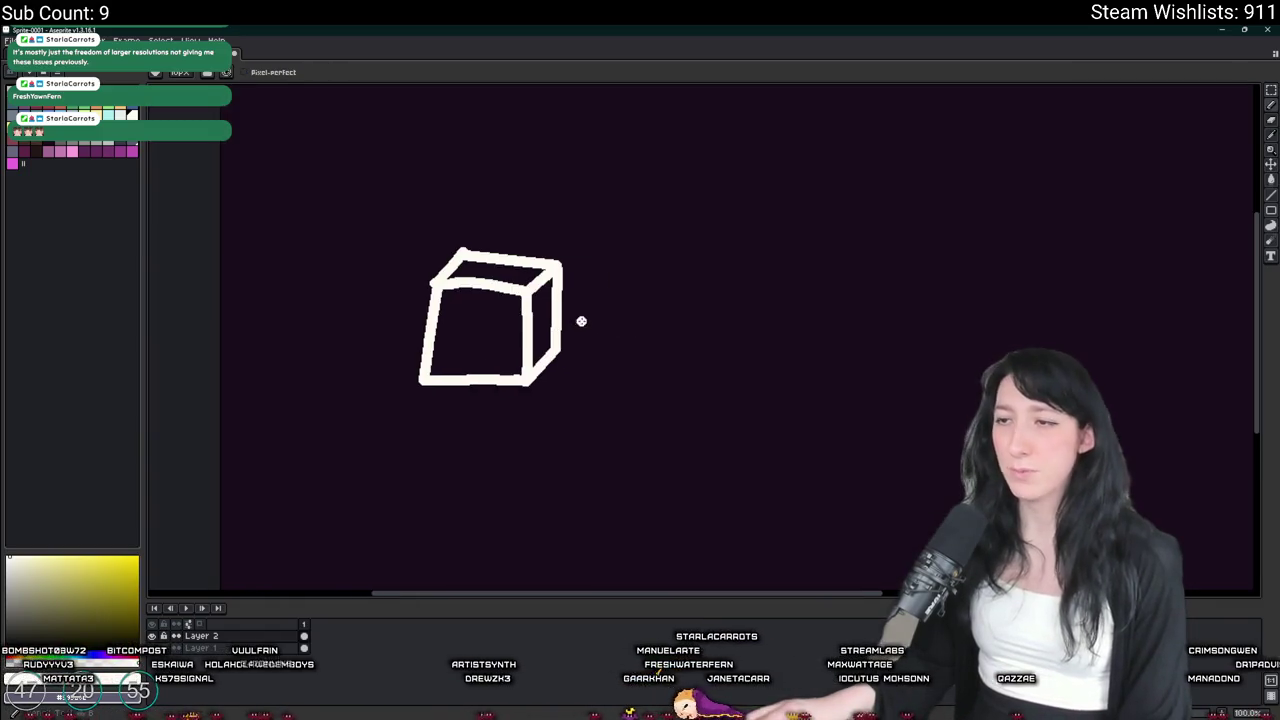
scroll(569, 143, down, 2)
scroll(551, 194, up, 2)
scroll(510, 295, up, 1)
scroll(517, 297, down, 1)
mouse_move(366, 288)
mouse_down()
mouse_move(549, 245)
mouse_move(560, 490)
mouse_up()
key(ctrl+z)
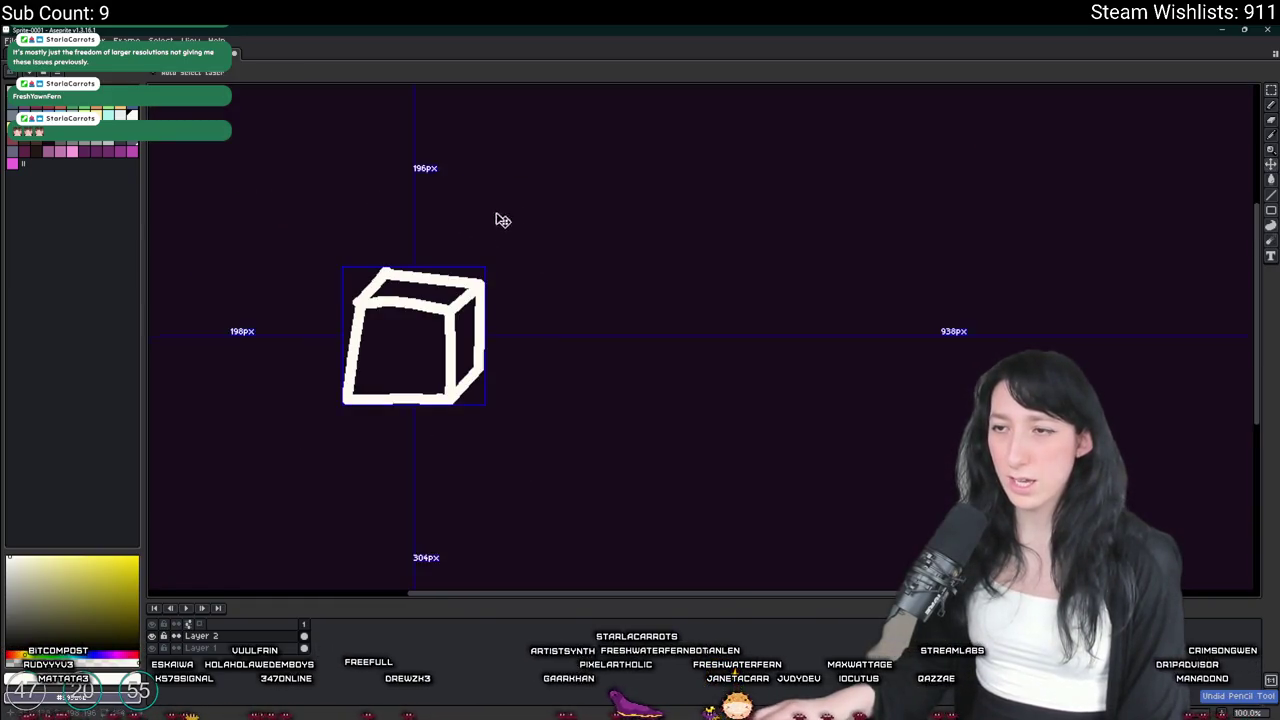
Hand-write 'World' above the cube
scroll(403, 171, up, 1)
scroll(466, 163, down, 1)
scroll(477, 193, up, 1)
drag(615, 147, 505, 330)
key(ctrl+z)
scroll(640, 157, down, 1)
drag(525, 143, 440, 146)
key(ctrl+z)
mouse_move(376, 247)
mouse_down()
mouse_move(392, 290)
mouse_move(465, 266)
mouse_move(481, 289)
mouse_up()
mouse_move(514, 291)
mouse_down()
mouse_move(516, 328)
mouse_move(546, 310)
mouse_up()
drag(566, 271, 553, 350)
mouse_move(604, 270)
mouse_down()
mouse_move(585, 346)
mouse_move(512, 323)
mouse_up()
scroll(515, 328, down, 2)
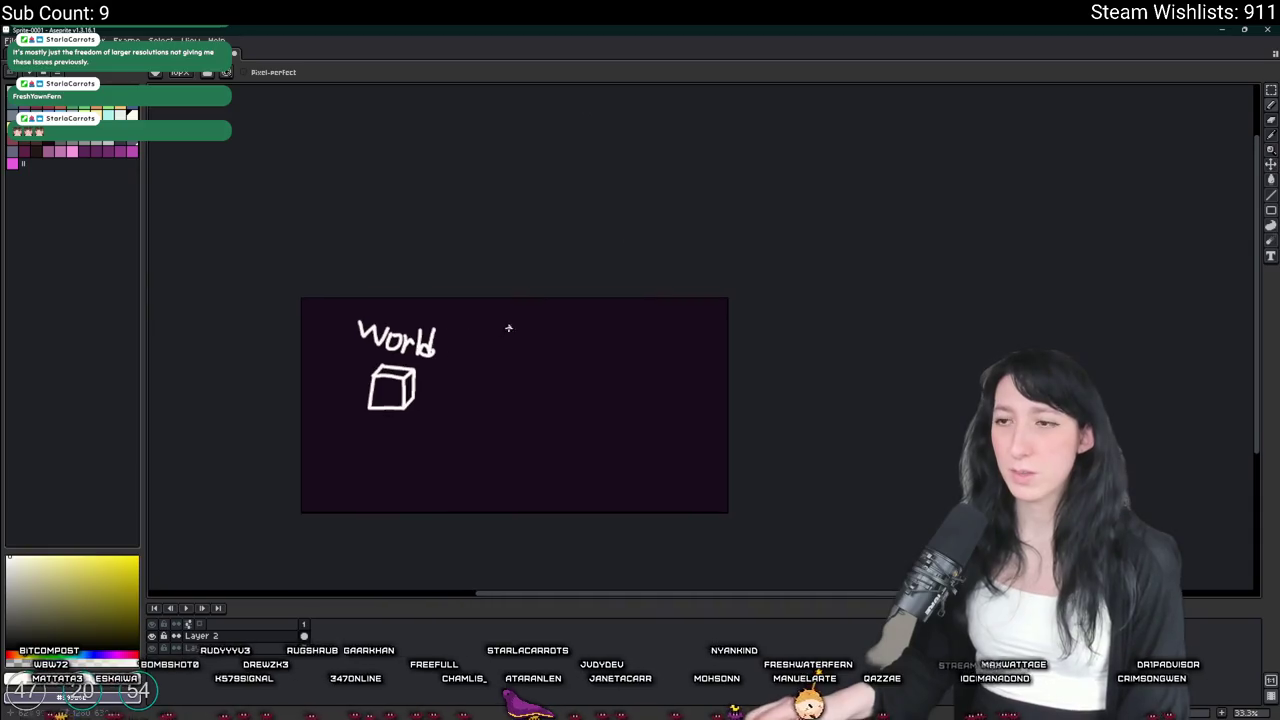
scroll(480, 350, up, 2)
Draw an arrow from the cube to a hand-written 'Main menu' label
mouse_move(371, 425)
mouse_down()
mouse_move(486, 374)
mouse_move(566, 387)
mouse_move(535, 400)
mouse_move(594, 382)
mouse_move(614, 416)
mouse_move(642, 428)
mouse_move(676, 410)
mouse_move(686, 426)
mouse_move(689, 393)
mouse_up()
mouse_move(698, 428)
mouse_down()
mouse_move(710, 402)
mouse_move(730, 438)
mouse_up()
mouse_move(607, 445)
mouse_down()
mouse_move(549, 415)
mouse_move(574, 440)
mouse_move(600, 428)
mouse_move(600, 446)
mouse_up()
drag(608, 432, 712, 450)
mouse_move(529, 484)
mouse_down()
mouse_move(520, 329)
mouse_move(436, 378)
mouse_up()
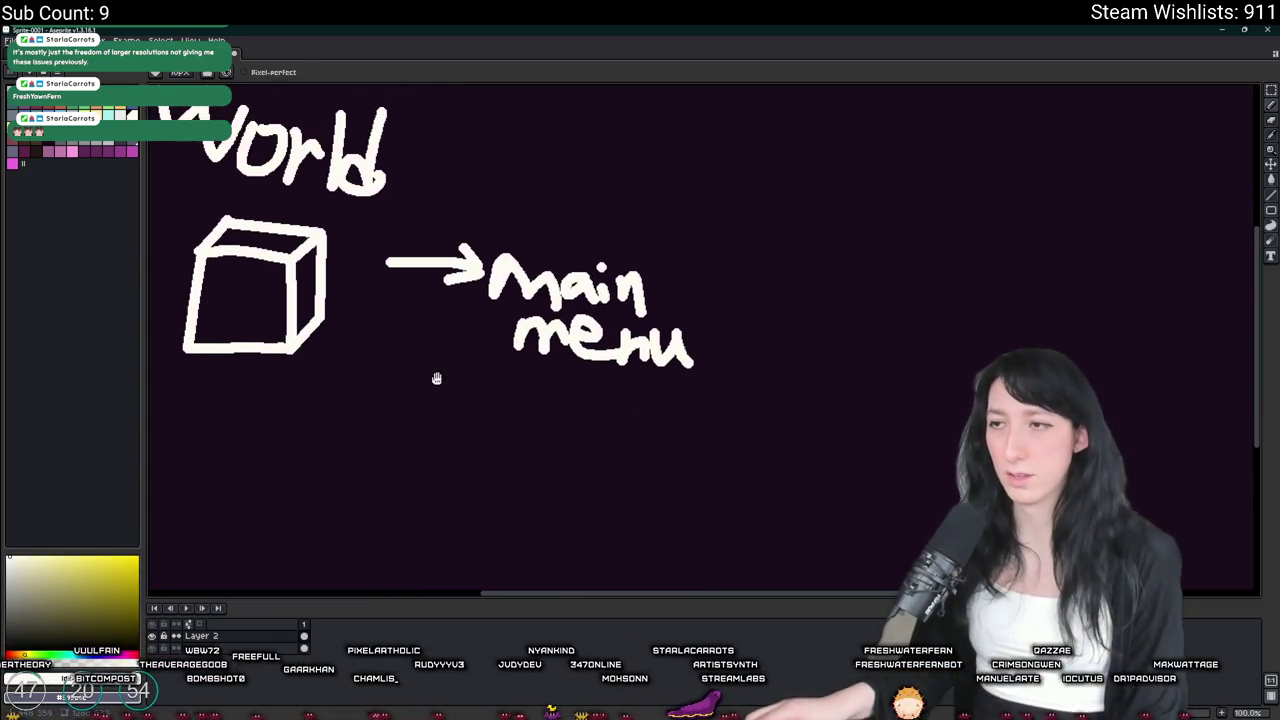
scroll(523, 400, down, 1)
scroll(457, 360, up, 2)
scroll(509, 366, down, 1)
Draw a curved return arrow toward the cube and write 'Create' beneath it
mouse_move(612, 374)
mouse_down()
mouse_move(547, 471)
mouse_move(408, 402)
mouse_move(448, 412)
mouse_move(460, 287)
mouse_up()
mouse_move(481, 387)
mouse_down()
mouse_move(435, 384)
mouse_move(460, 440)
mouse_up()
mouse_move(480, 422)
mouse_down()
mouse_move(478, 402)
mouse_move(505, 404)
mouse_move(542, 436)
mouse_move(566, 414)
mouse_move(604, 444)
mouse_up()
key(ctrl+z)
key(ctrl+z)
key(ctrl+z)
drag(484, 394, 486, 444)
key(ctrl+z)
drag(468, 382, 466, 416)
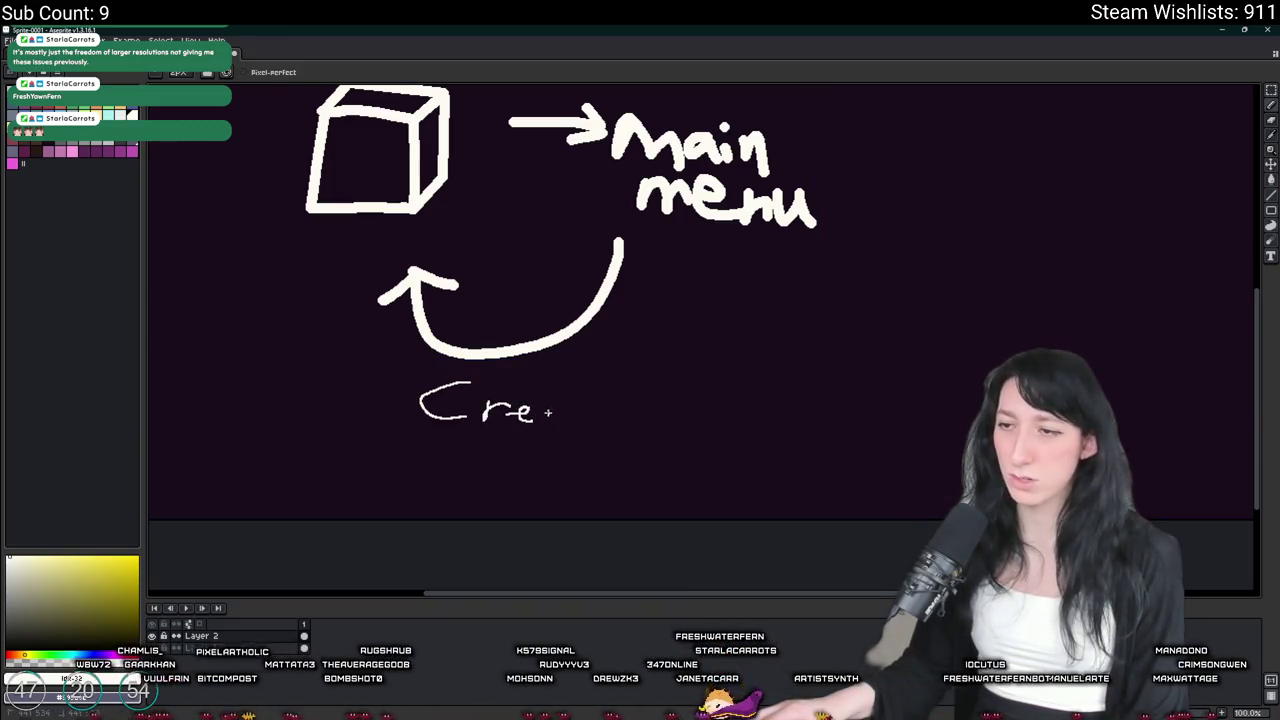
drag(550, 406, 560, 420)
drag(562, 386, 565, 422)
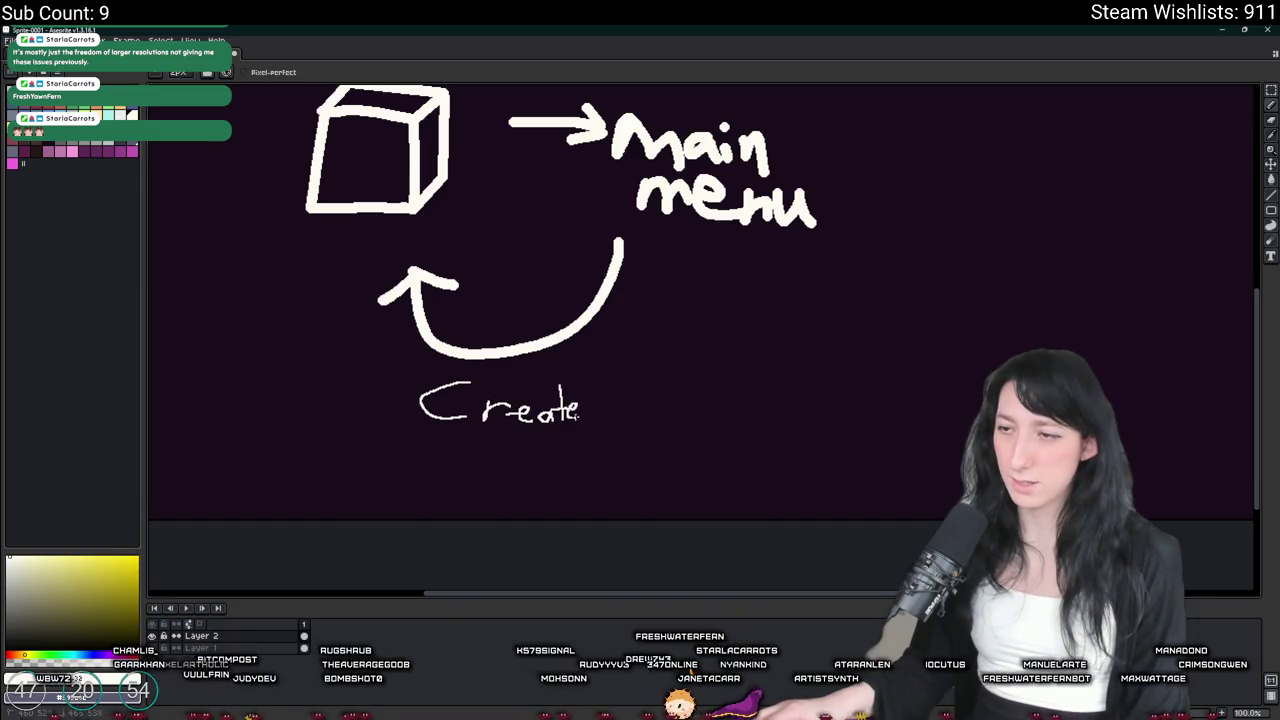
Write 'event' below 'Create' to complete the 'Create event' label
mouse_move(440, 446)
mouse_down()
mouse_move(474, 438)
mouse_move(466, 462)
mouse_move(480, 466)
mouse_up()
key(ctrl+z)
mouse_move(486, 466)
mouse_down()
mouse_move(500, 452)
mouse_move(510, 468)
mouse_up()
drag(520, 428, 519, 478)
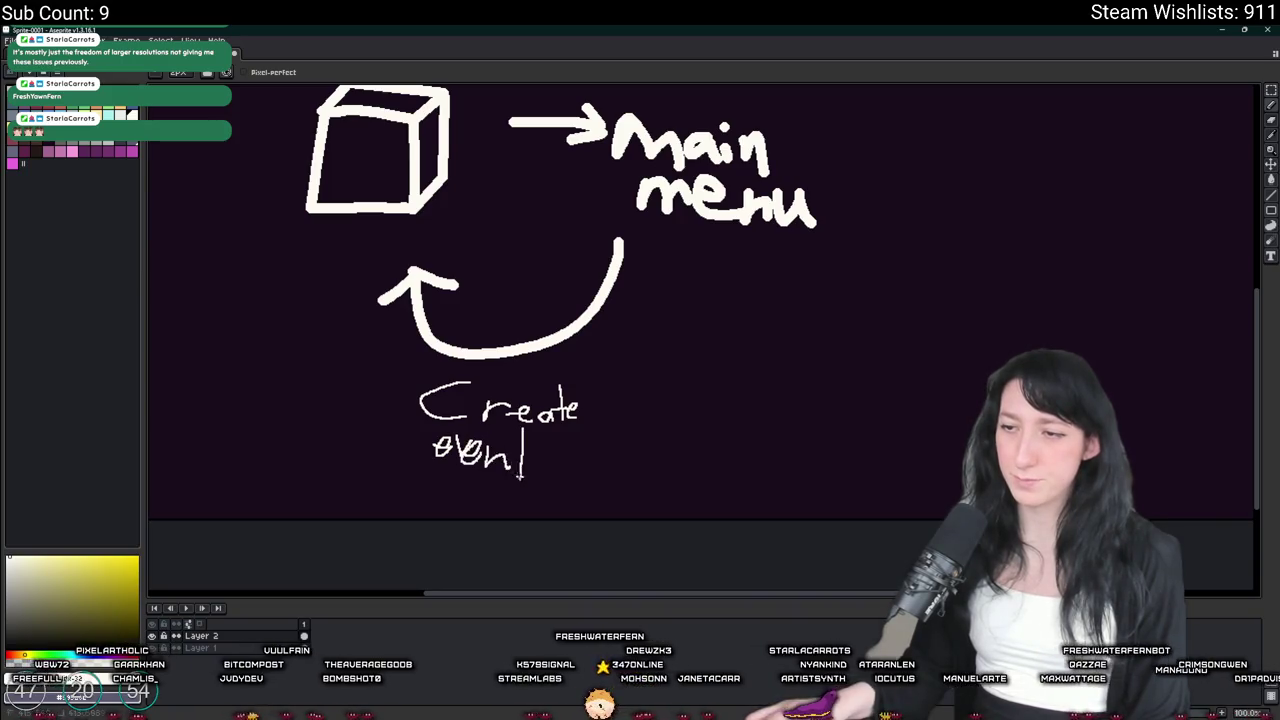
scroll(536, 457, down, 2)
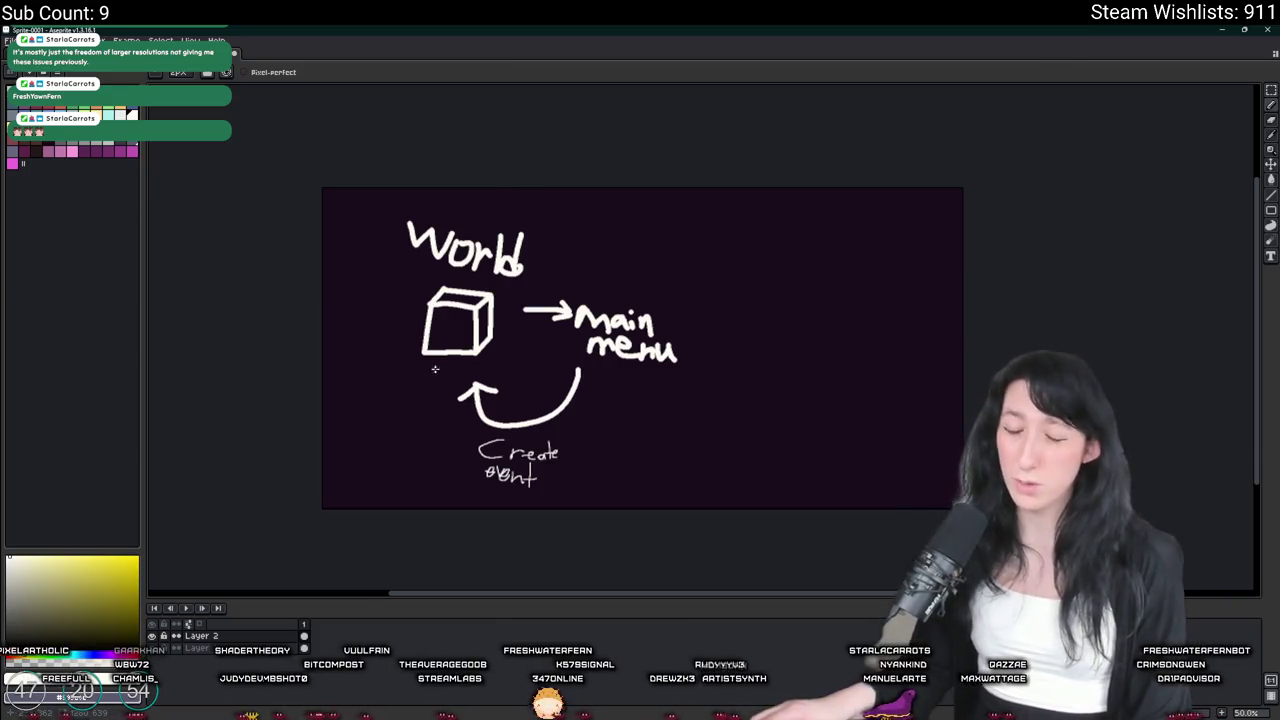
scroll(432, 368, up, 2)
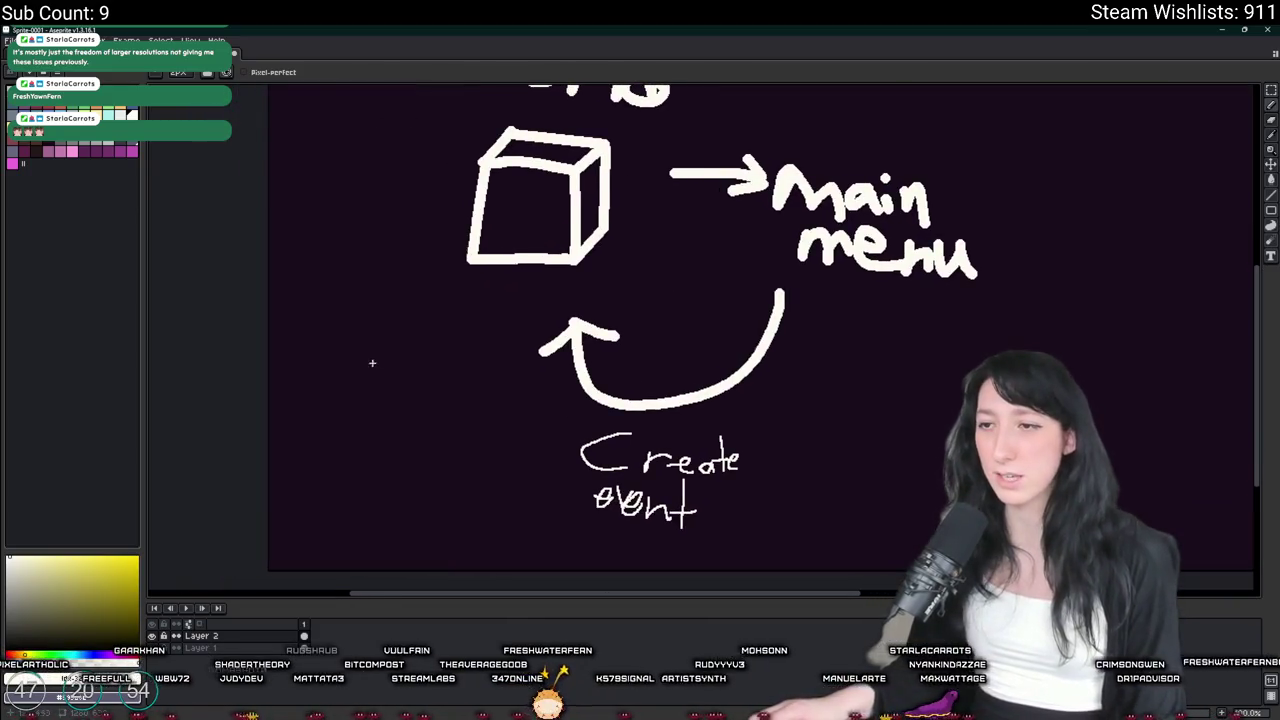
key(t)
click(820, 383)
Type the text label 'VariableInstanceExists' on the canvas
text(instance)
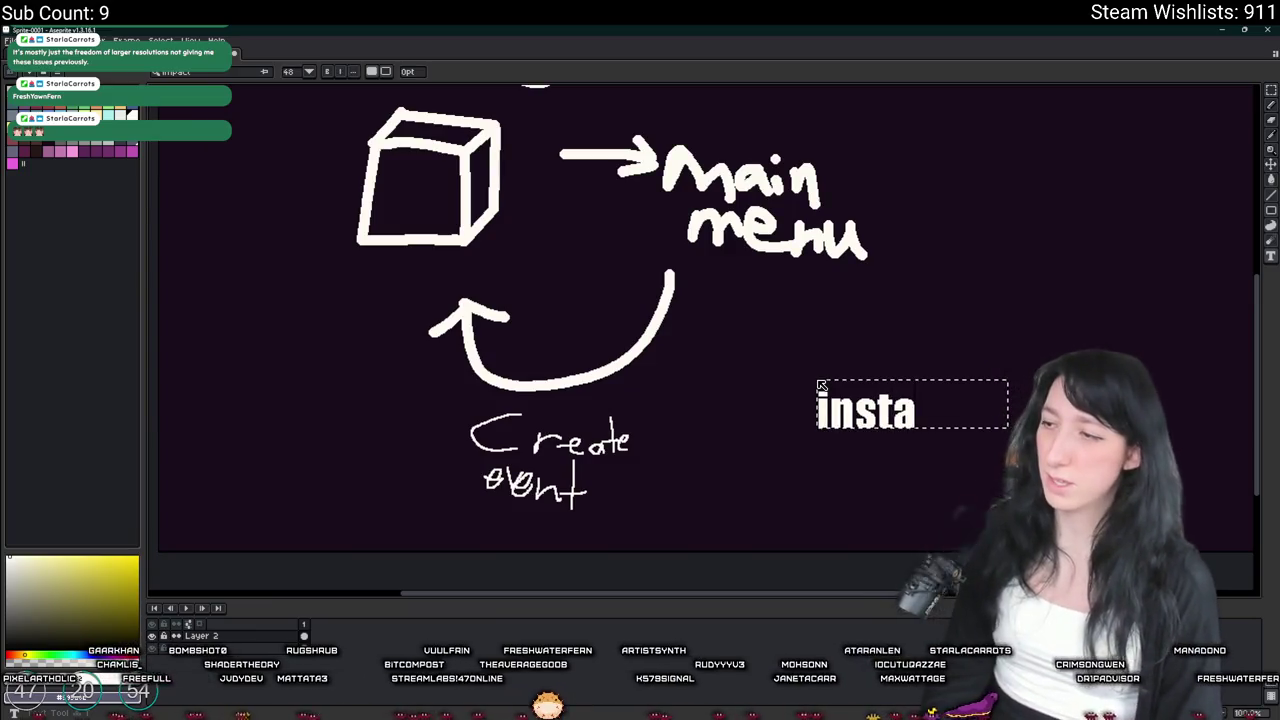
key(BackSpace)
key(BackSpace)
key(BackSpace)
text(variabl)
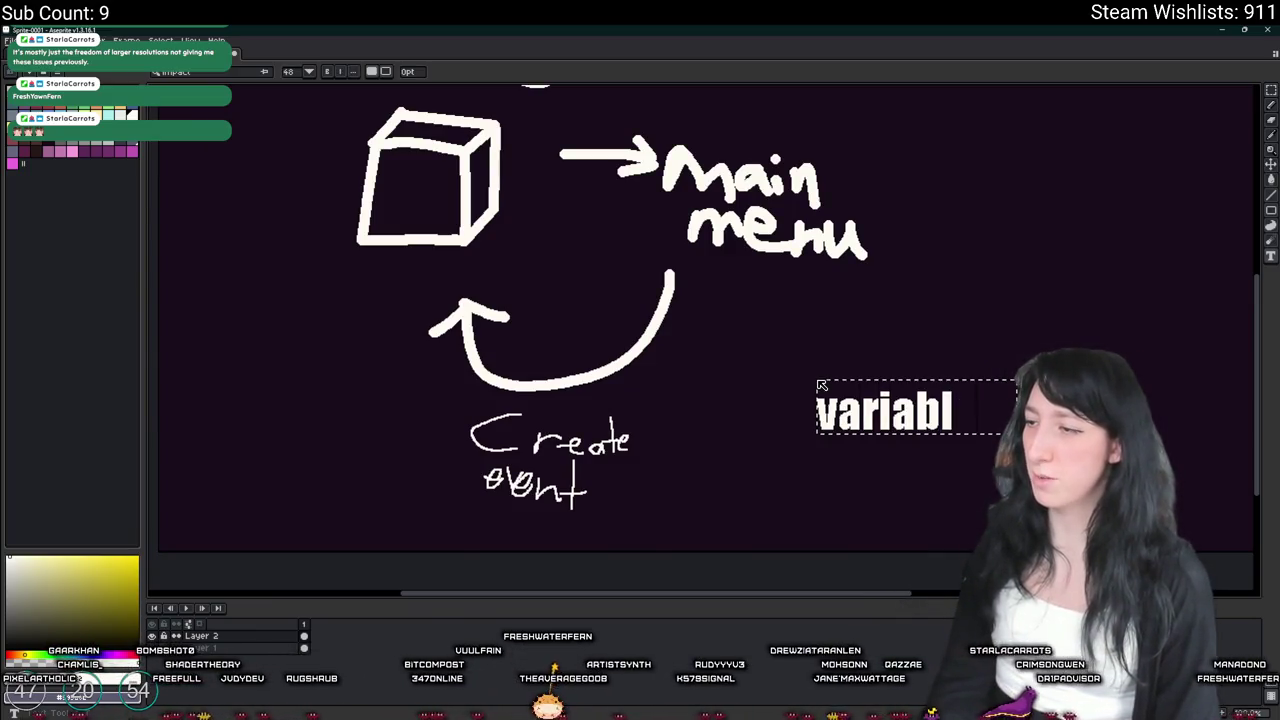
text(nstance)
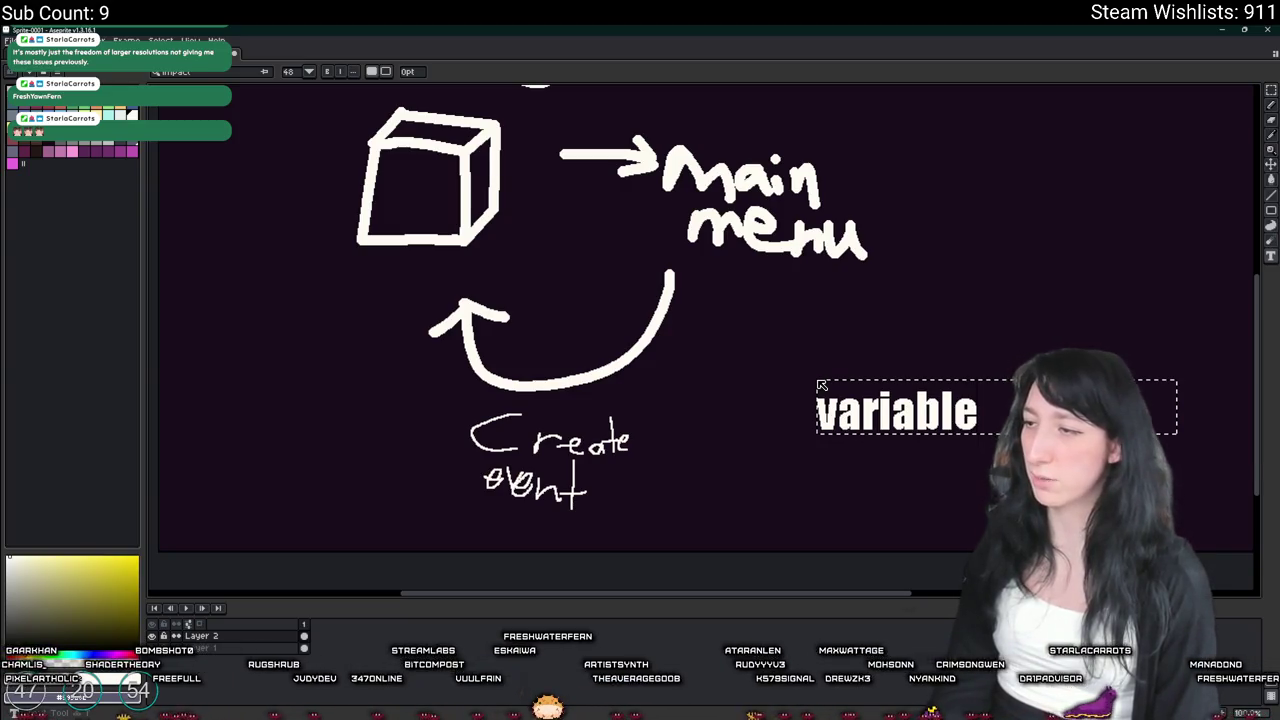
key(BackSpace)
key(BackSpace)
key(BackSpace)
text(Var)
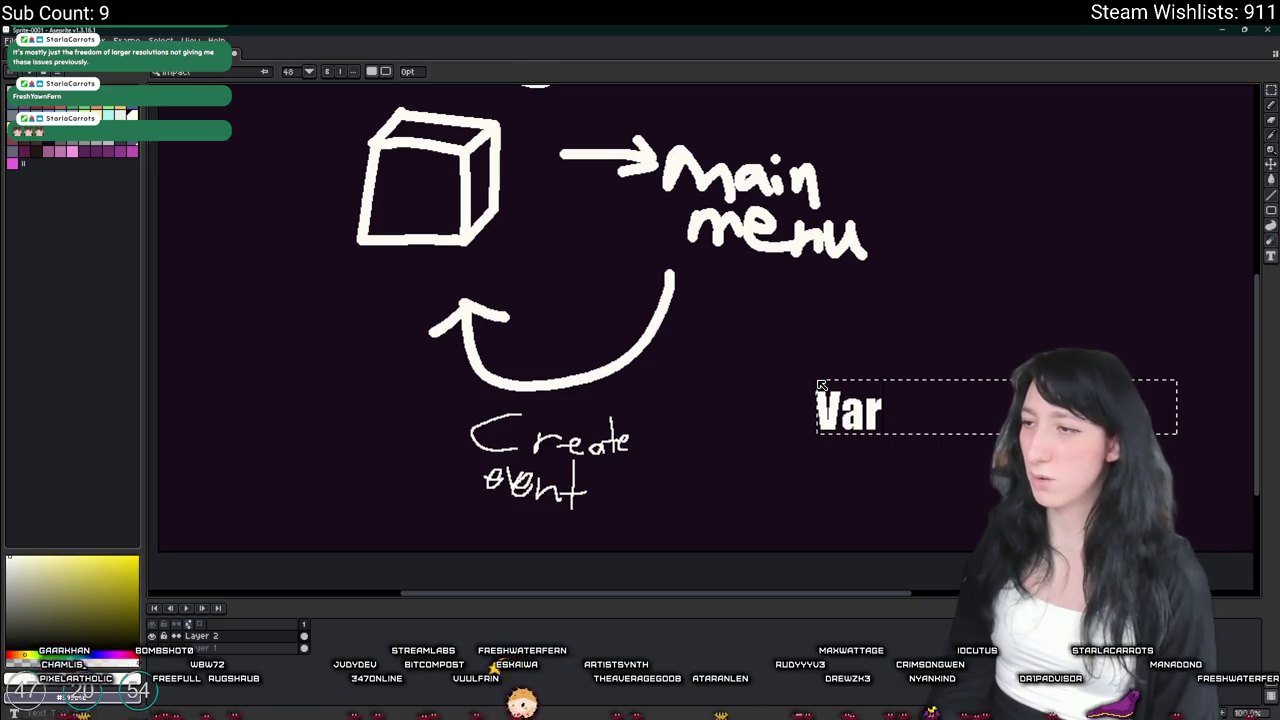
text(iableIn...eExists)
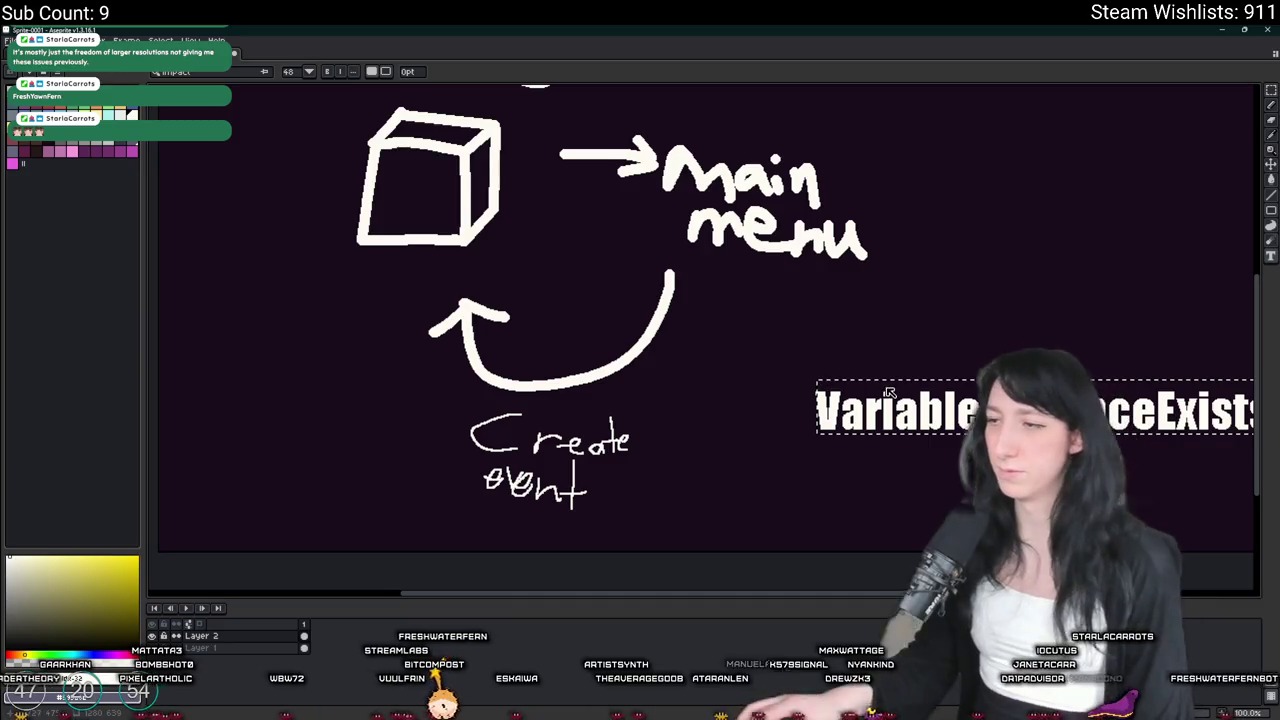
drag(820, 385, 650, 370)
key(Return)
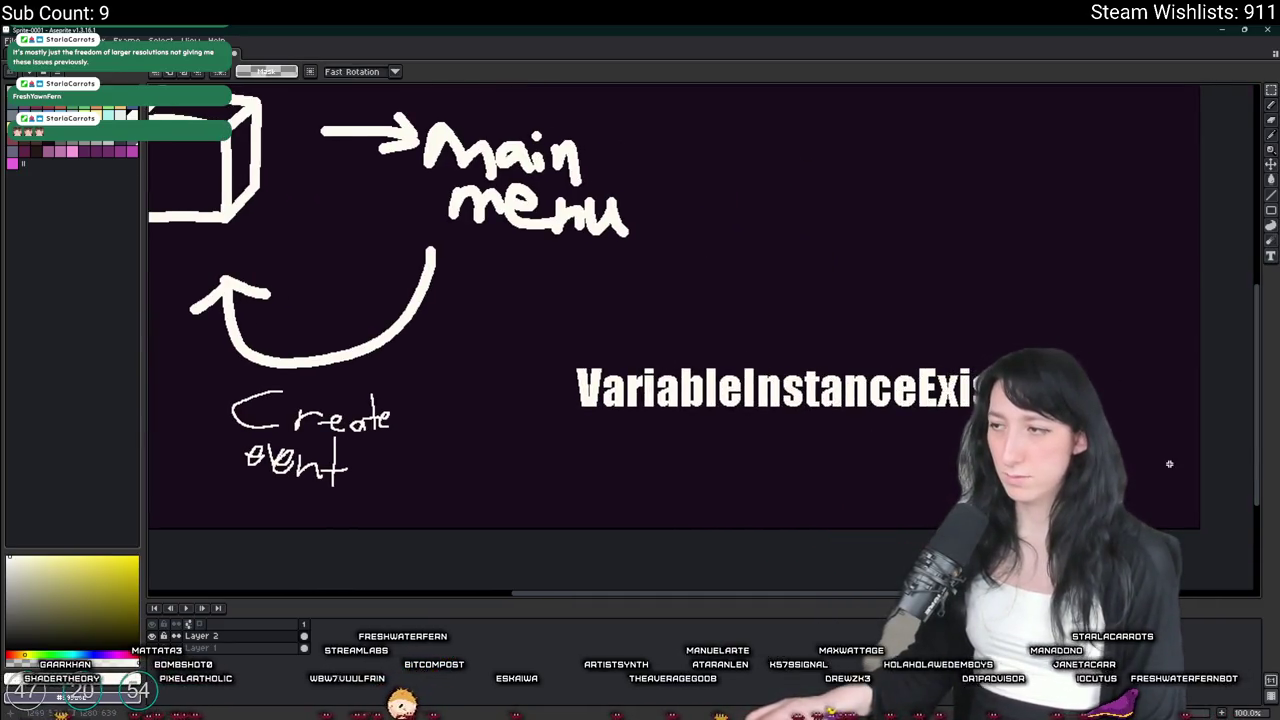
Move the 'VariableInstanceExists' label next to the curved Create event arrow
drag(1061, 321, 566, 469)
scroll(850, 460, down, 2)
mouse_move(898, 441)
mouse_down()
mouse_move(595, 376)
mouse_move(905, 420)
mouse_move(878, 422)
mouse_up()
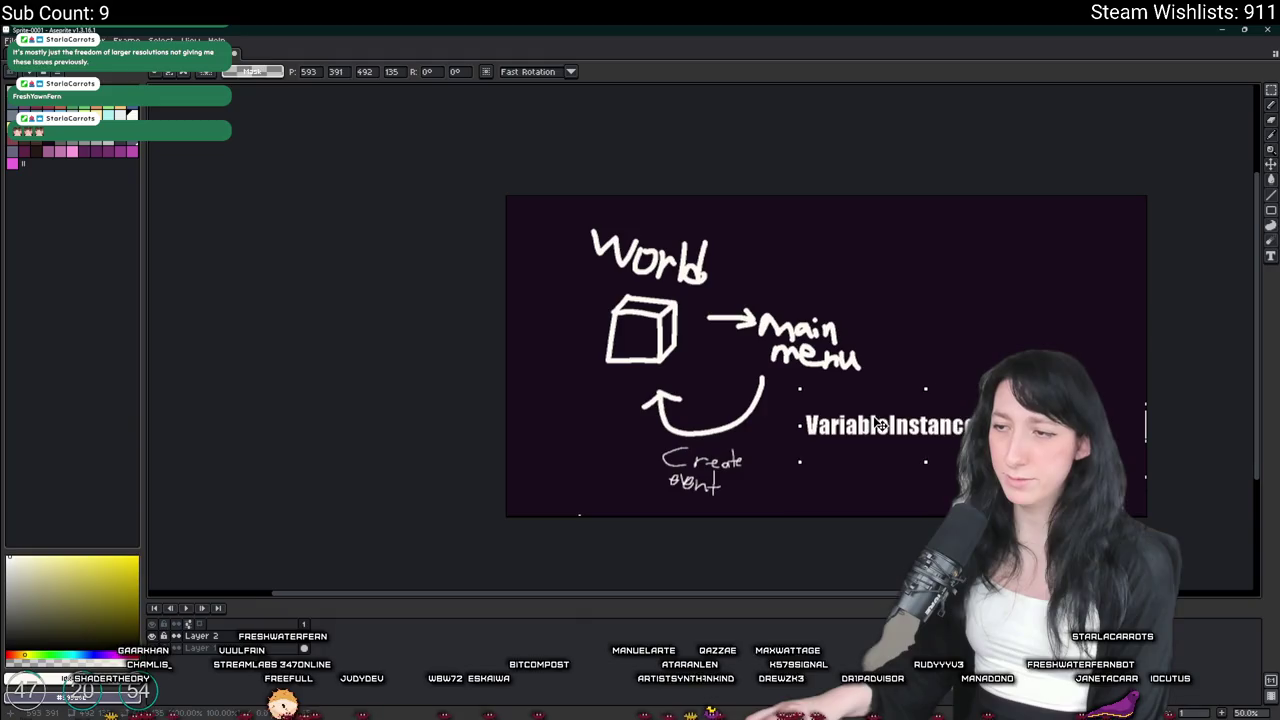
scroll(700, 450, up, 2)
key(ctrl+d)
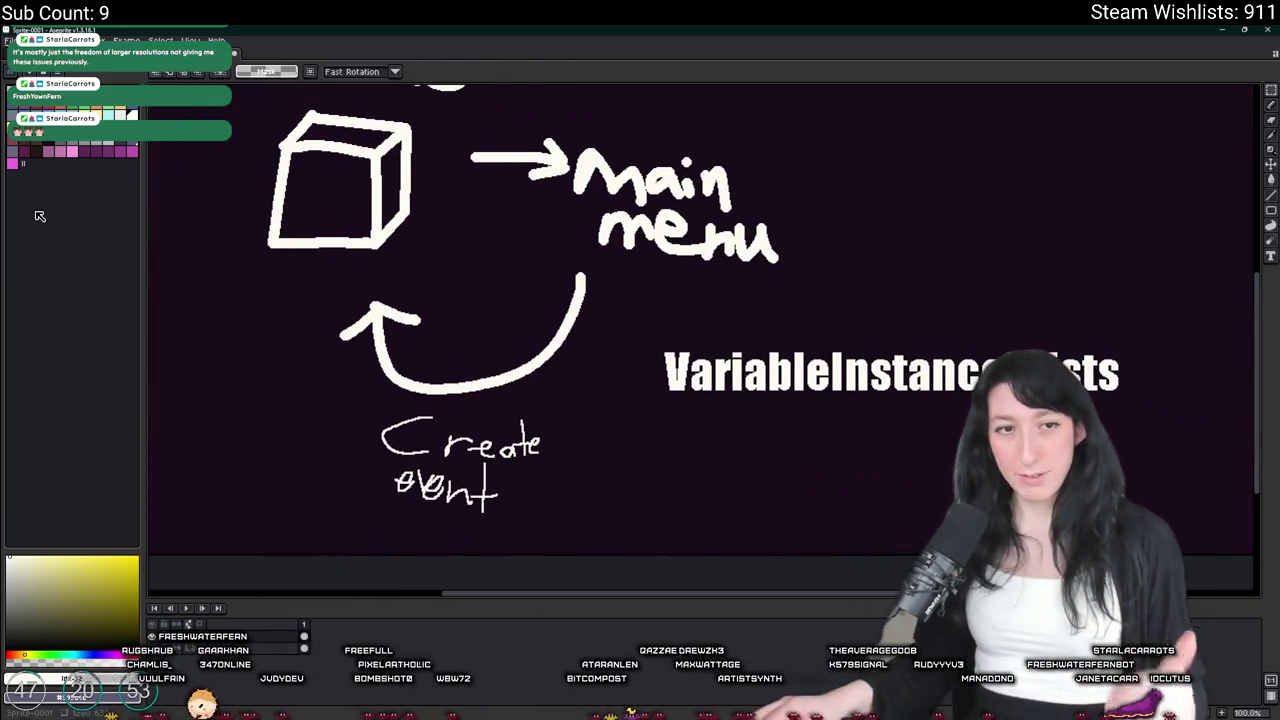
drag(612, 418, 1145, 321)
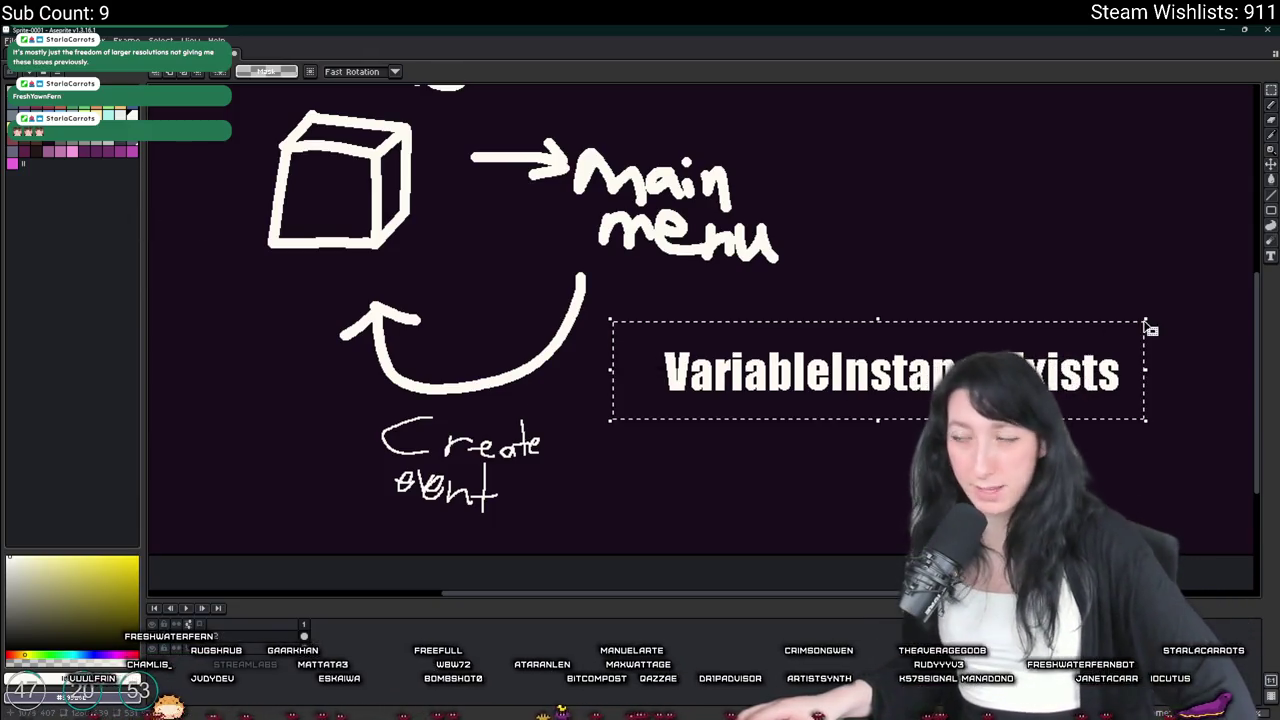
mouse_move(622, 443)
mouse_down()
mouse_move(900, 357)
mouse_move(1171, 303)
mouse_up()
click(889, 463)
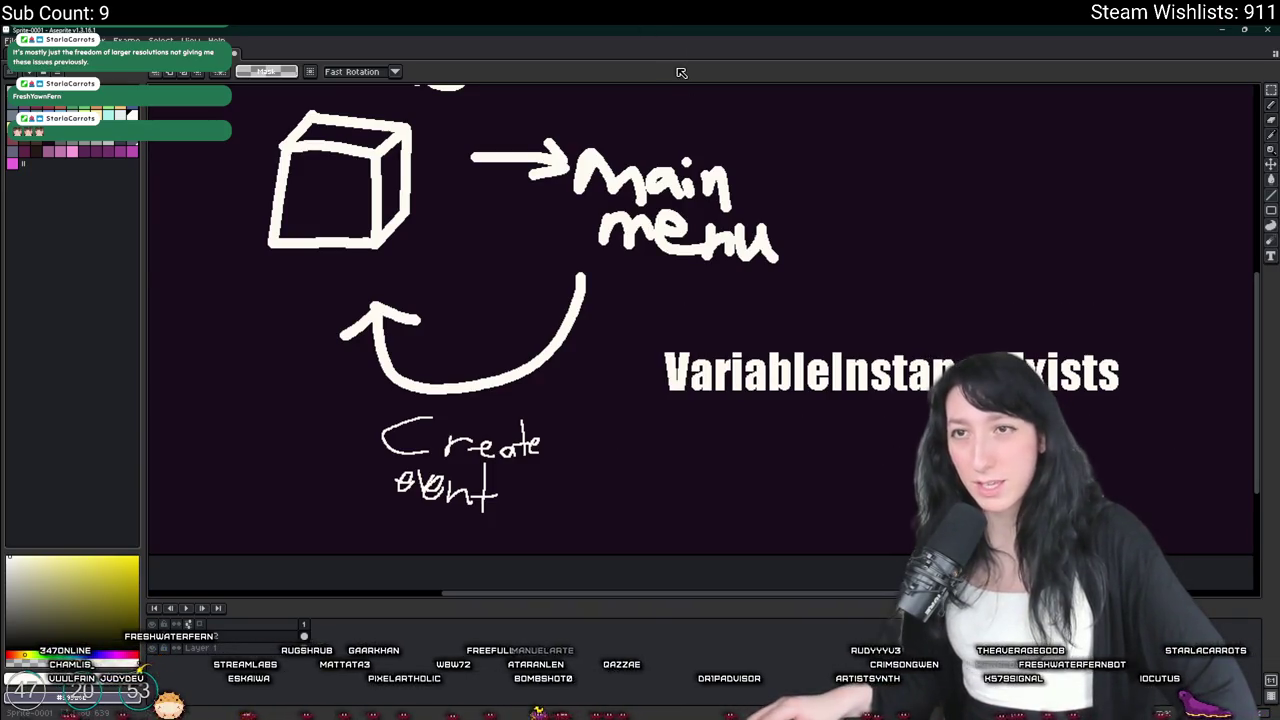
key(alt+Tab)
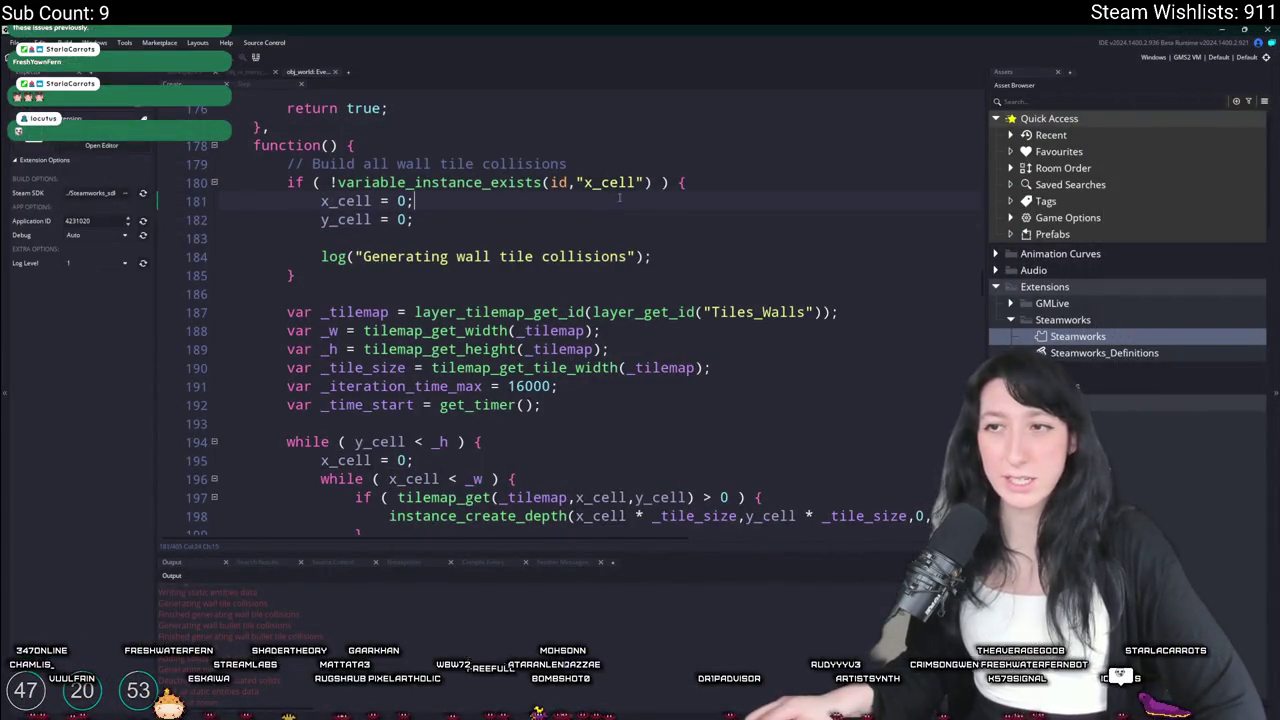
Review where x_cell and y_cell are used in obj_world's variable_instance_exists collision check
scroll(533, 276, down, 3)
scroll(533, 276, down, 2)
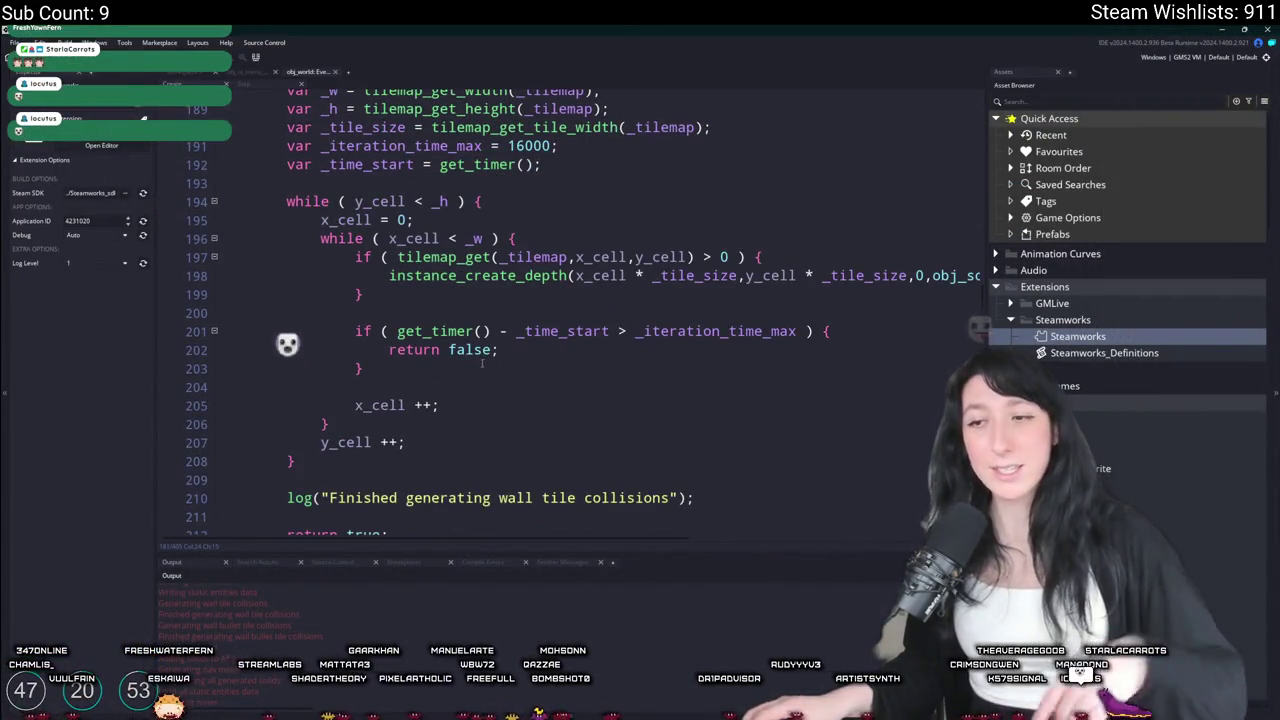
scroll(410, 362, up, 1)
scroll(410, 362, up, 4)
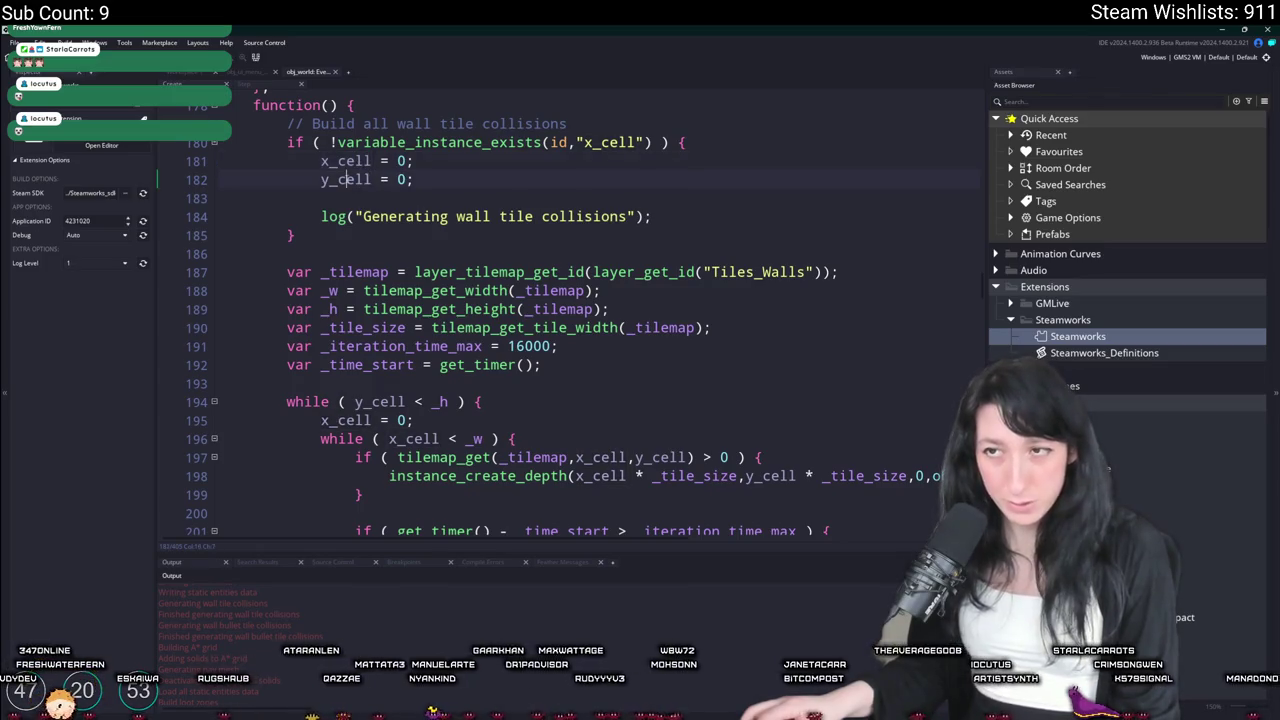
double_click(345, 161)
scroll(458, 208, down, 2)
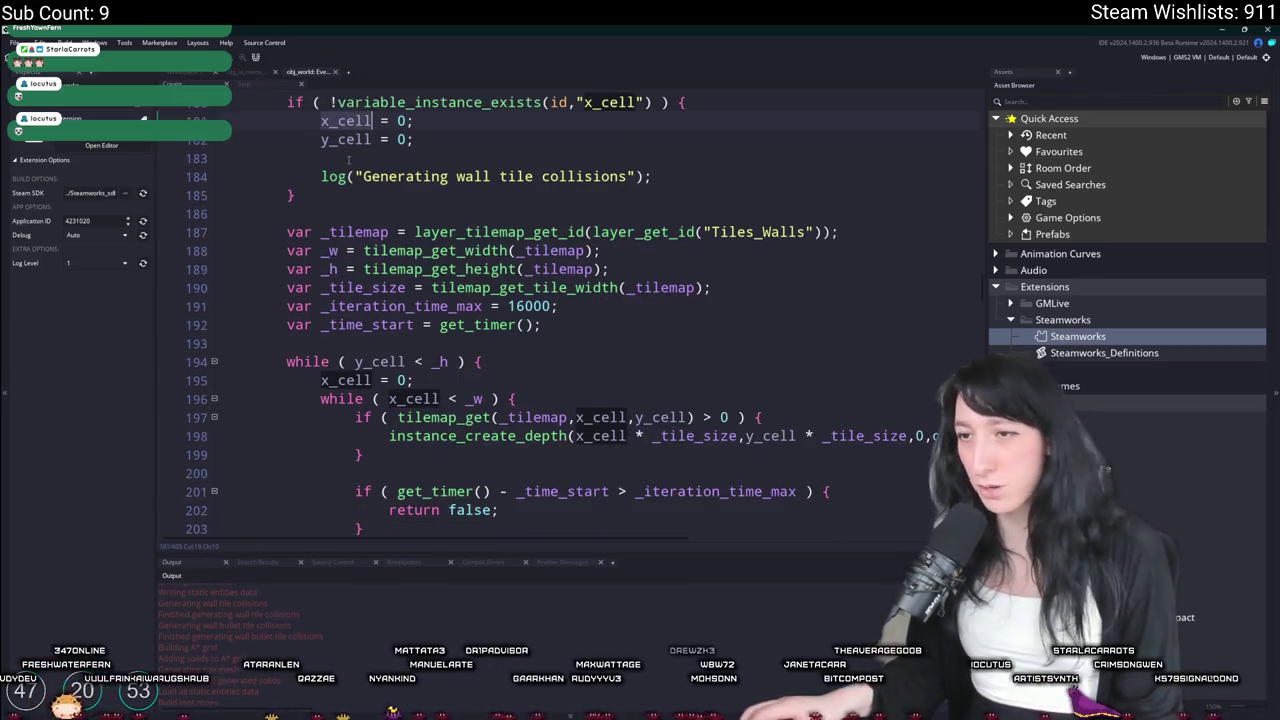
scroll(458, 208, up, 3)
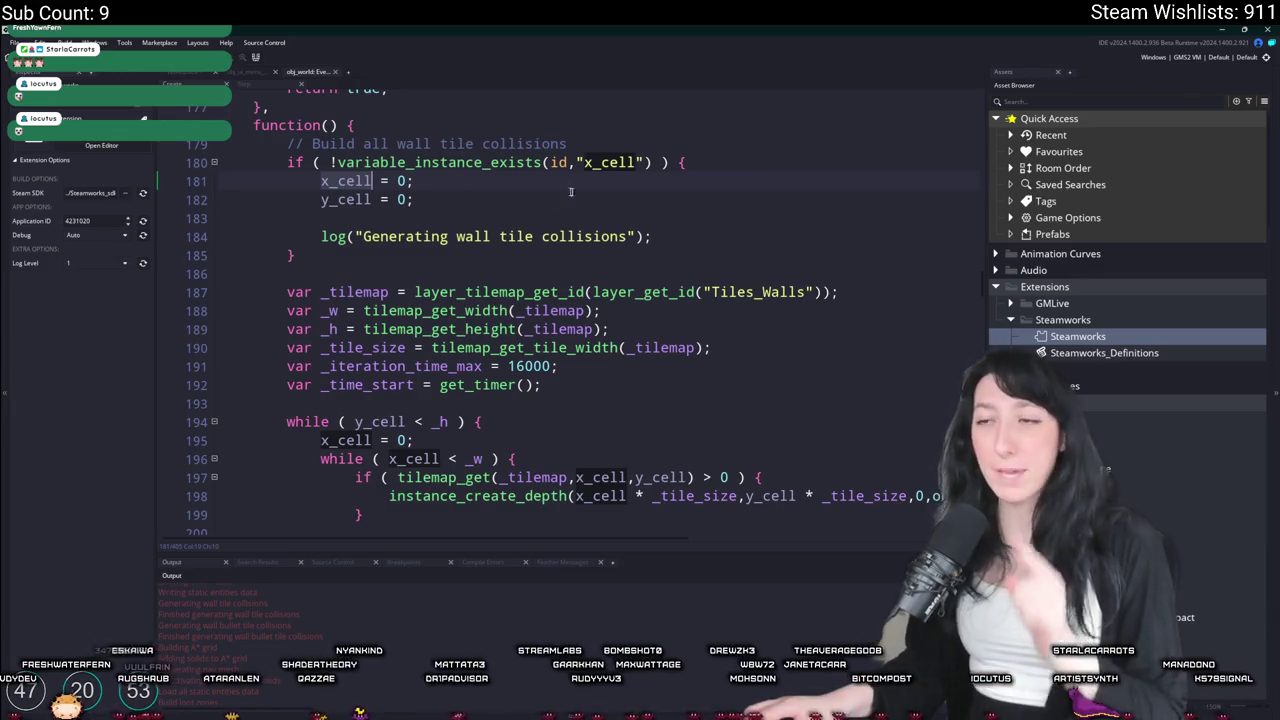
click(371, 189)
click(357, 199)
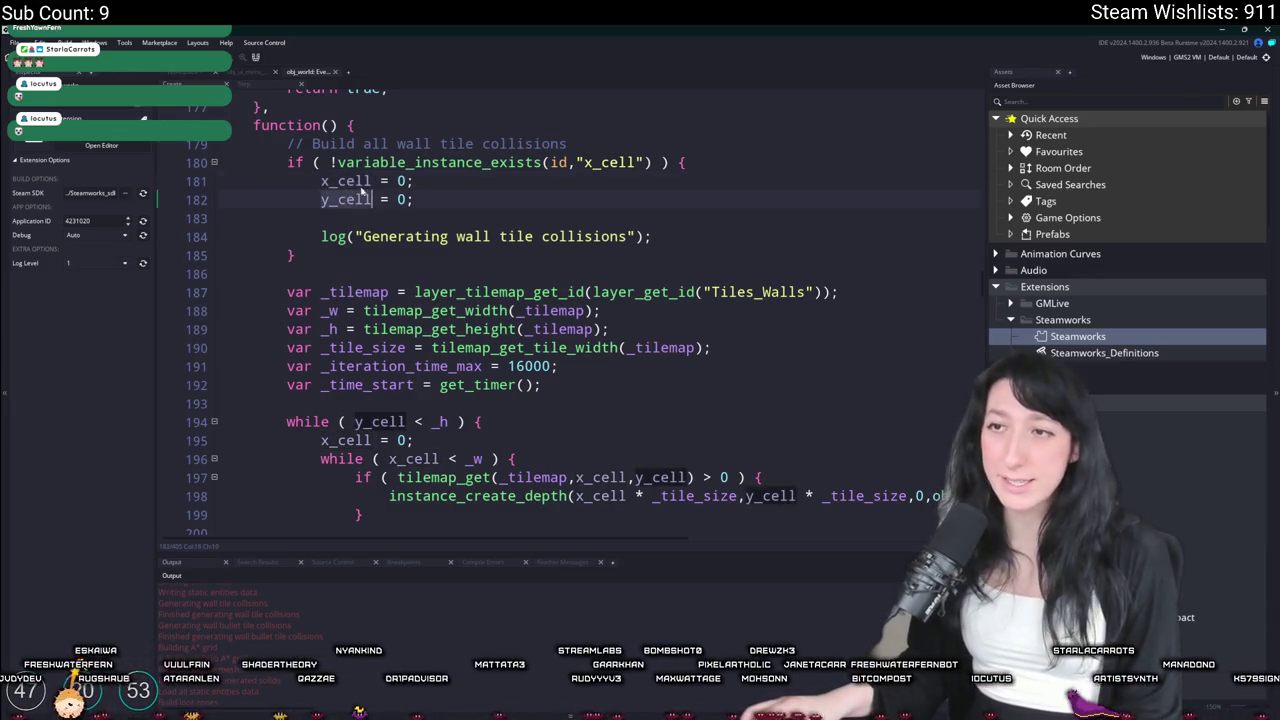
click(367, 183)
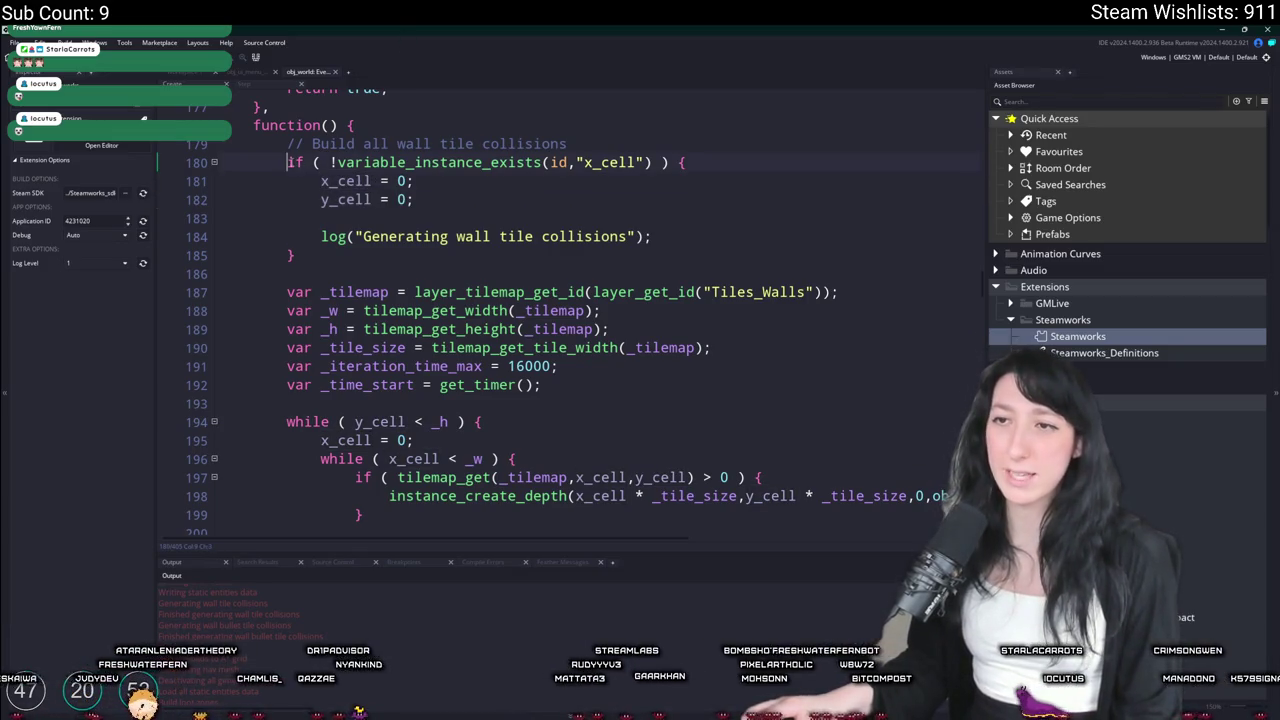
click(700, 153)
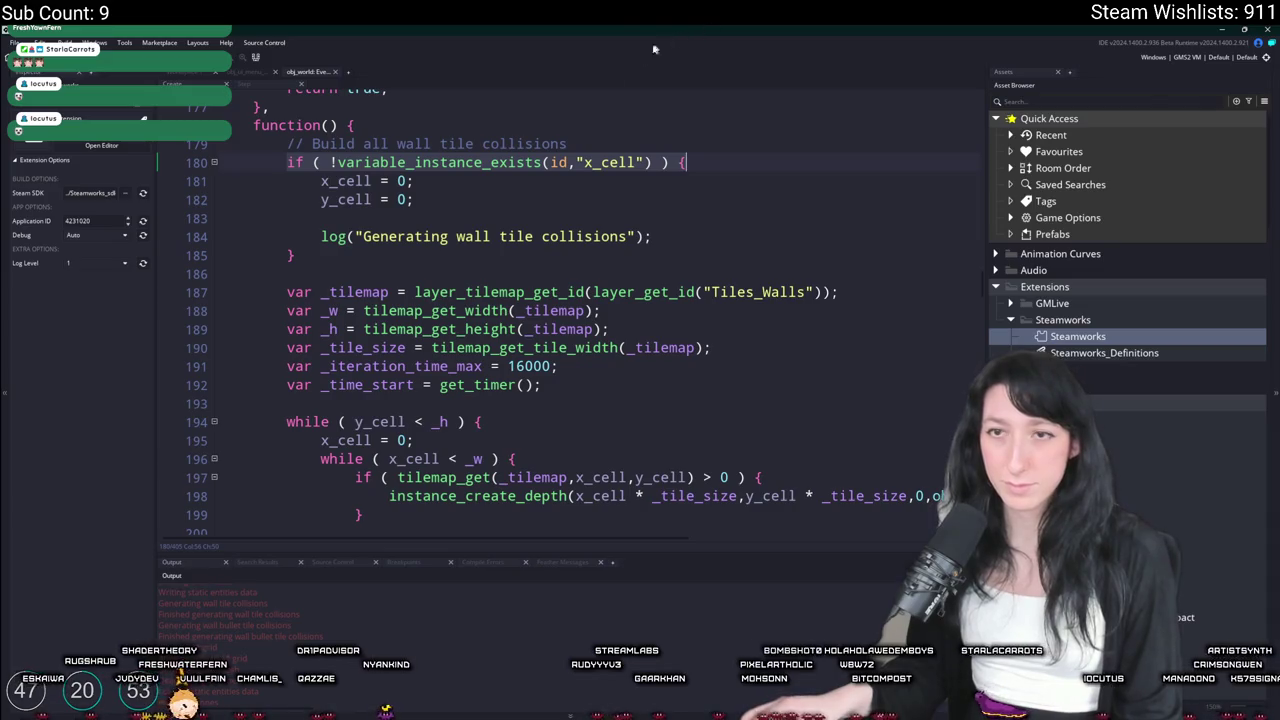
click(316, 181)
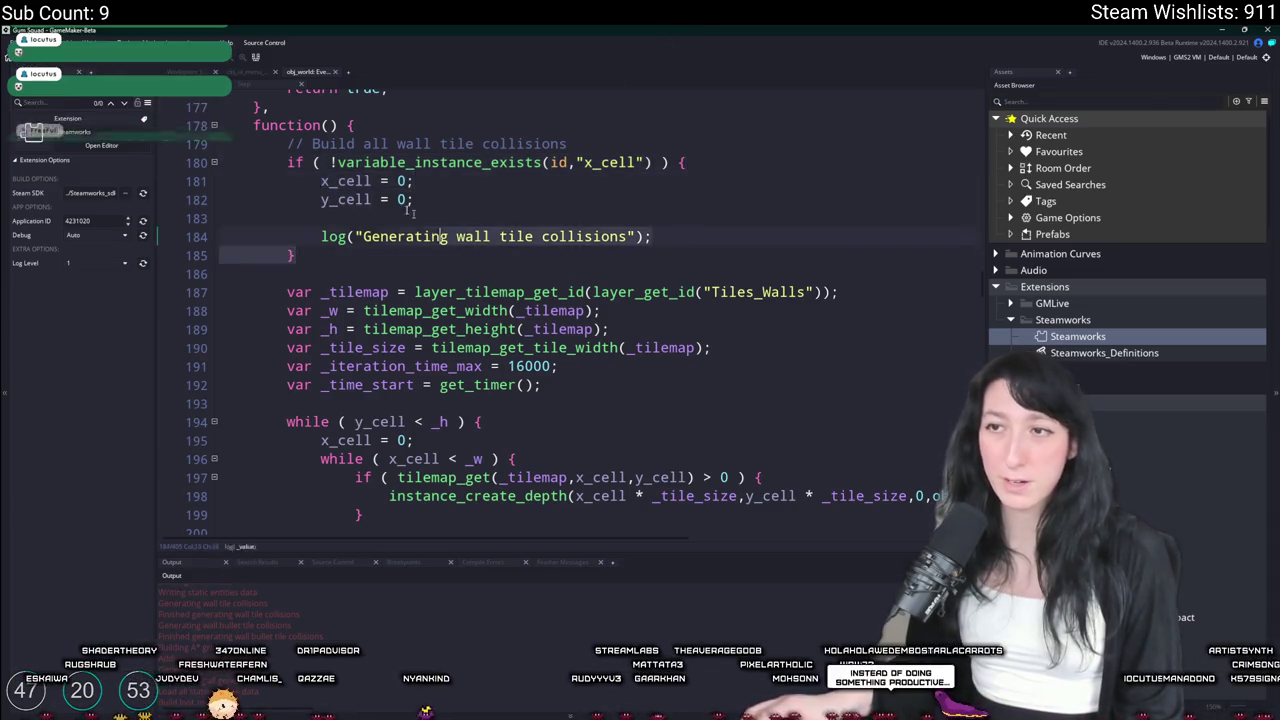
Compare against the Aseprite diagram, then open obj_world's Room End code in Workspace 1
scroll(333, 147, down, 5)
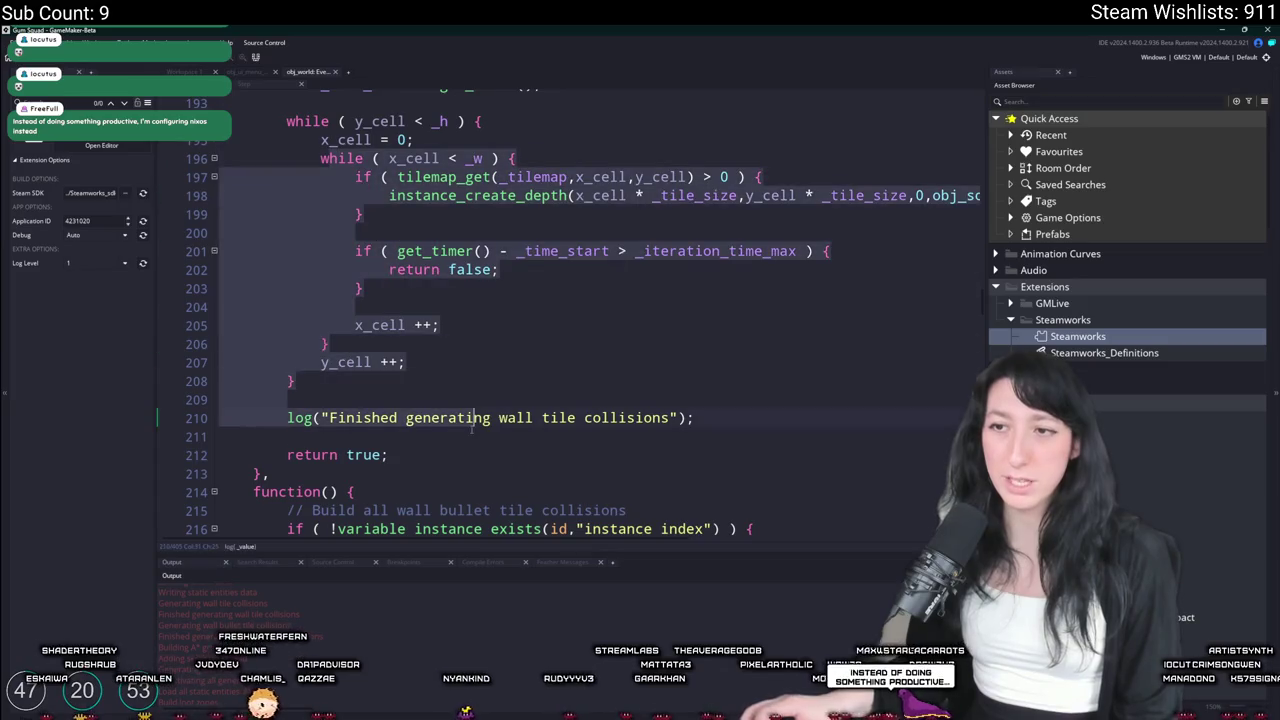
scroll(300, 220, down, 5)
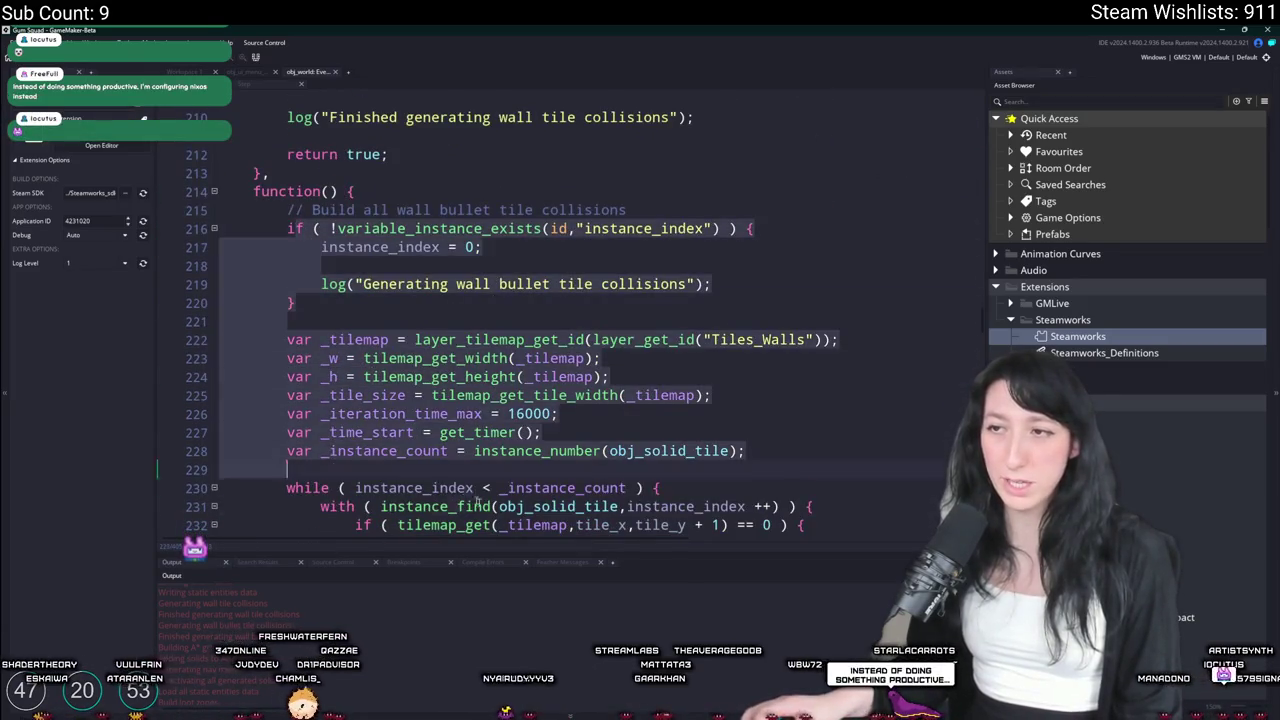
scroll(320, 240, up, 6)
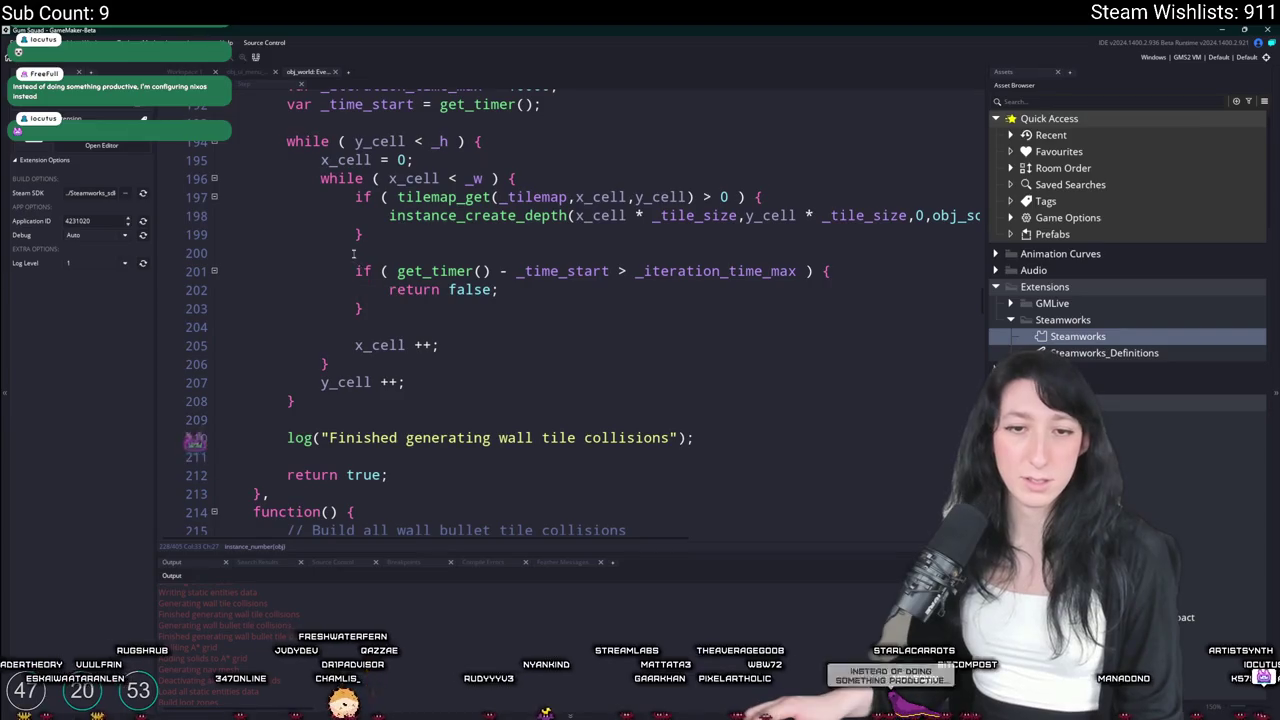
scroll(357, 253, up, 3)
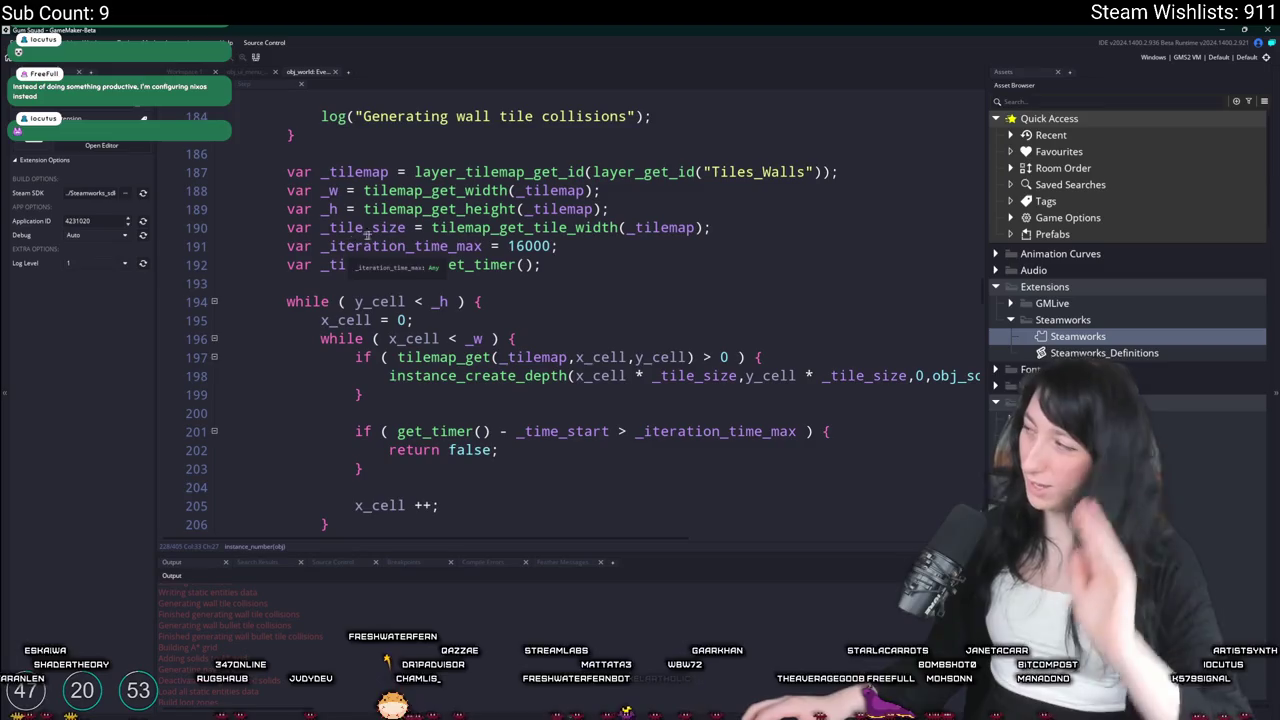
key(alt+Tab)
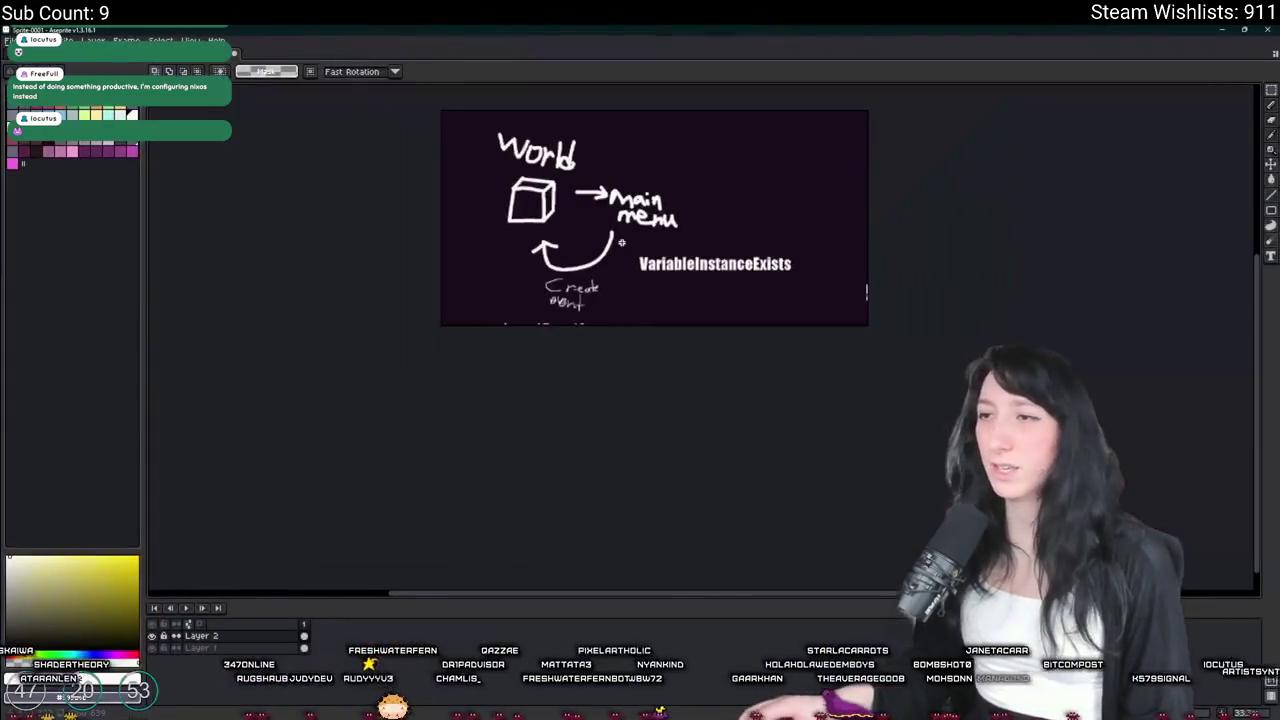
scroll(690, 330, up, 2)
scroll(664, 344, down, 1)
key(alt+Tab)
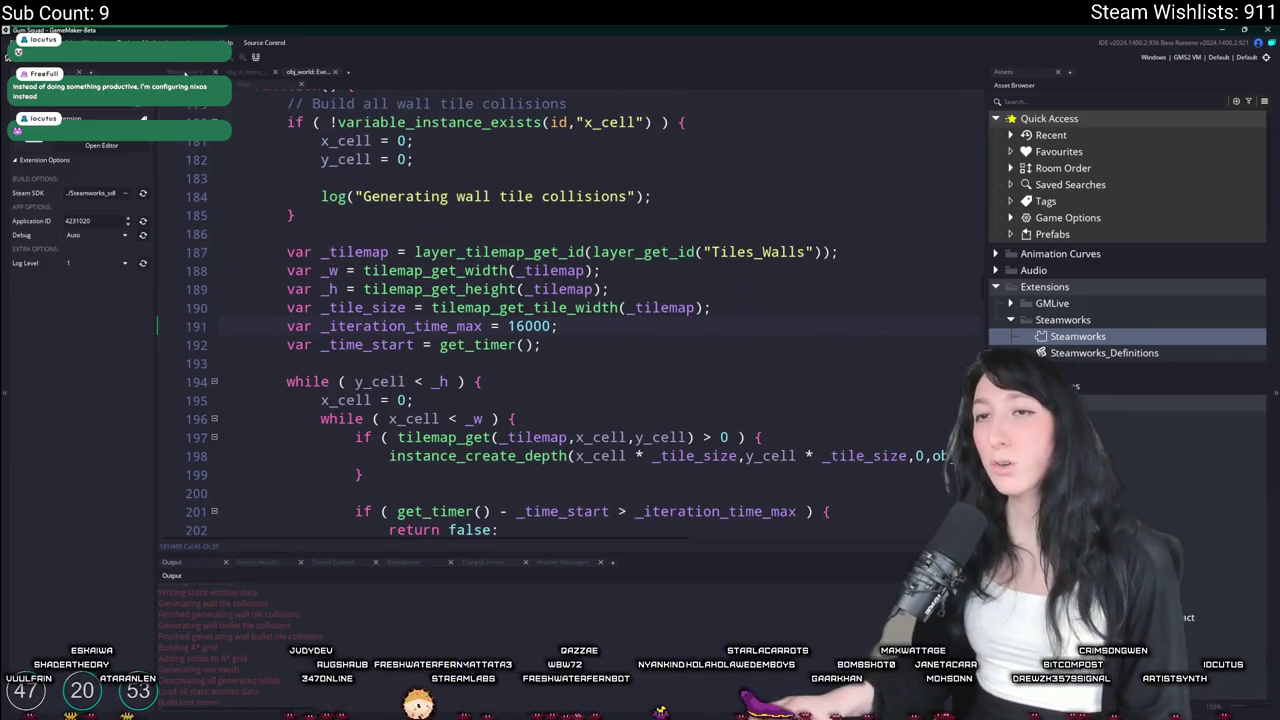
click(185, 73)
double_click(420, 214)
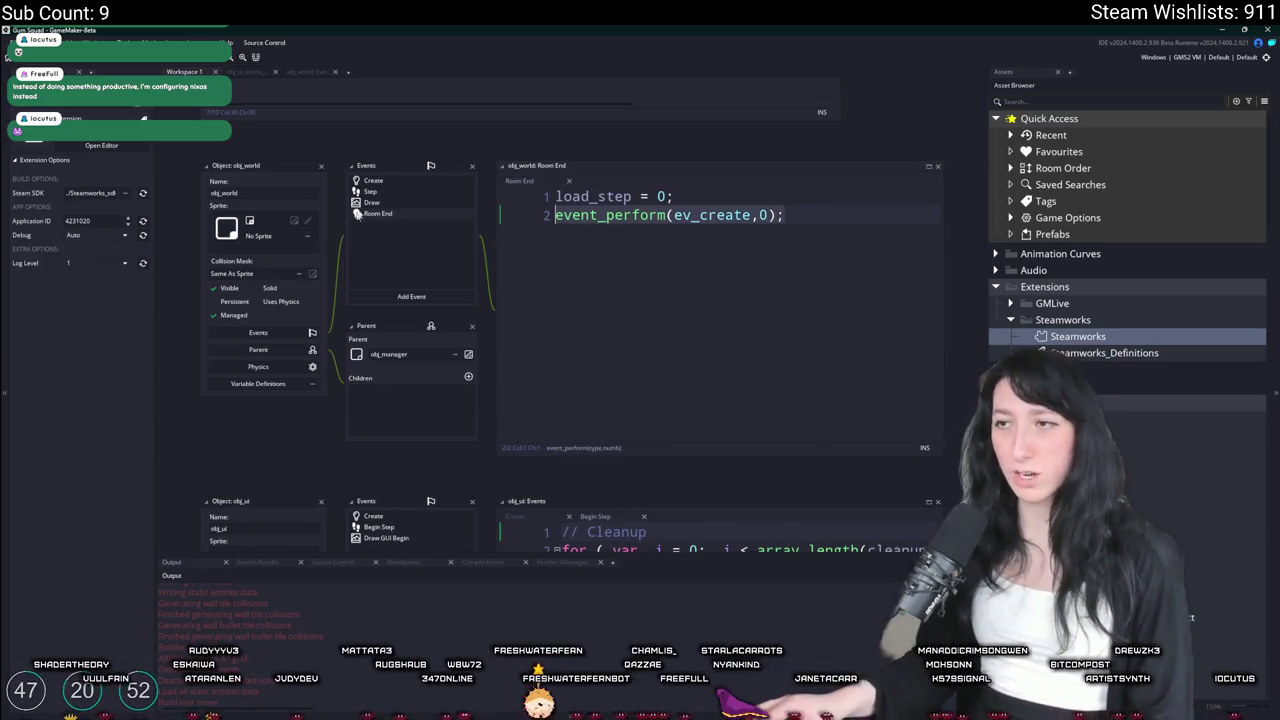
Replace the Room End code with instance_destroy(); and instance_create_persistent(object_index);
key(ctrl+a)
text(instance_destroy();)
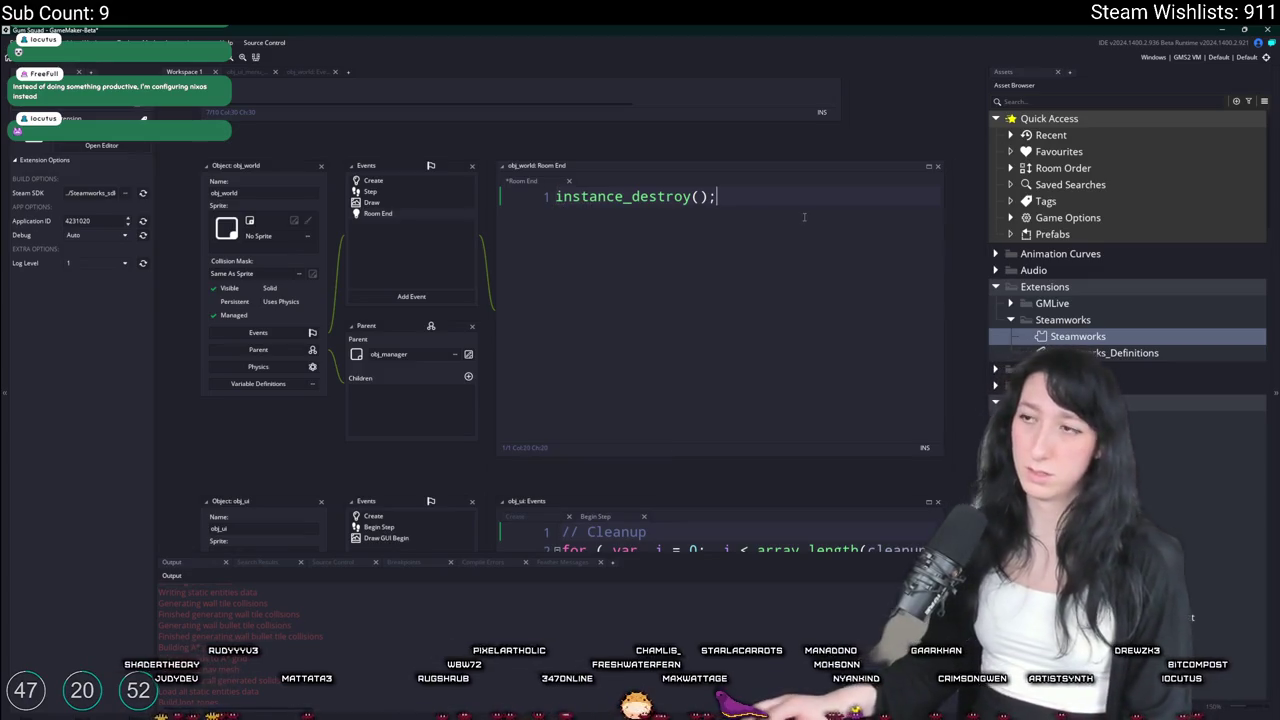
key(Return)
text(instance_create_d)
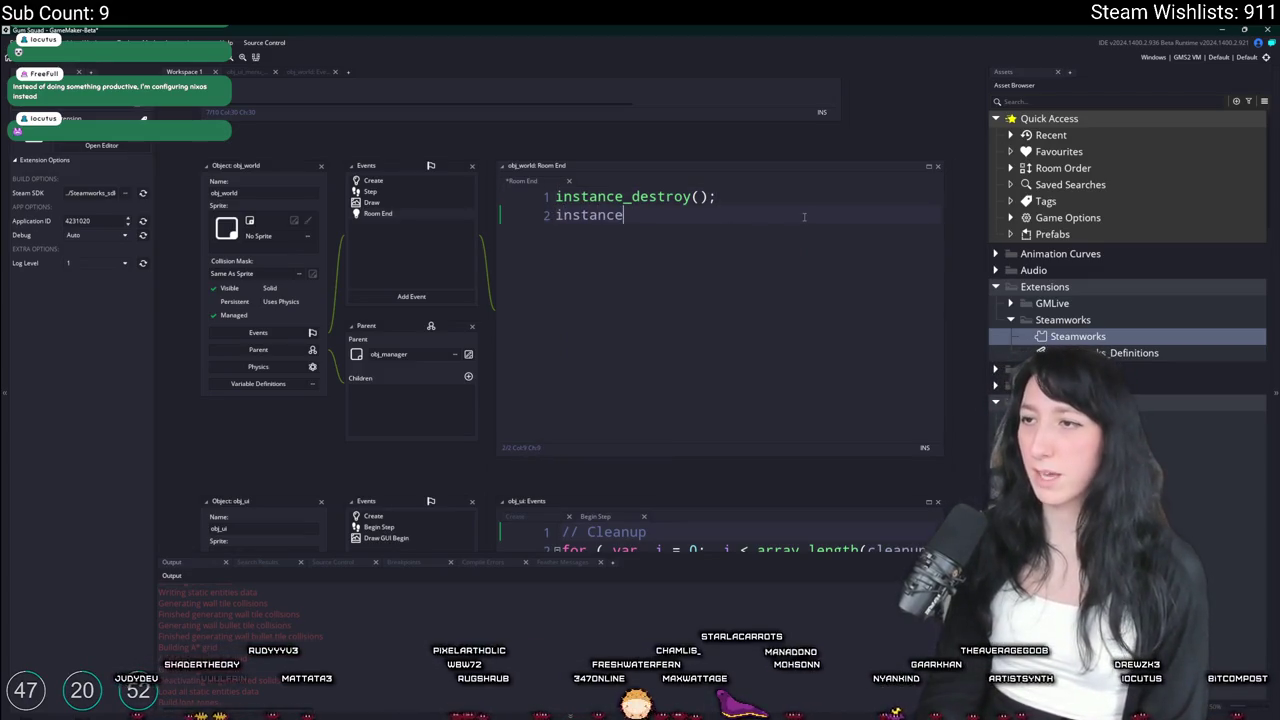
key(BackSpace)
text(pe)
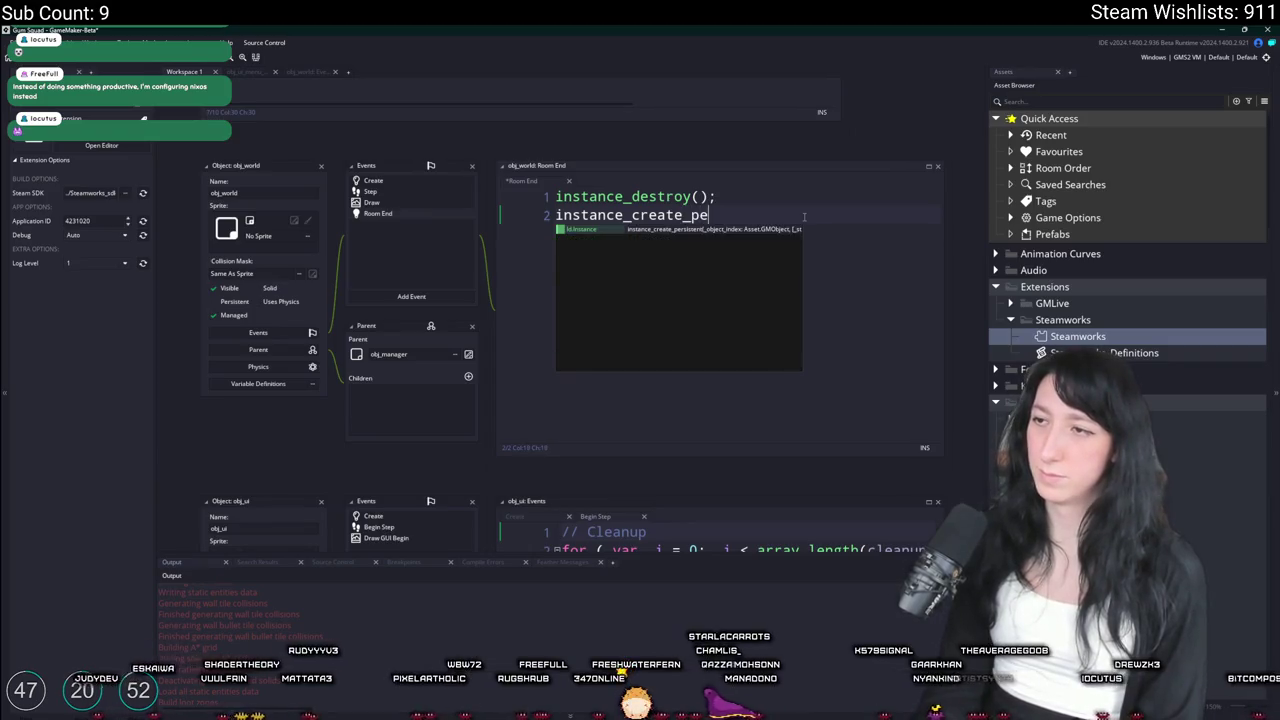
key(Return)
text(object_index))
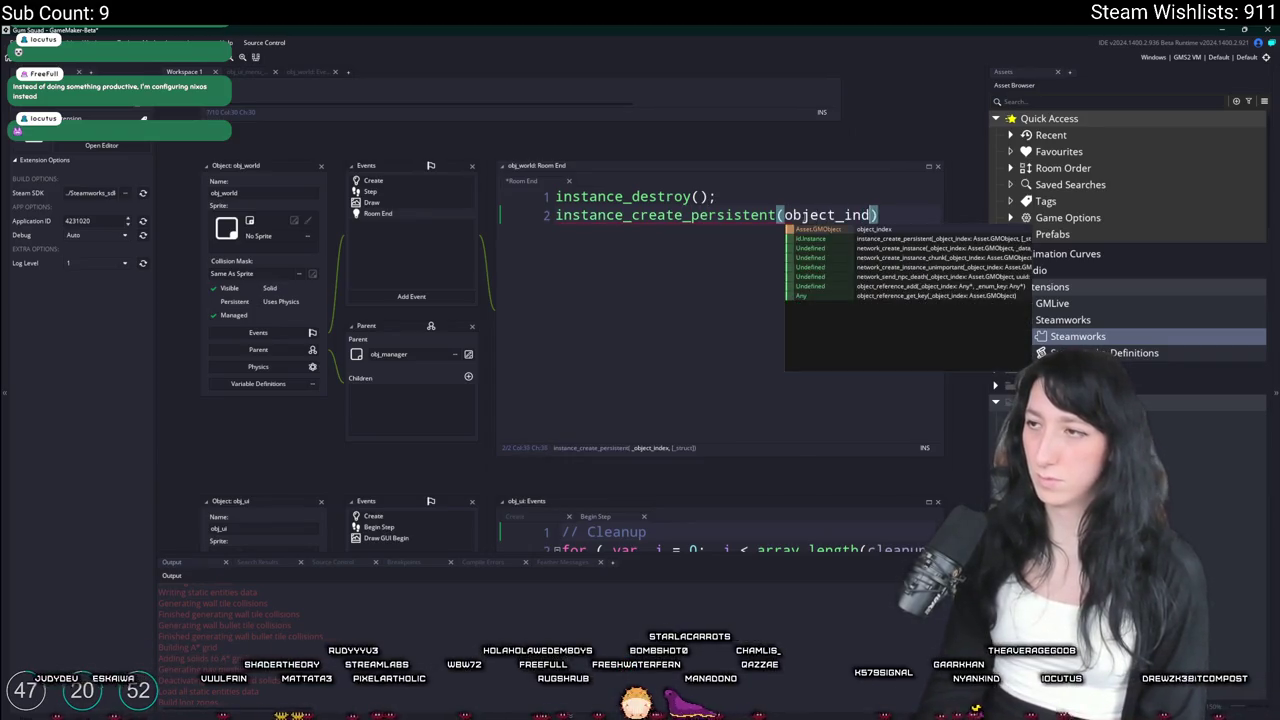
text(;)
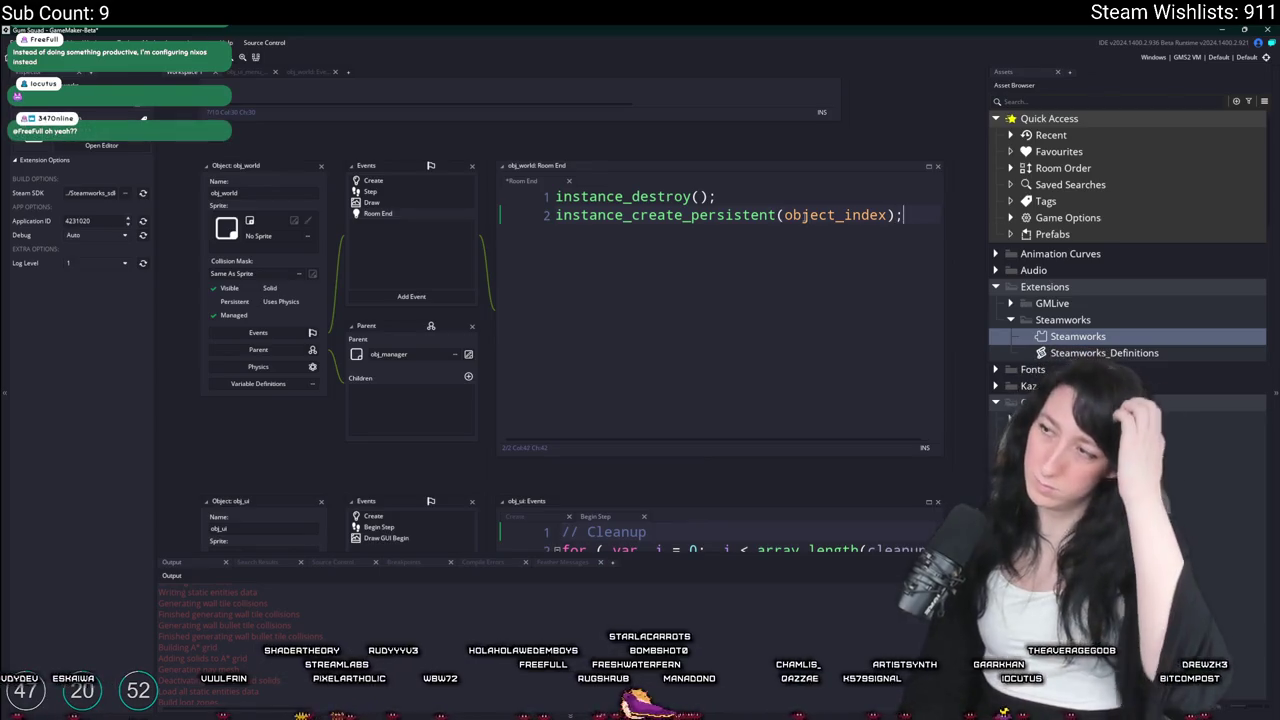
click(709, 240)
key(ctrl+a)
key(ctrl+c)
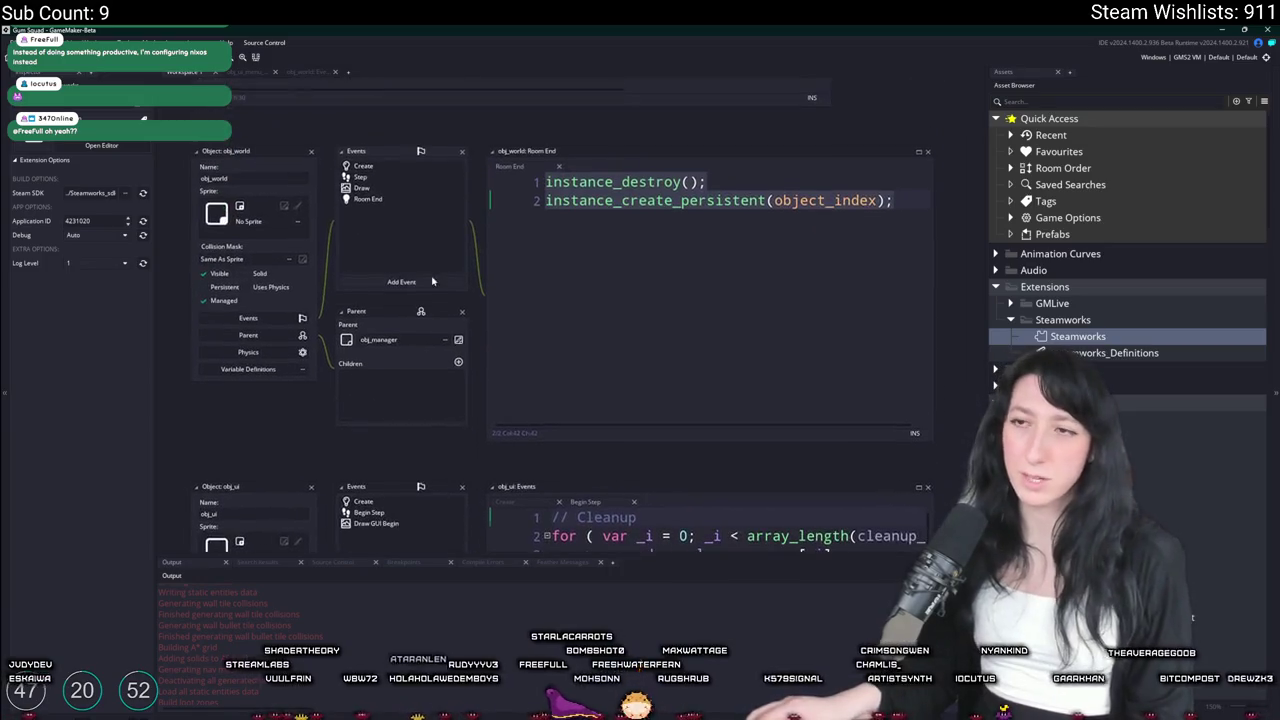
Filter the Asset Browser for obj_world, select it, then clear the filter
key(ctrl+t)
text(world)
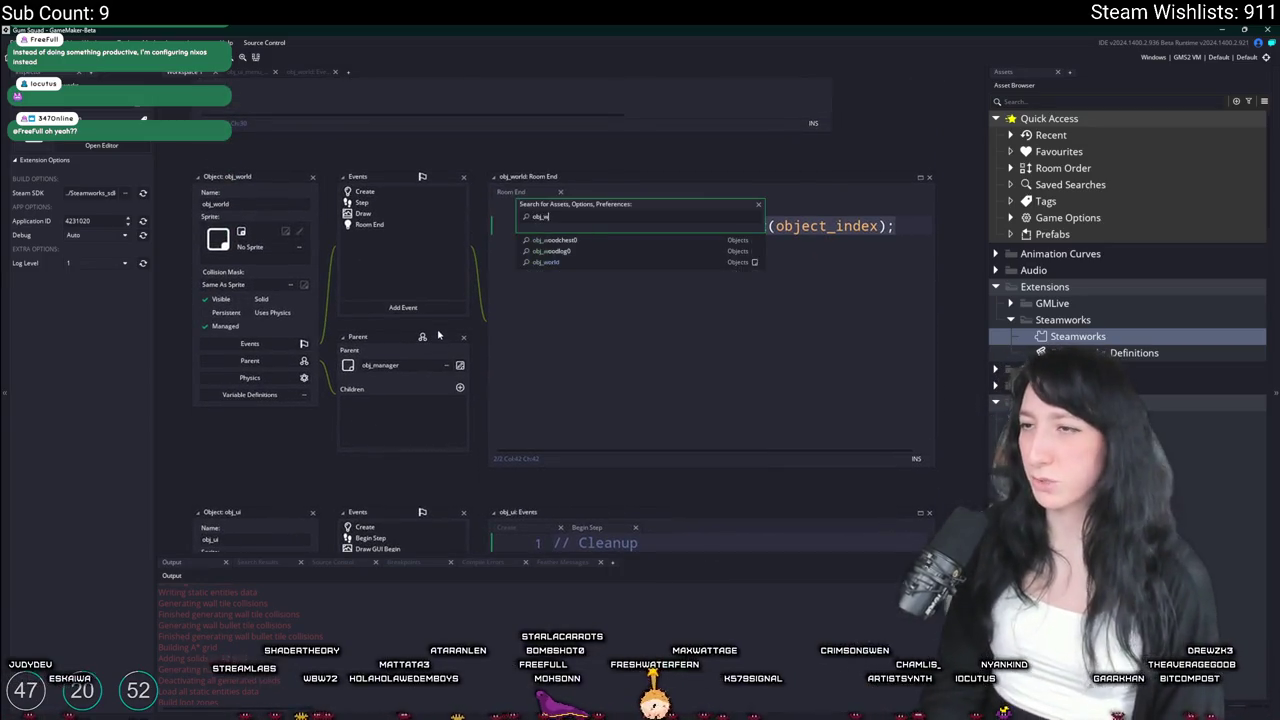
key(BackSpace)
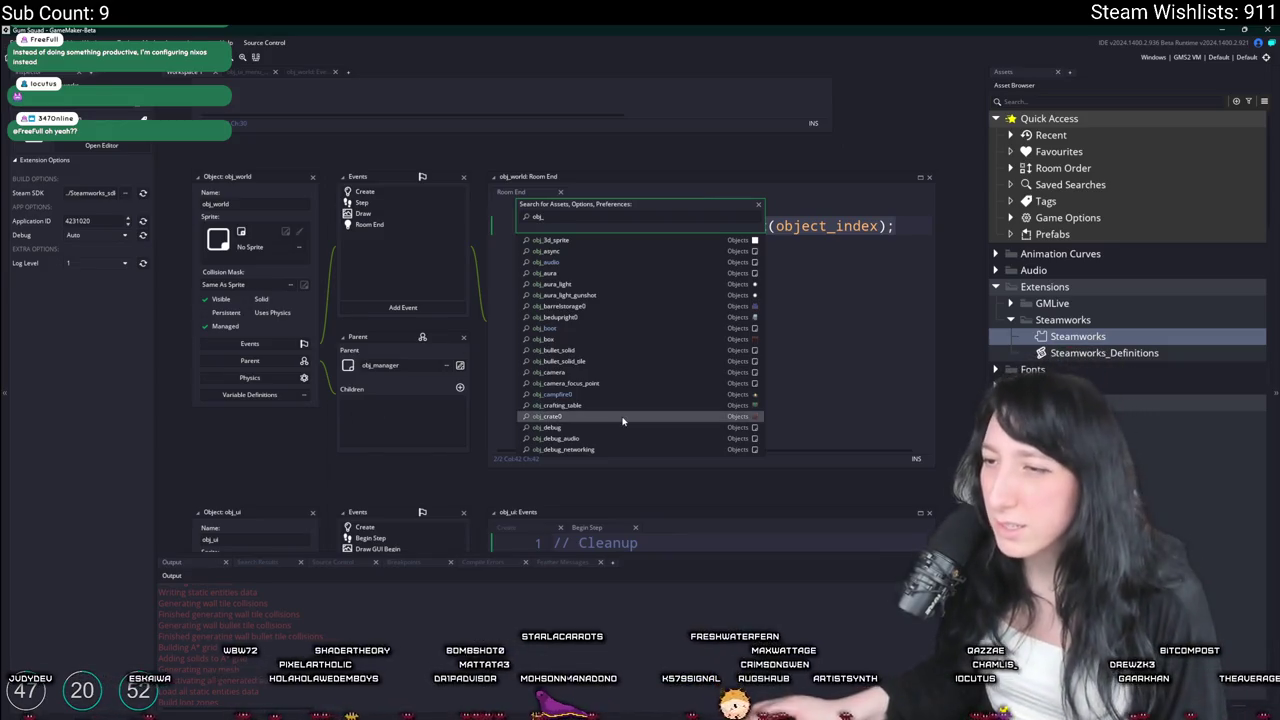
key(Escape)
double_click(1082, 117)
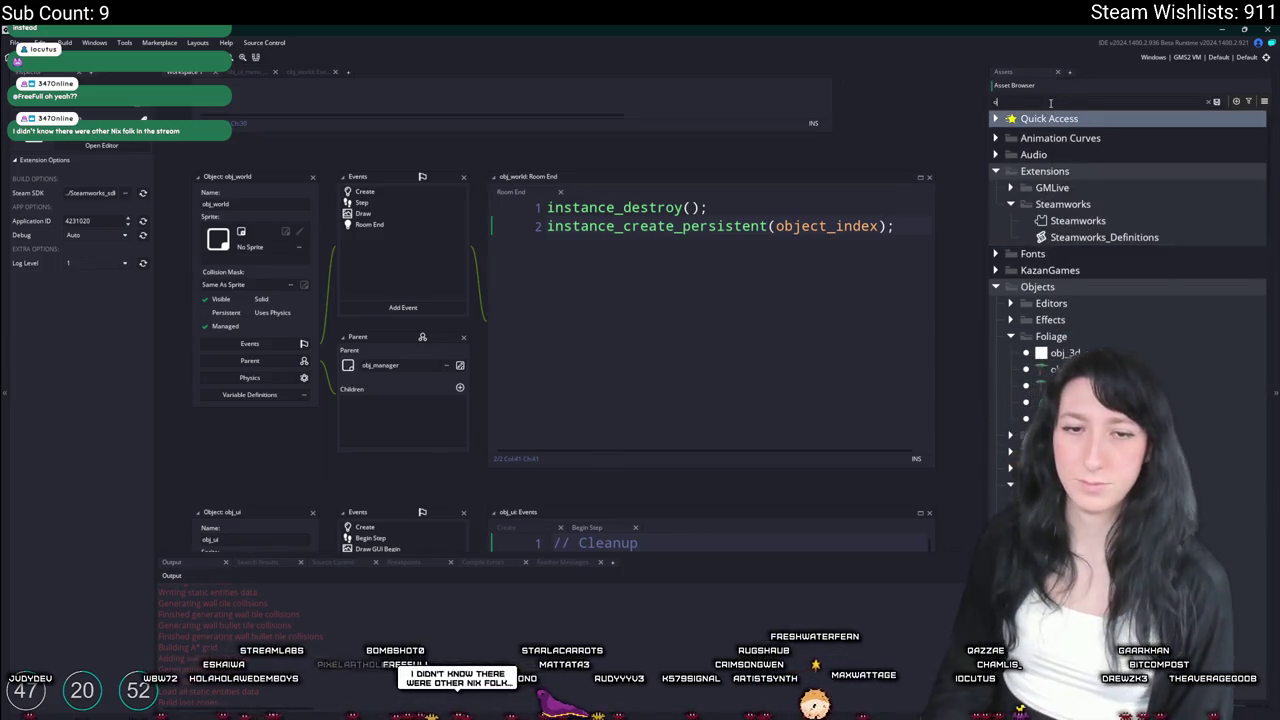
text(bj_w)
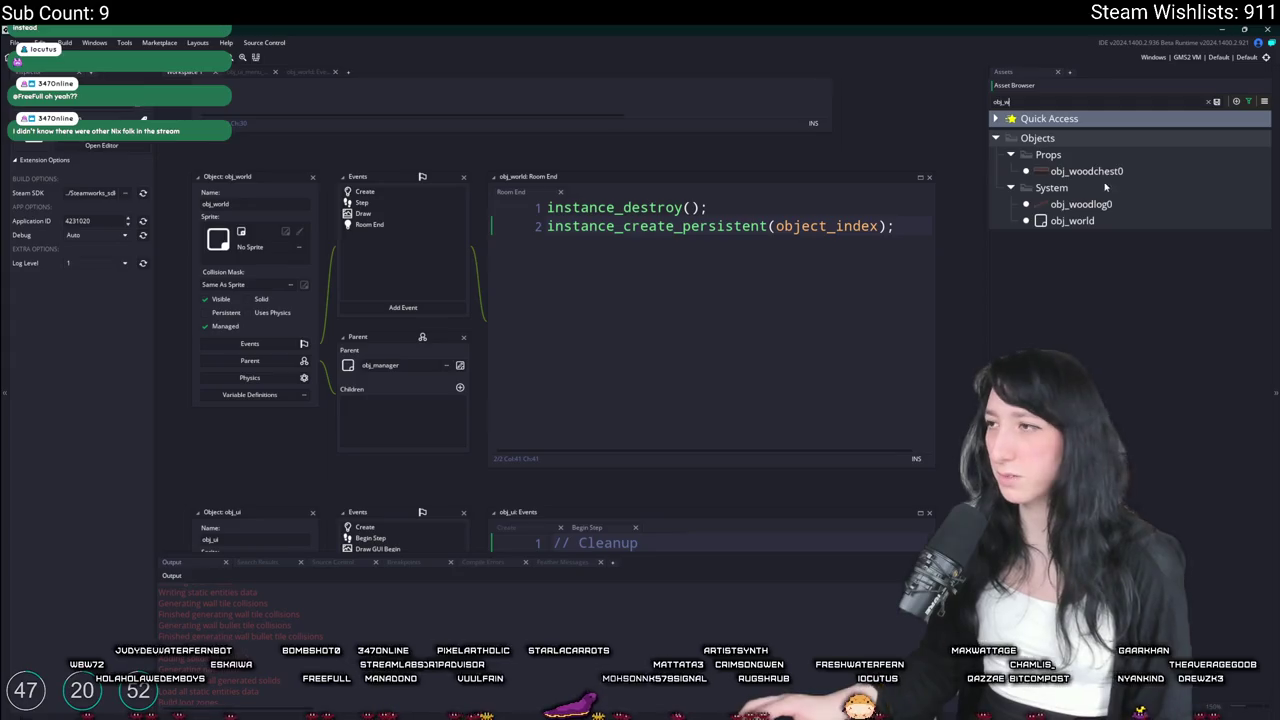
click(1085, 205)
click(1075, 221)
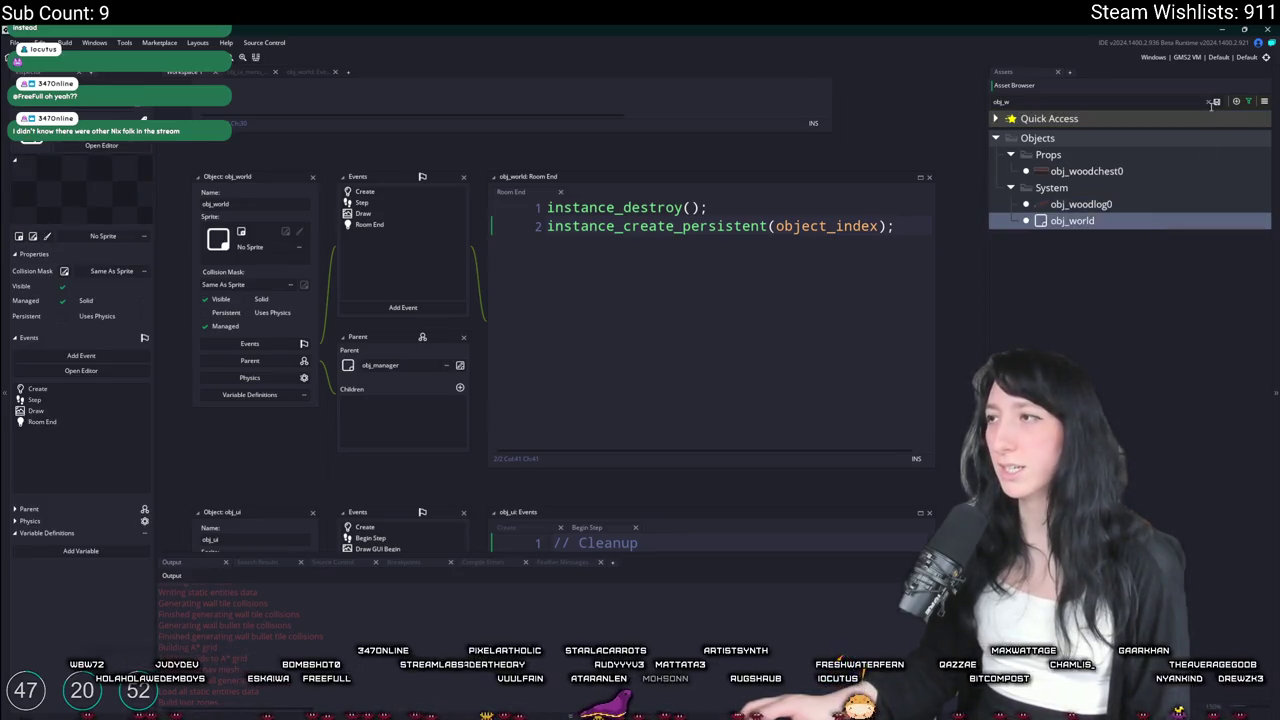
click(1213, 102)
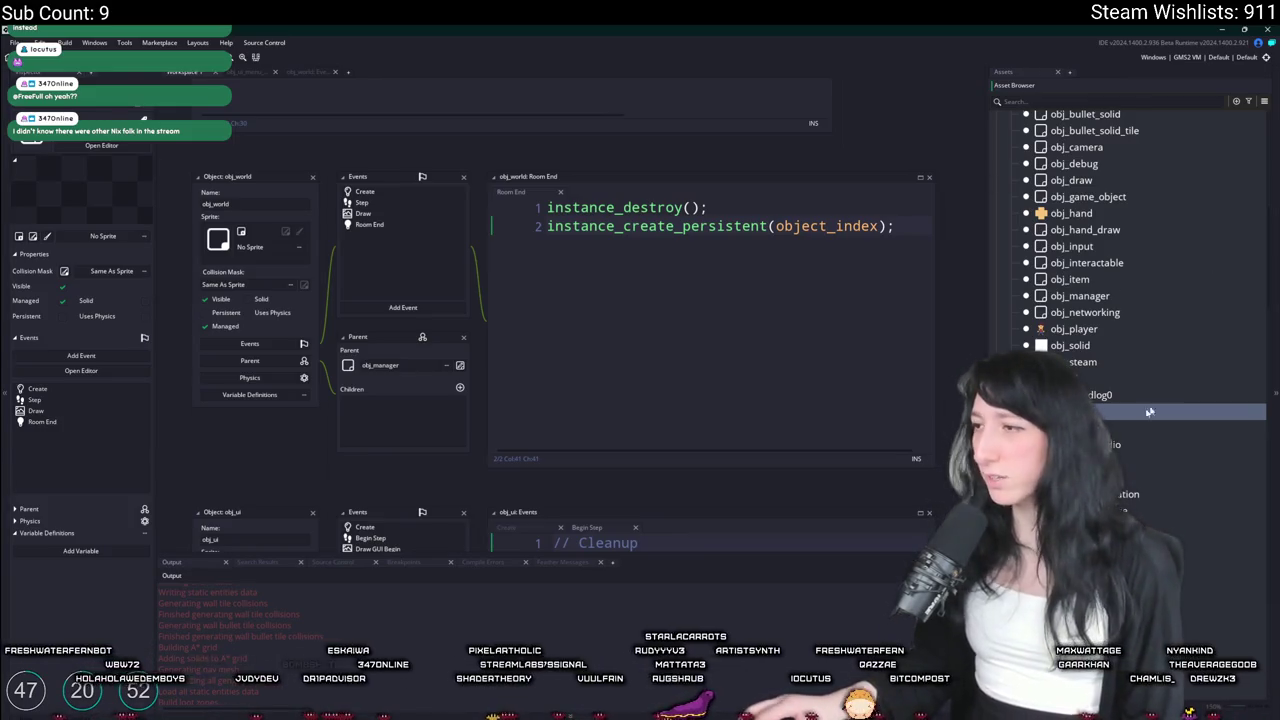
Close obj_steam's editor windows and open the obj_networking object
scroll(1165, 398, up, 3)
click(1190, 443)
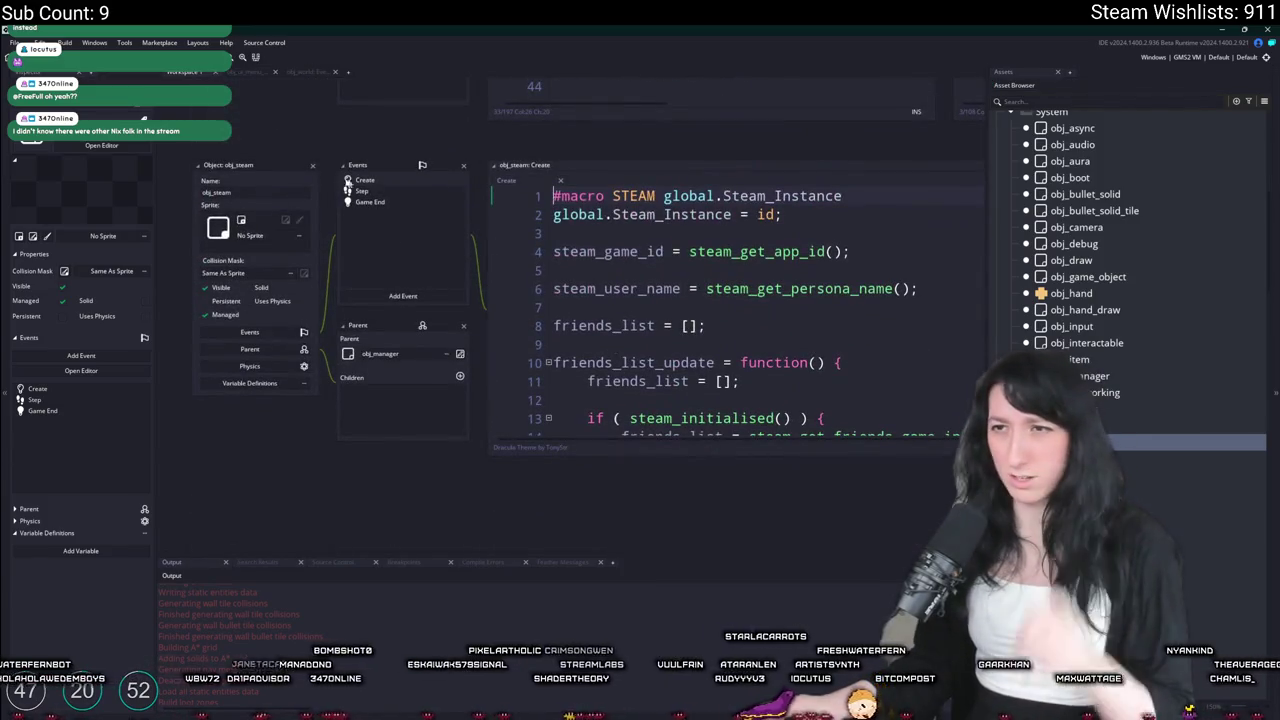
click(312, 166)
click(1095, 362)
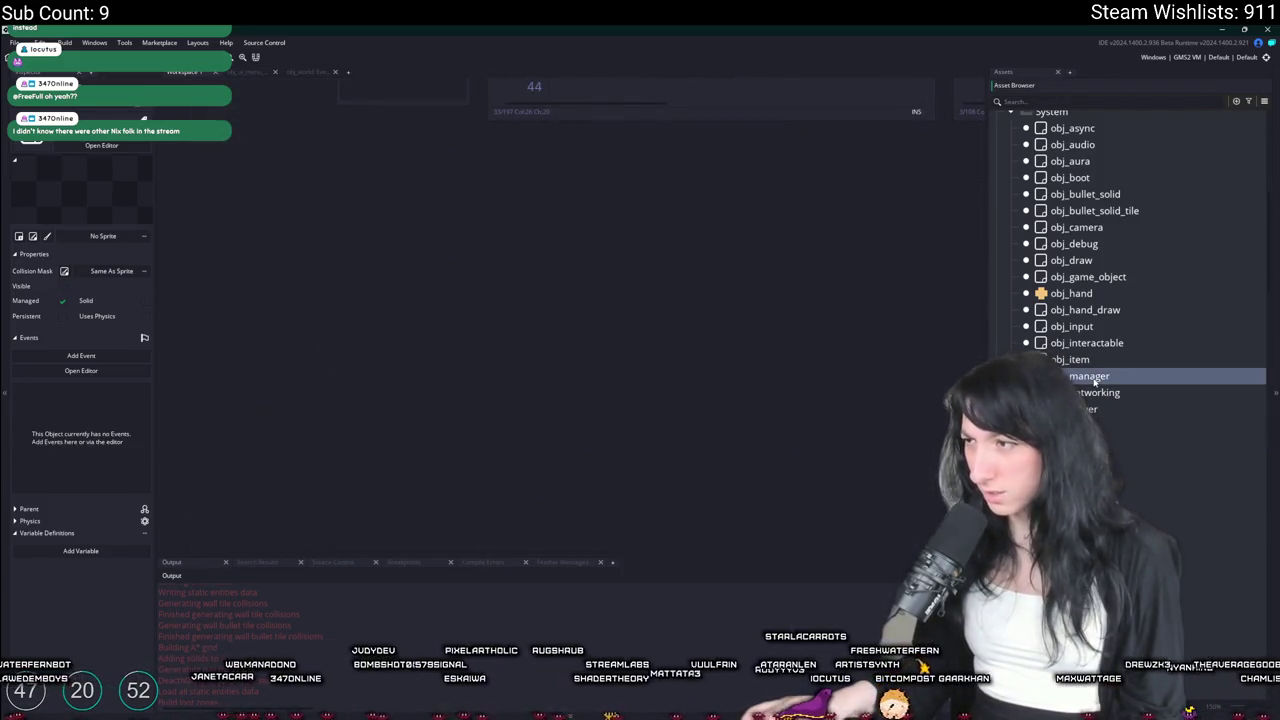
double_click(1130, 395)
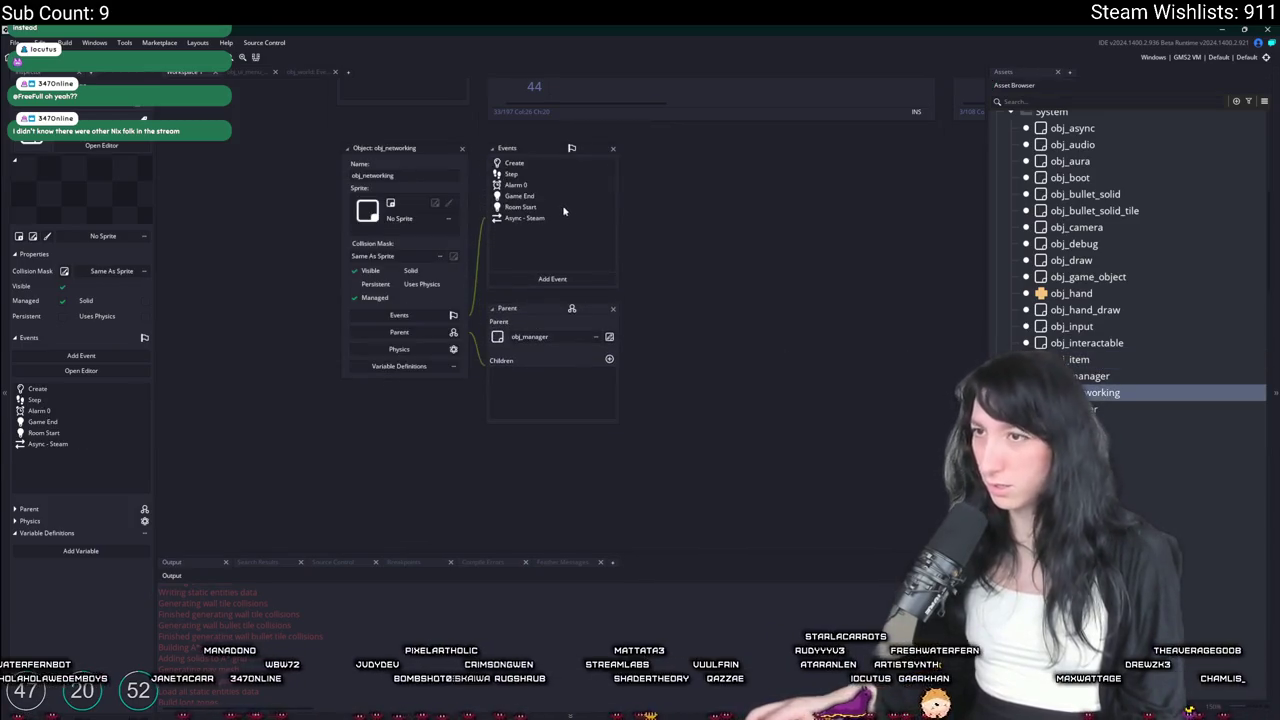
Replace event_perform in the rm_mainmenu block with the indented destroy and recreate lines
key(ctrl+v)
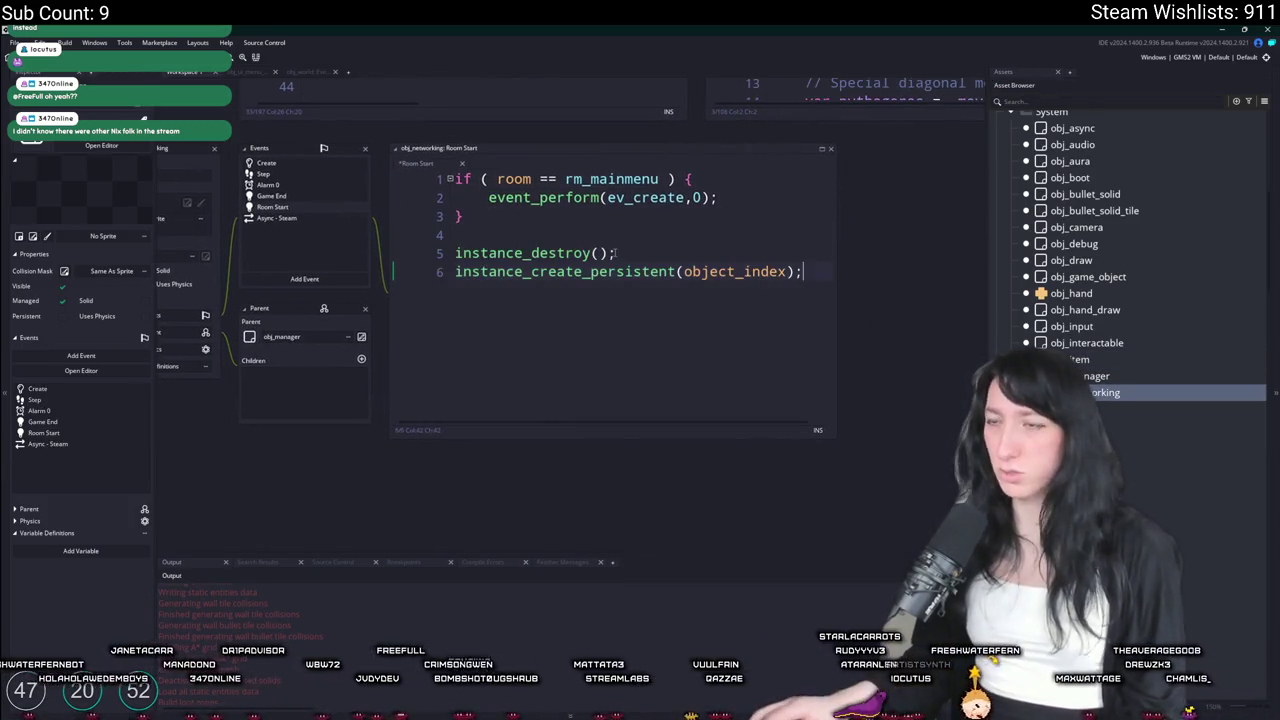
click(447, 255)
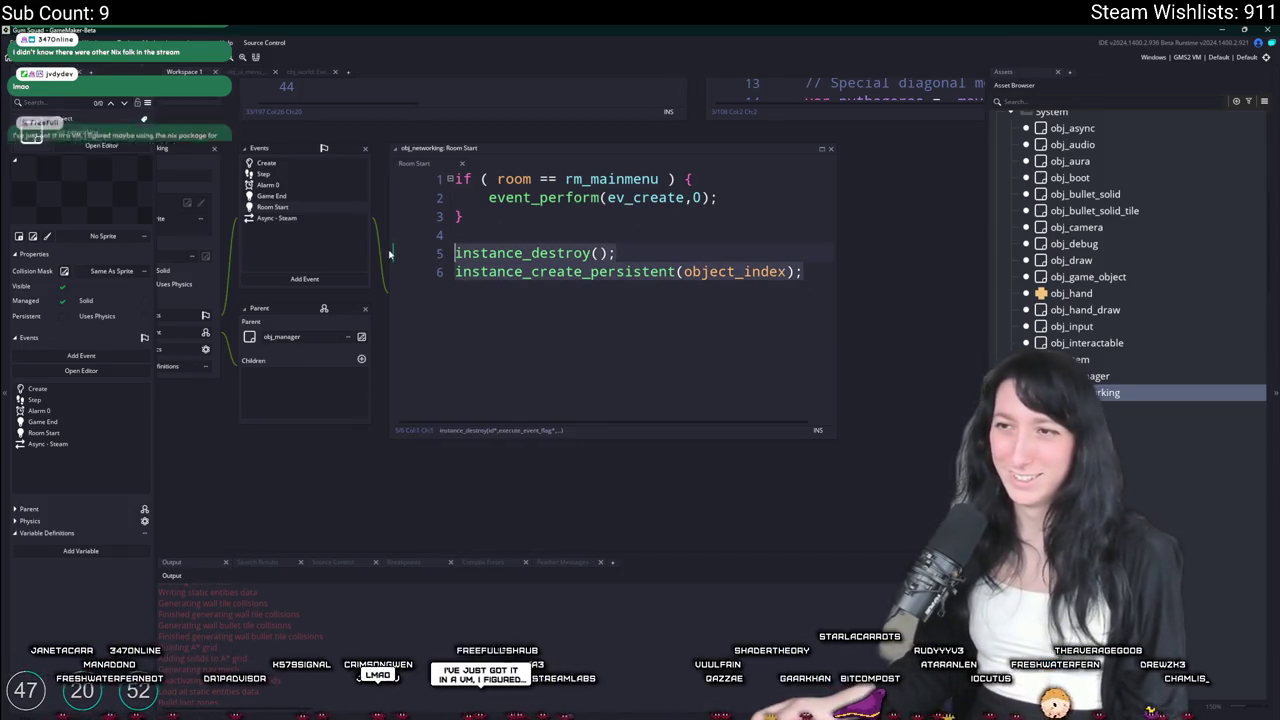
key(ctrl+shift+End)
key(Delete)
key(BackSpace)
key(BackSpace)
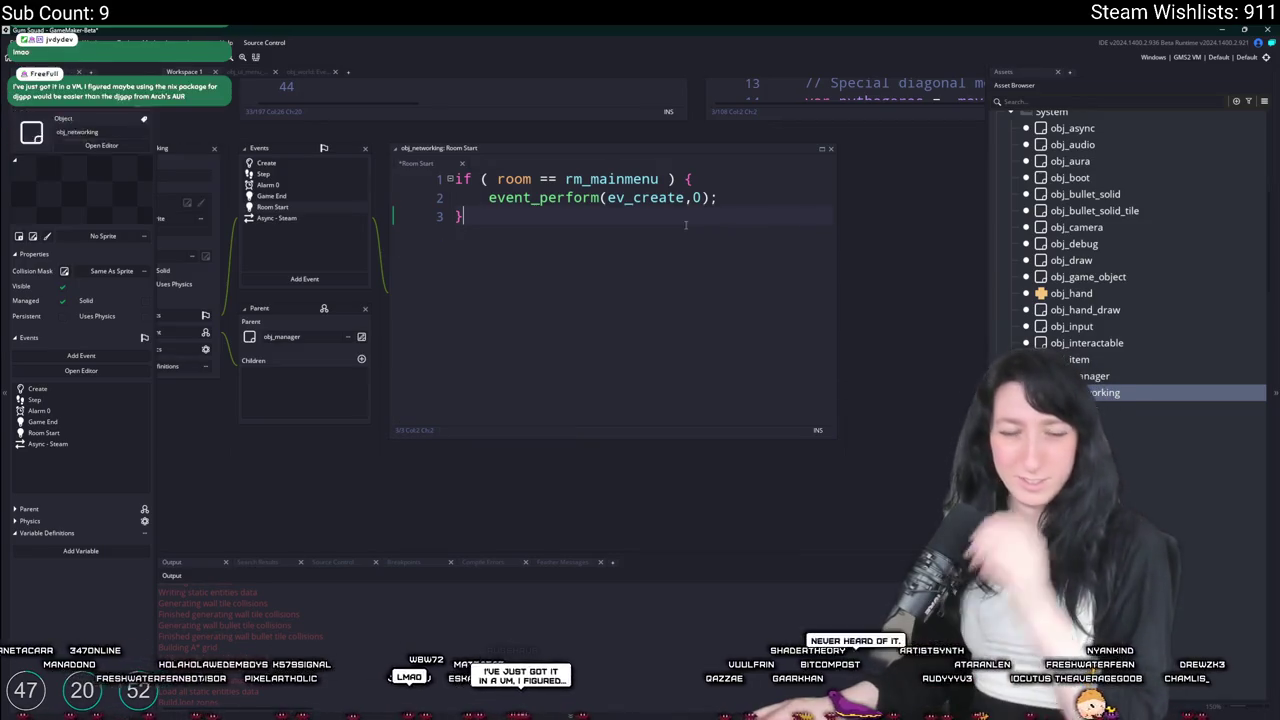
key(ctrl+z)
key(ctrl+z)
key(ctrl+z)
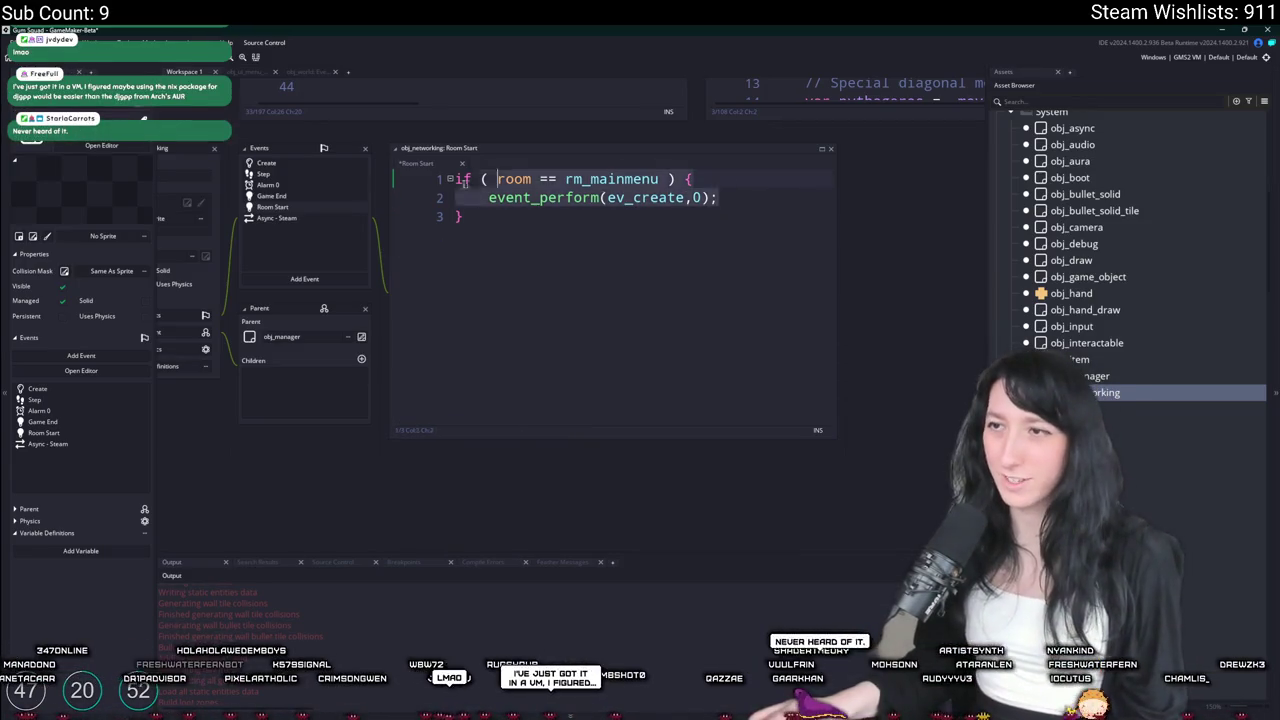
key(Tab)
Check the instance_destroy help, then run the game with F5 to test
click(492, 197)
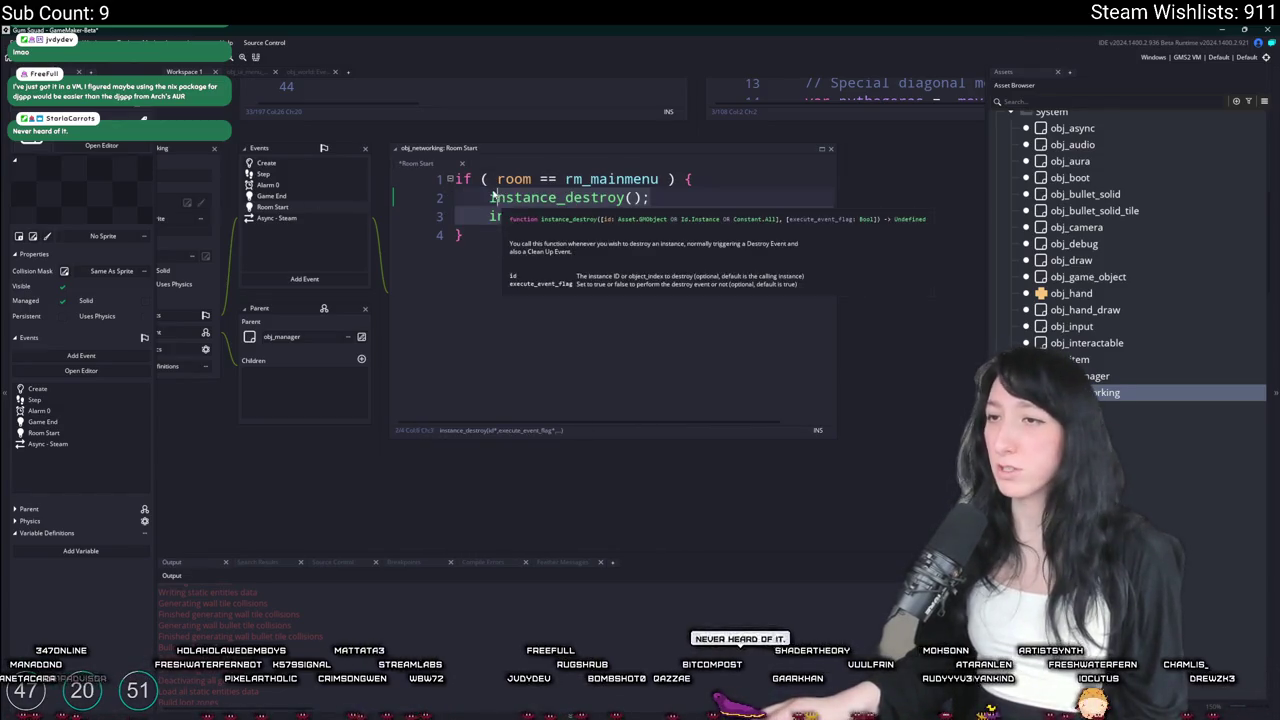
click(1075, 293)
click(1100, 343)
click(1115, 326)
click(1118, 310)
scroll(1120, 315, up, 1)
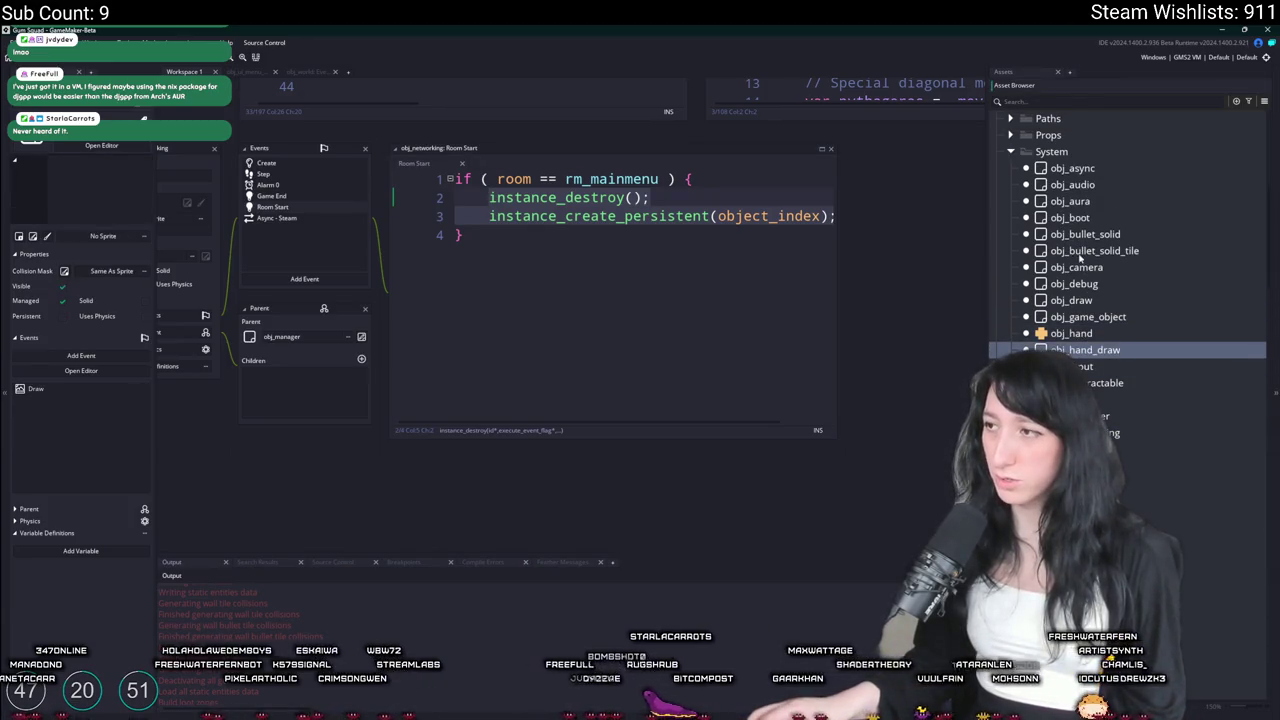
click(829, 266)
key(F5)
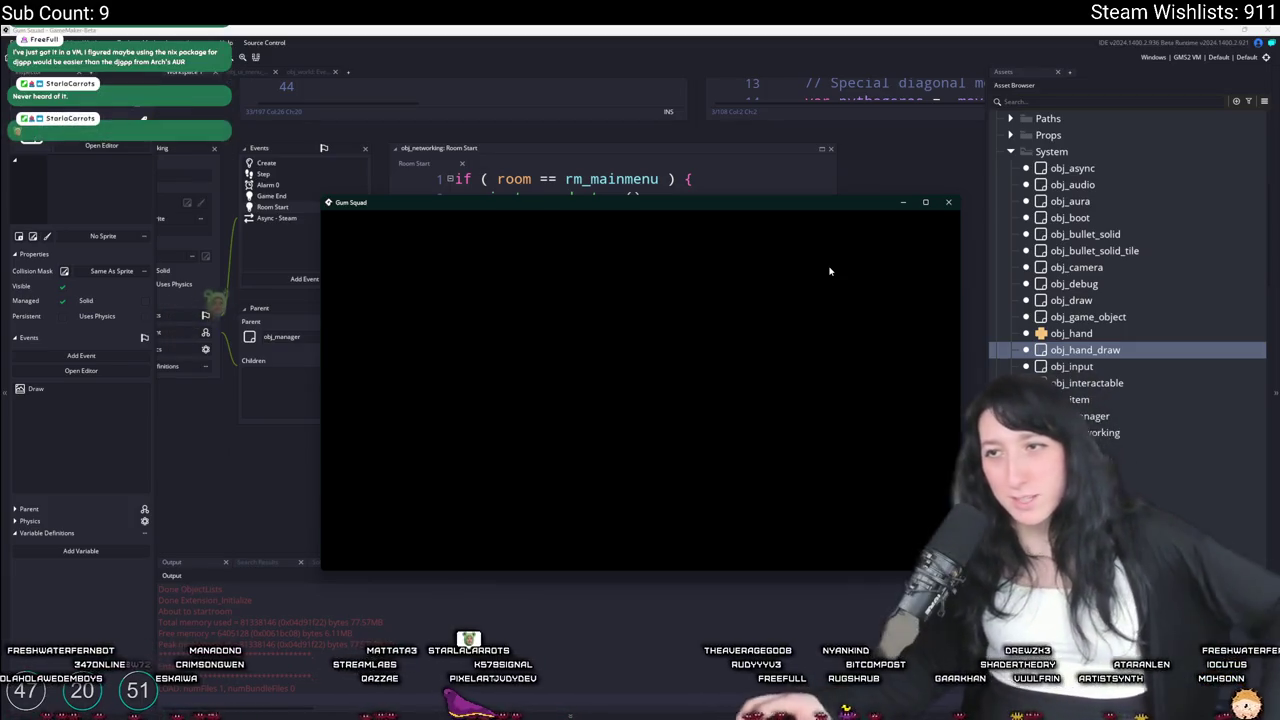
click(950, 201)
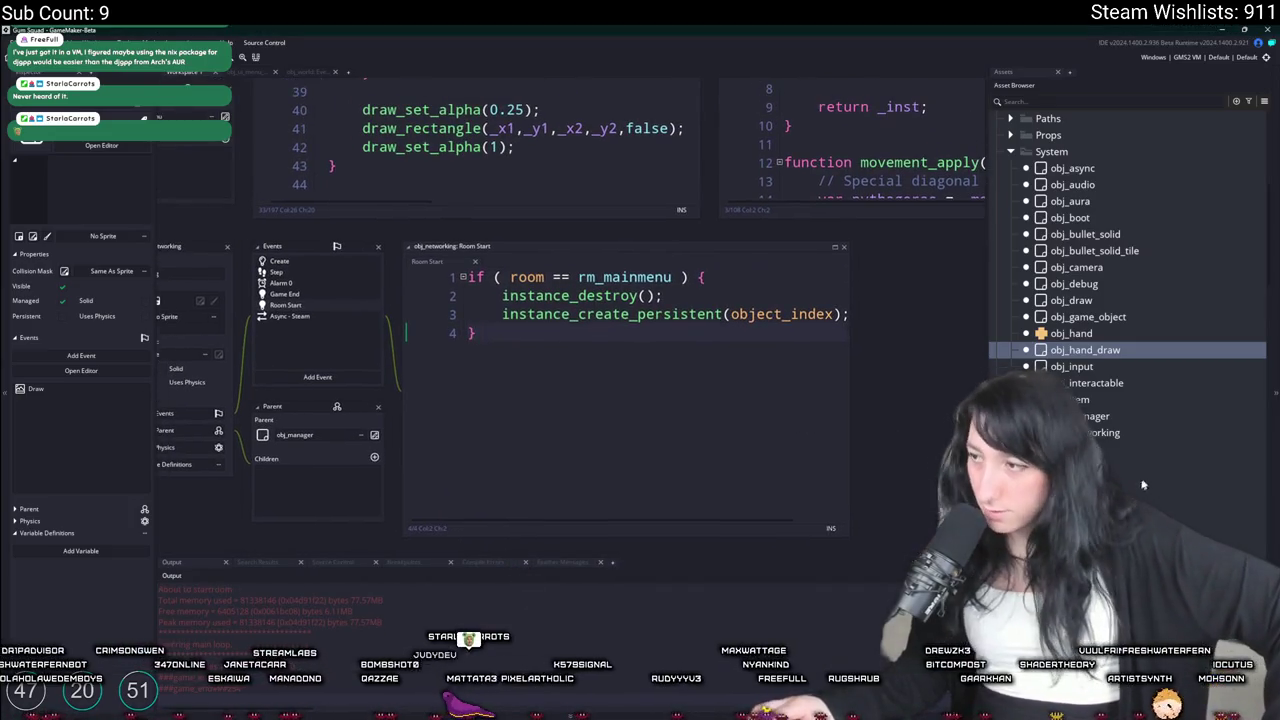
Open an if (room … rm_mainmenu) { check above instance_destroy in obj_world's Room End code
click(1240, 531)
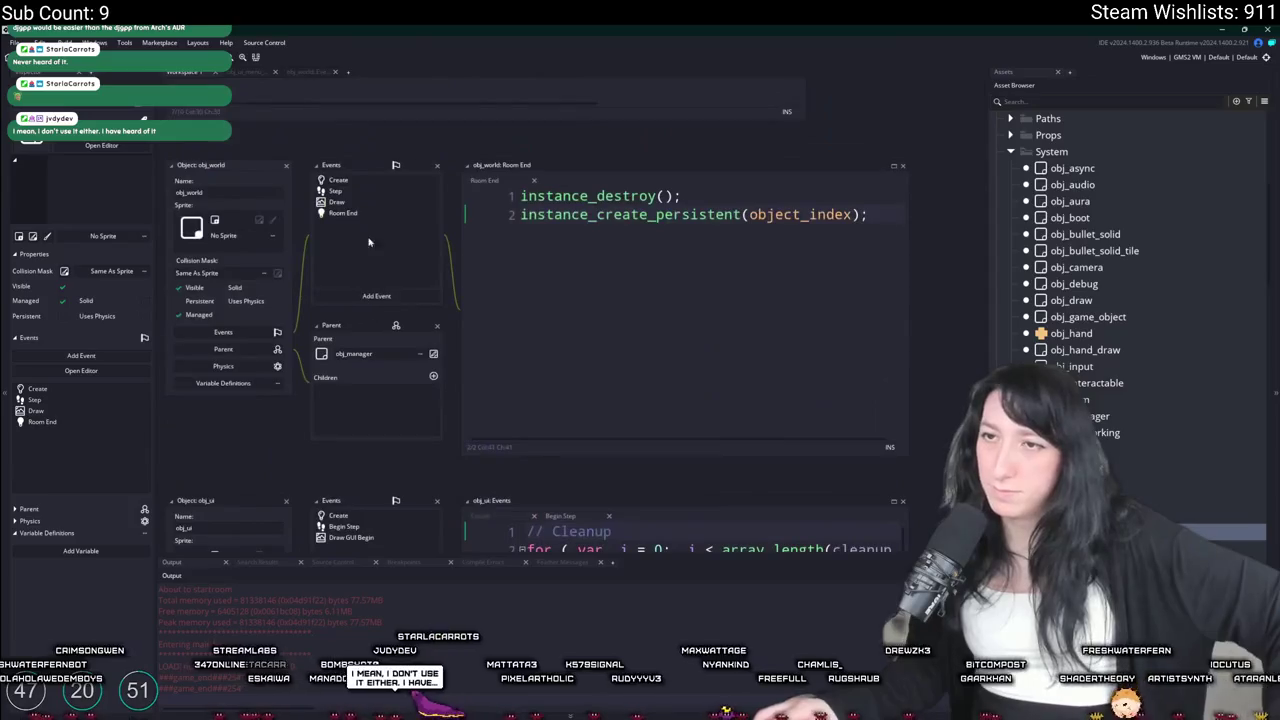
double_click(378, 184)
scroll(550, 300, up, 15)
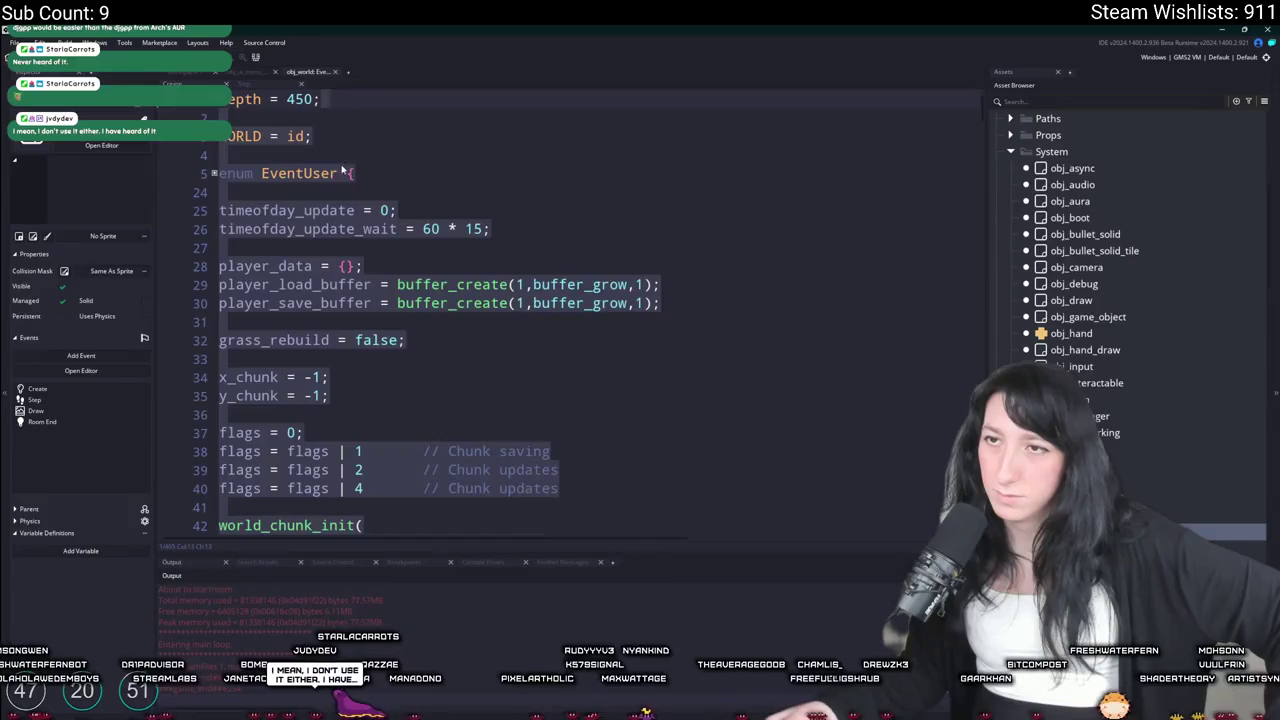
click(204, 80)
click(510, 214)
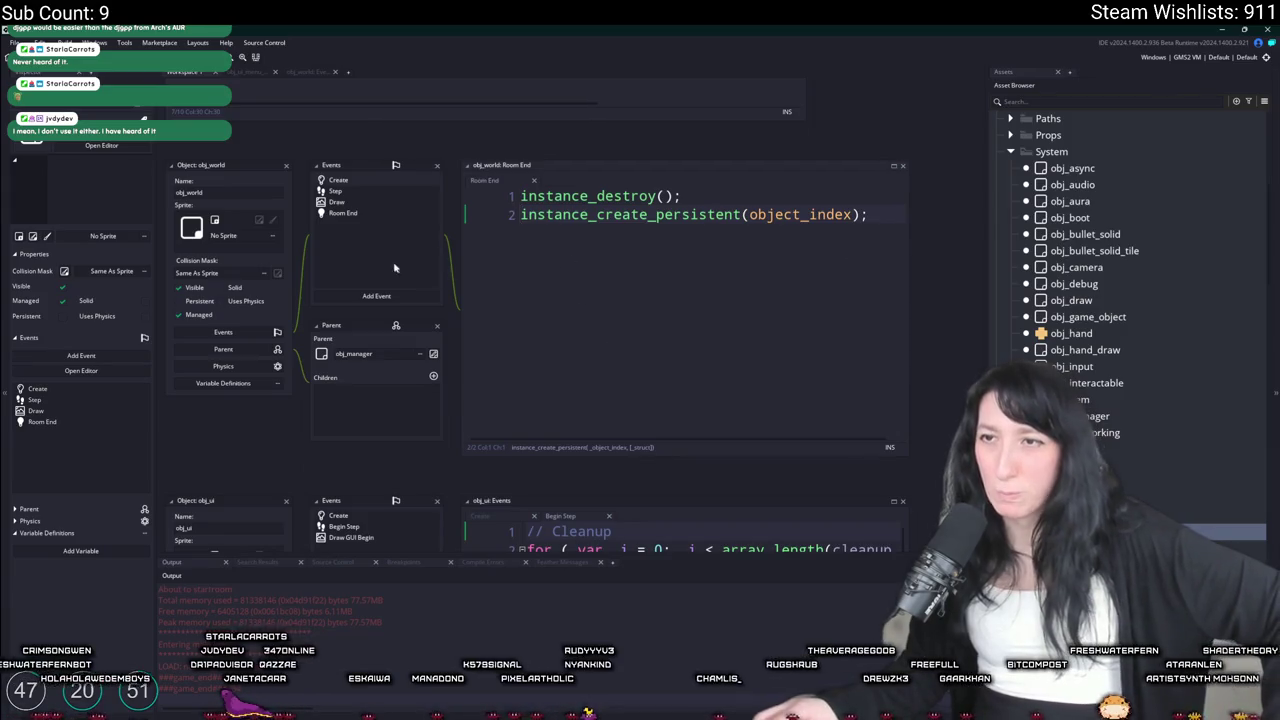
click(516, 196)
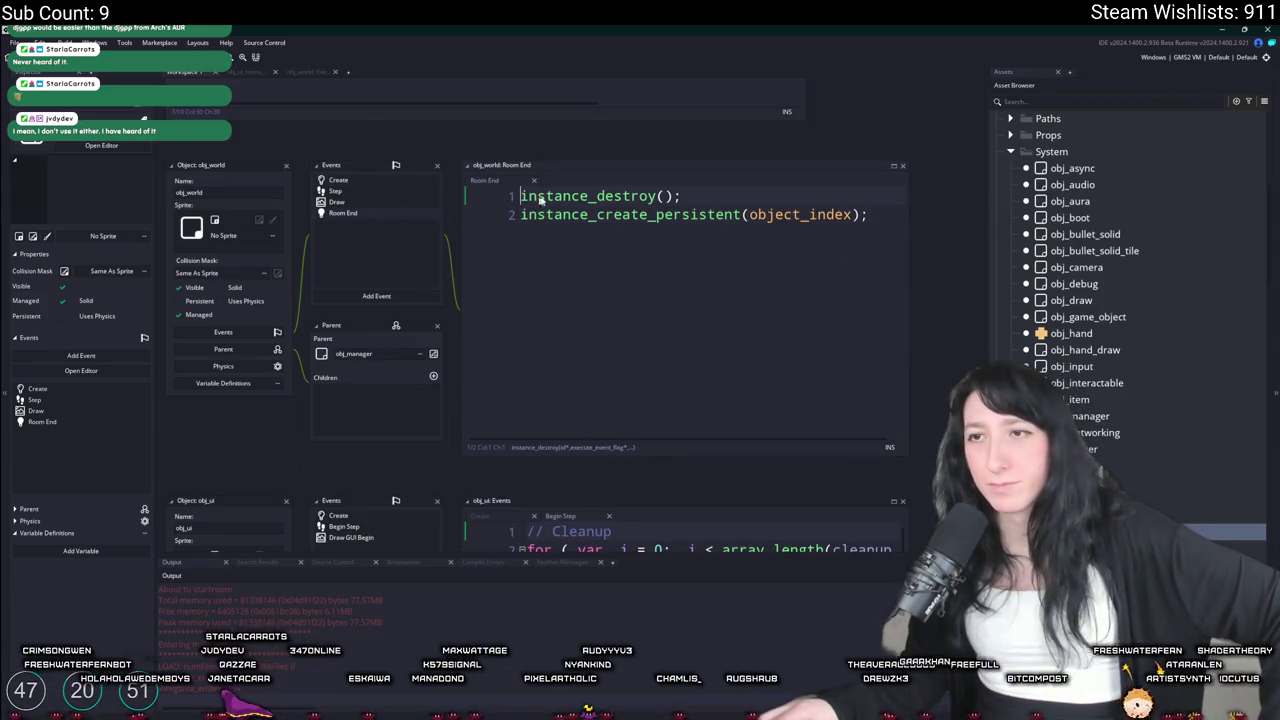
key(Return)
key(Up)
text(if ( room)
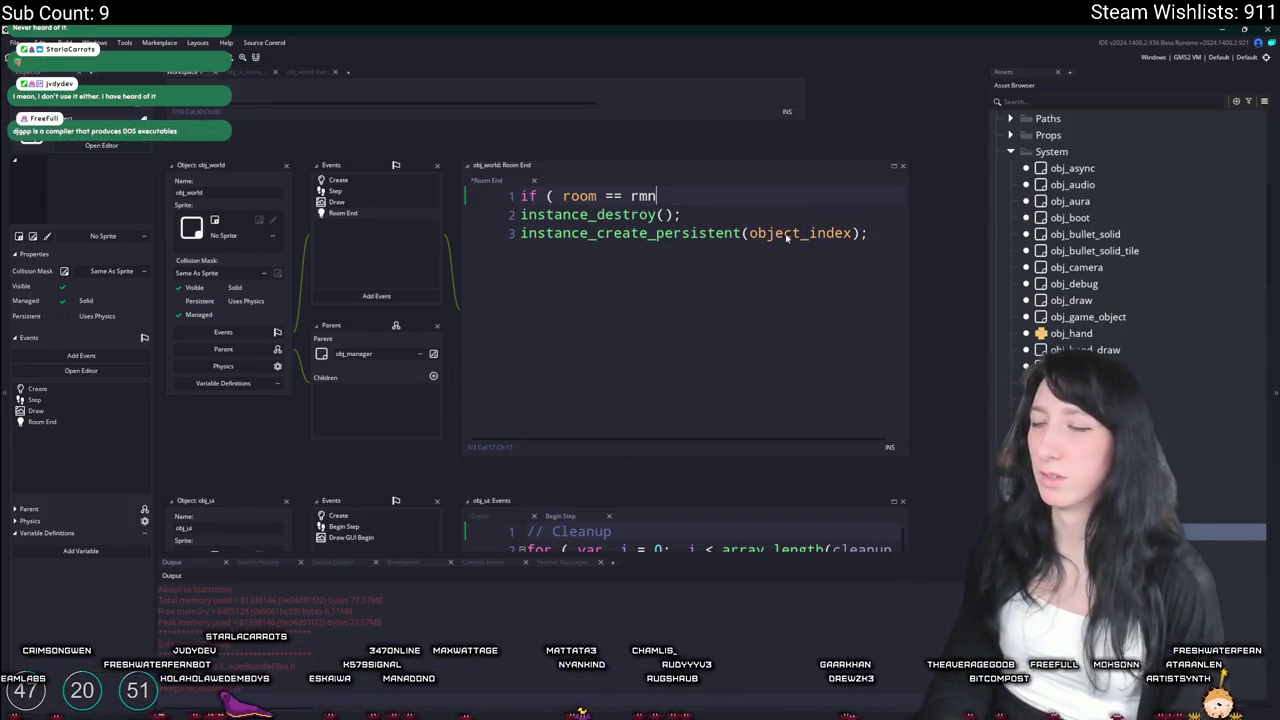
key(BackSpace)
text(_mainmenu ) {)
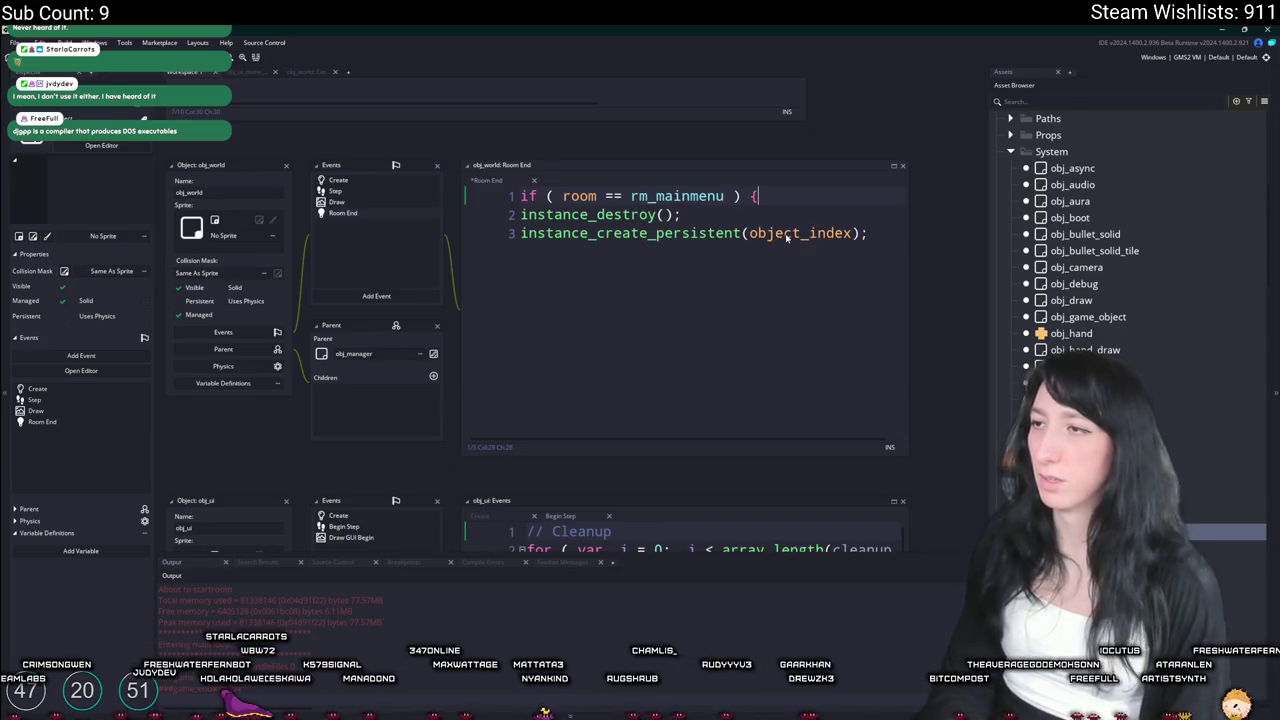
Close the if block with a brace, indent the two inner lines, and run the game
click(870, 233)
key(Return)
text(})
drag(870, 233, 521, 217)
key(Tab)
click(589, 271)
key(F5)
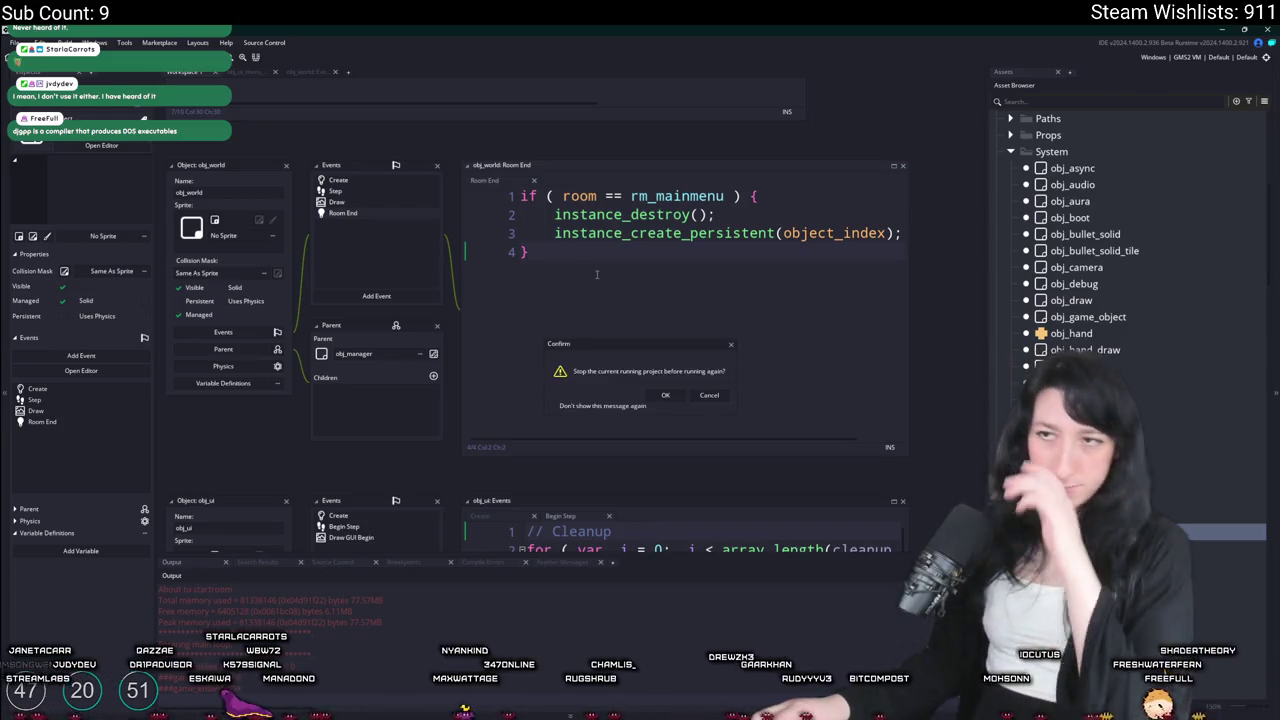
click(665, 395)
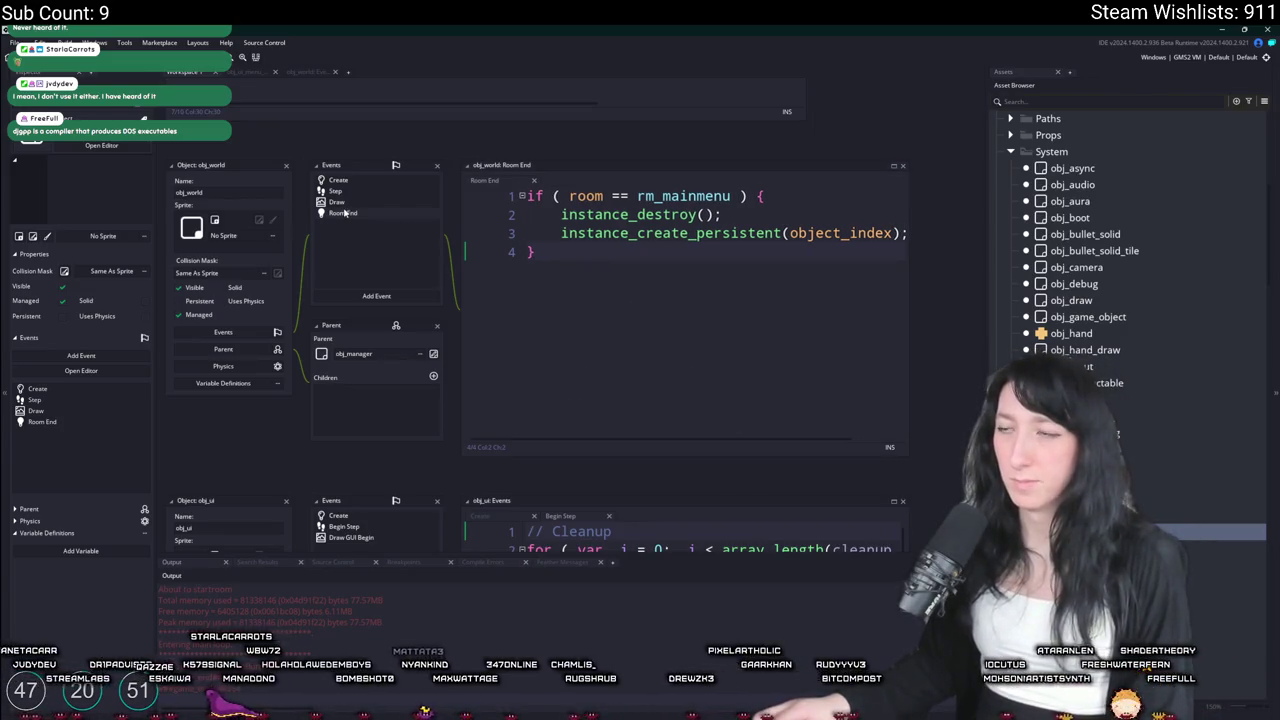
Change the condition to room == rm_playarea and rerun the game, stopping the previous run
click(615, 197)
text(!)
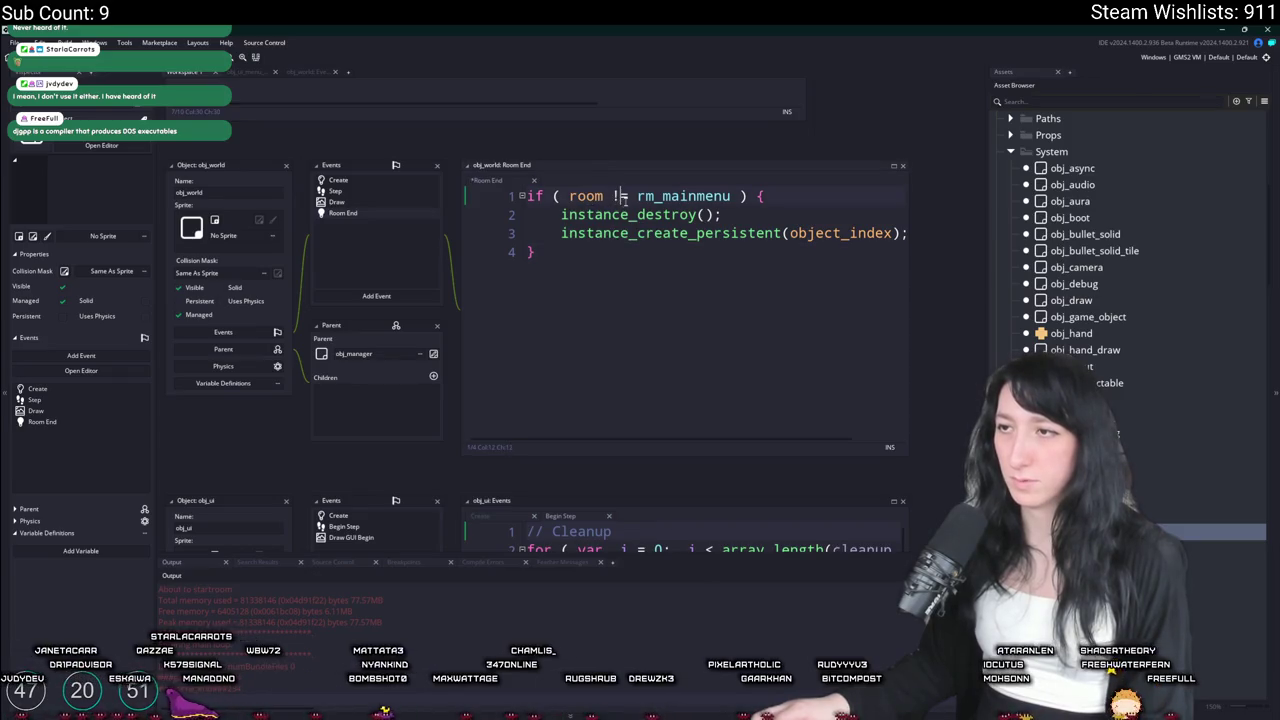
key(BackSpace)
text(=)
double_click(645, 196)
text(paly)
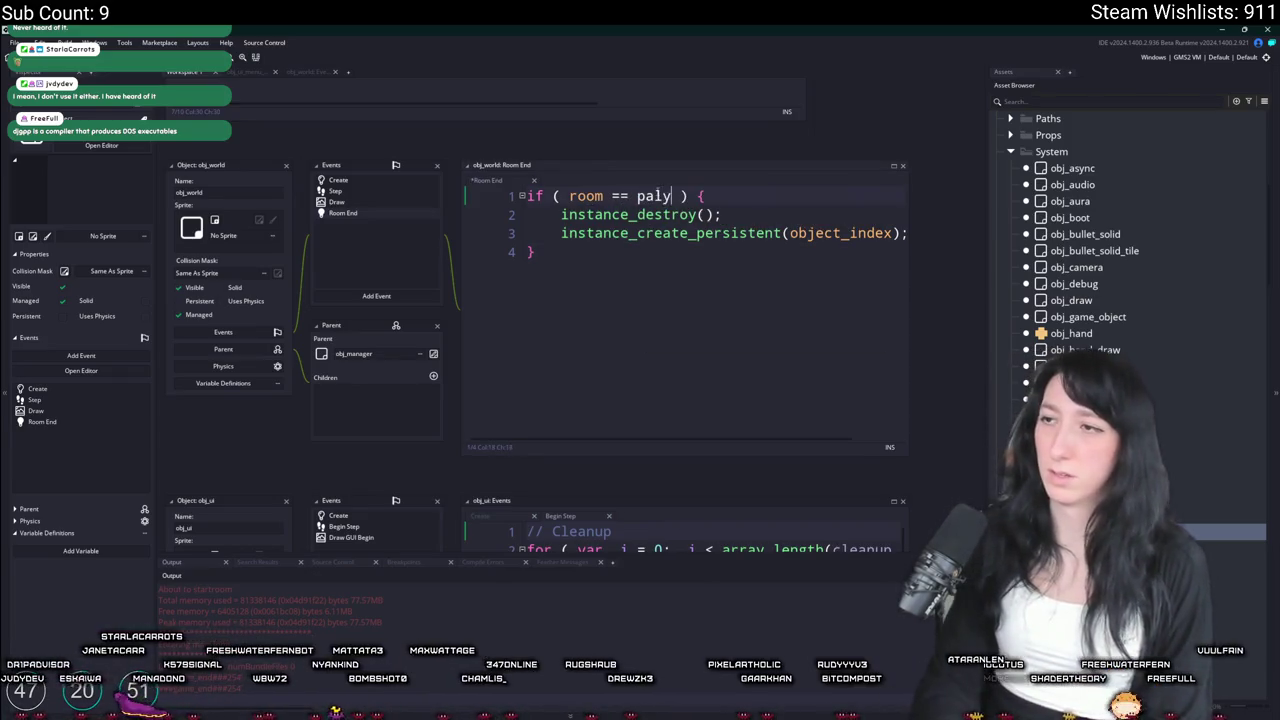
key(BackSpace)
key(BackSpace)
key(BackSpace)
text(rm_pla)
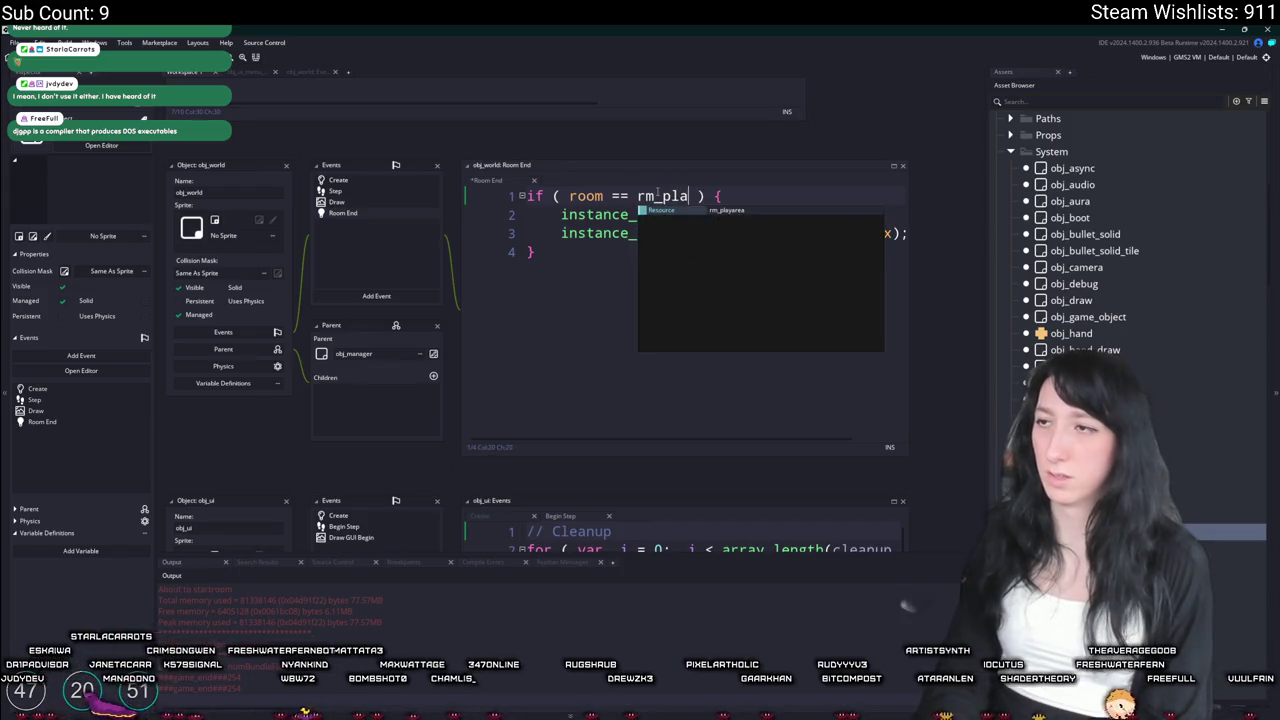
key(Return)
key(F5)
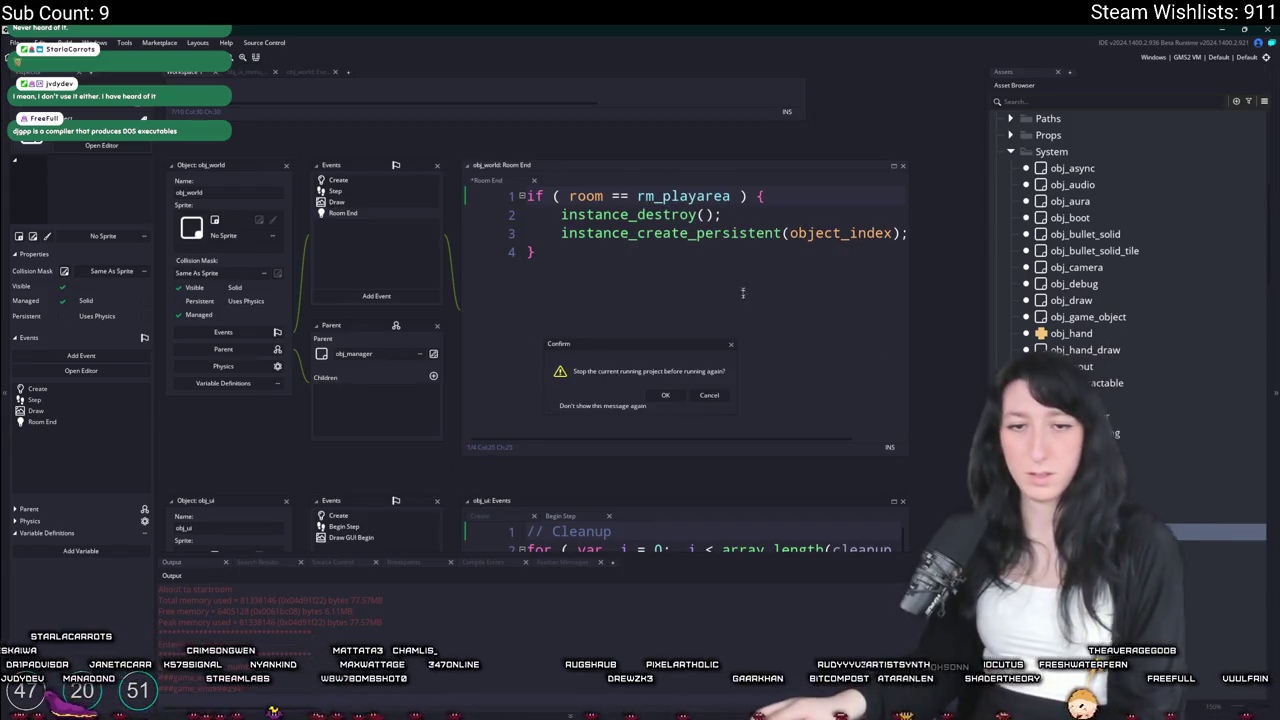
click(664, 396)
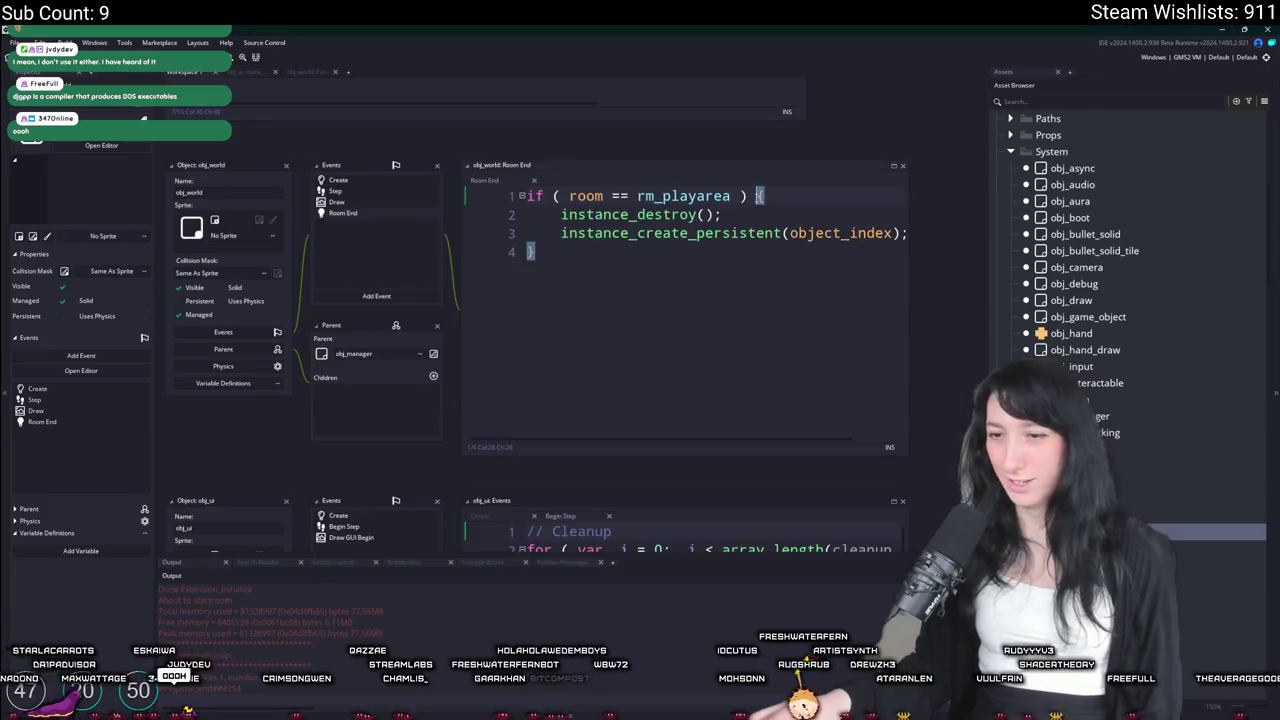
Undo obj_world's Room End back to load_step = 0; event_perform(ev_create,0);, then test-run and close the game
scroll(1053, 246, up, 10)
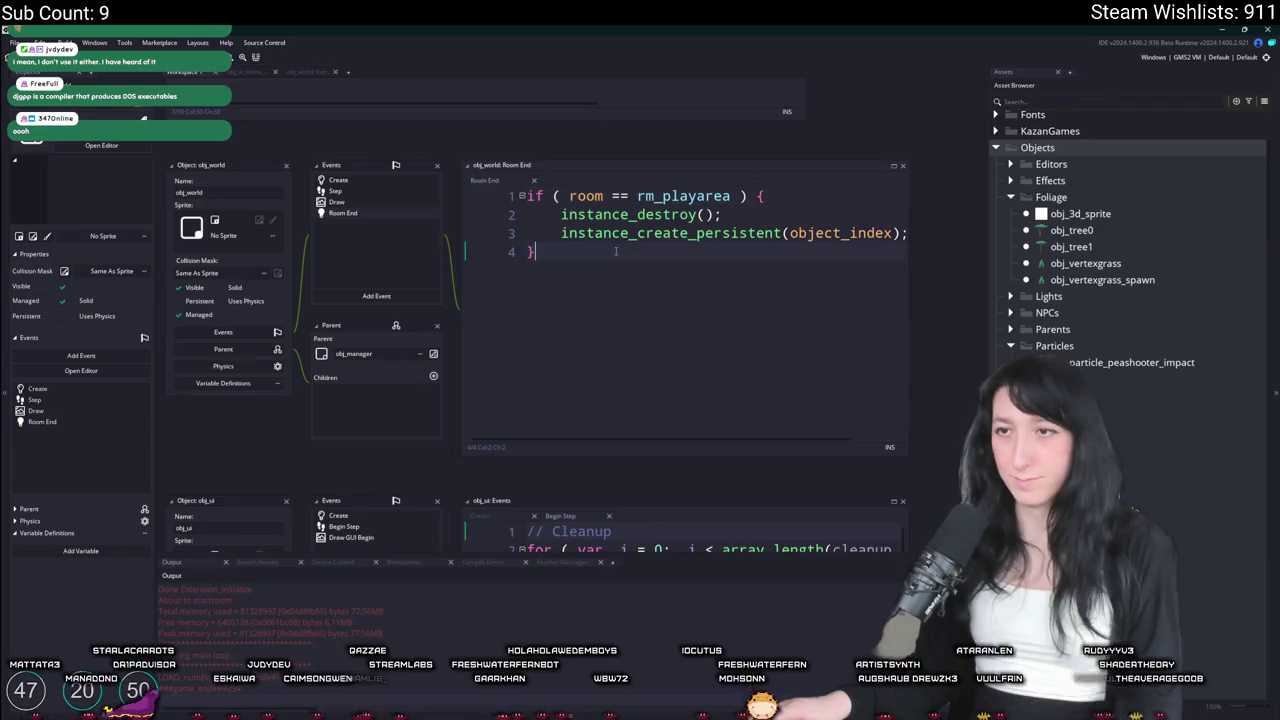
click(819, 397)
key(ctrl+z)
key(ctrl+z)
key(ctrl+z)
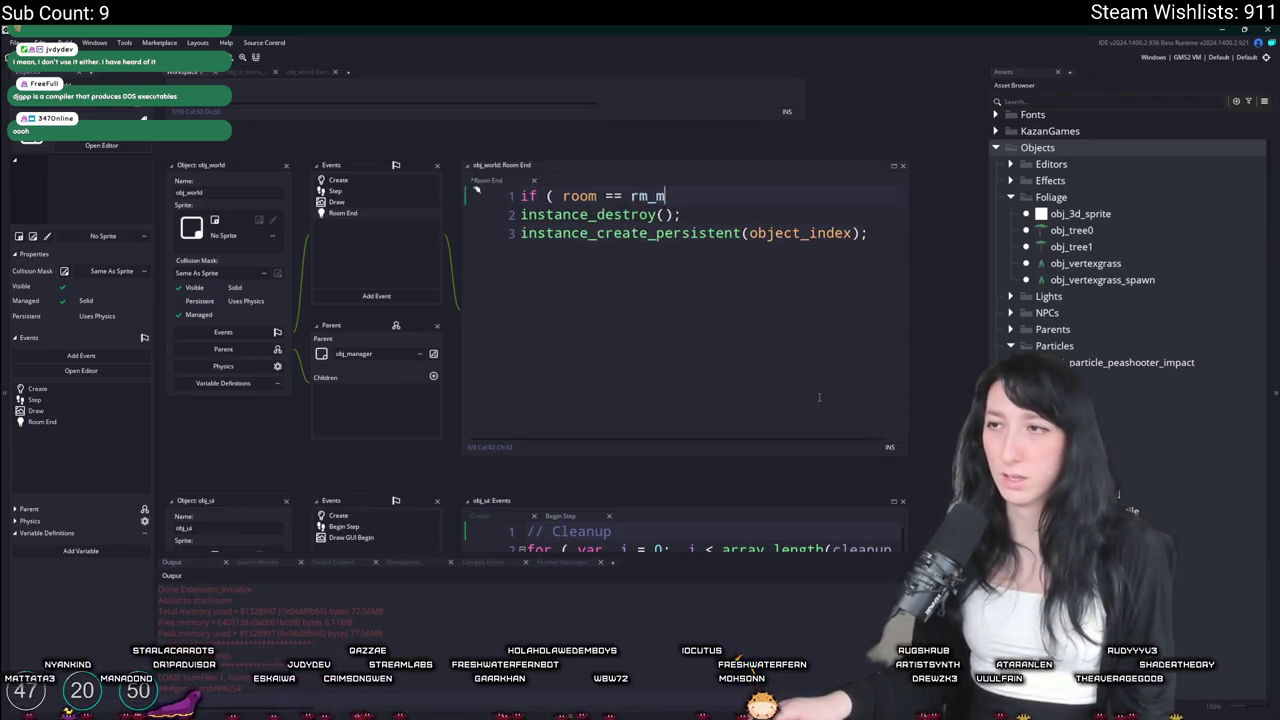
click(812, 396)
key(F5)
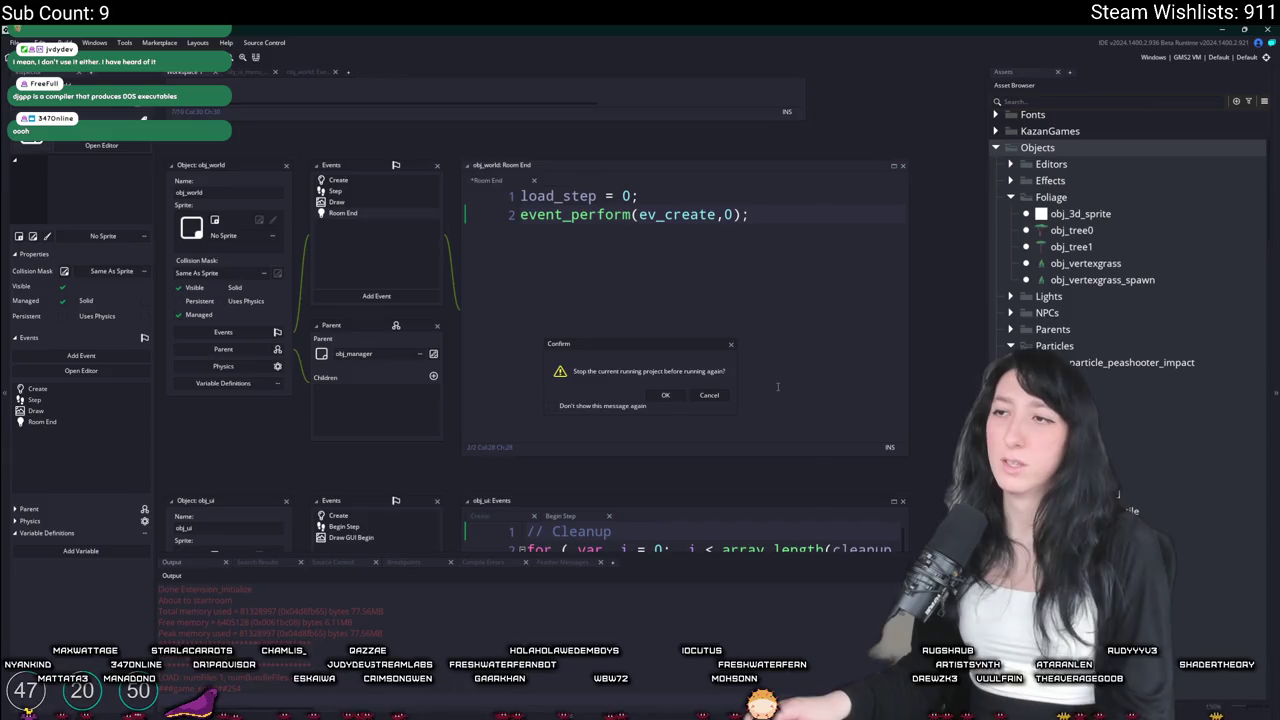
click(666, 396)
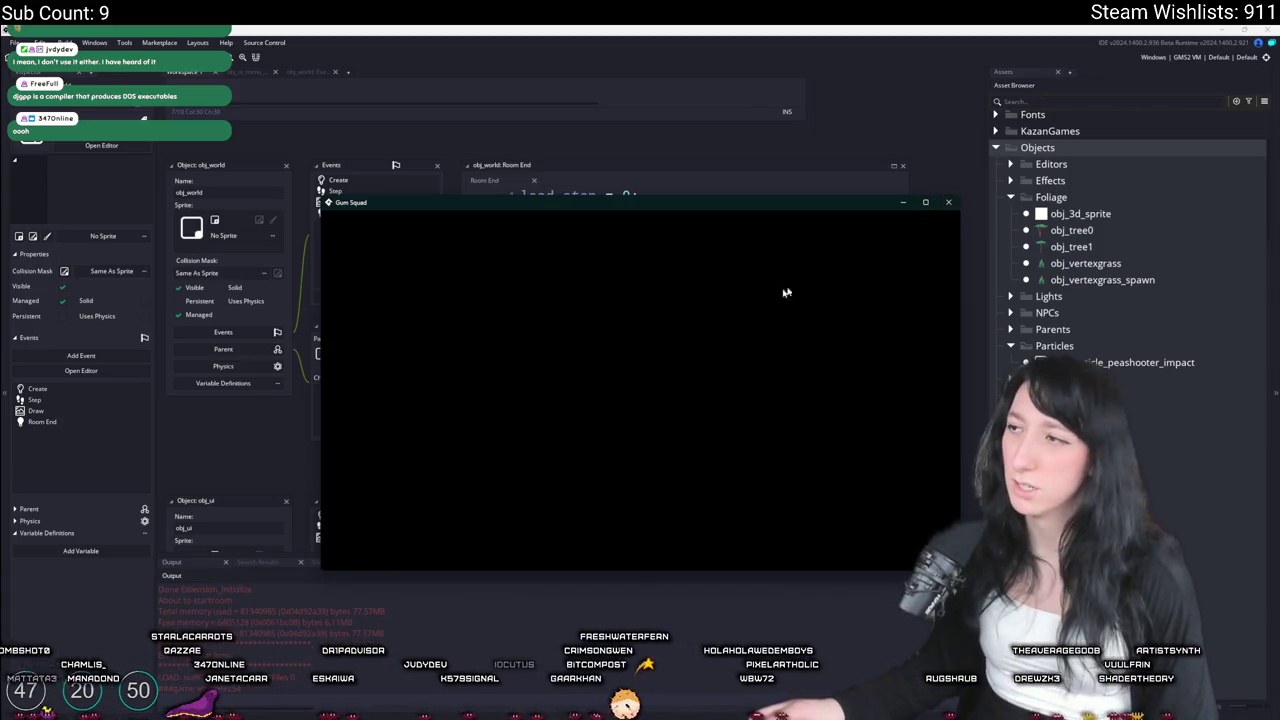
key(Escape)
scroll(455, 290, down, 10)
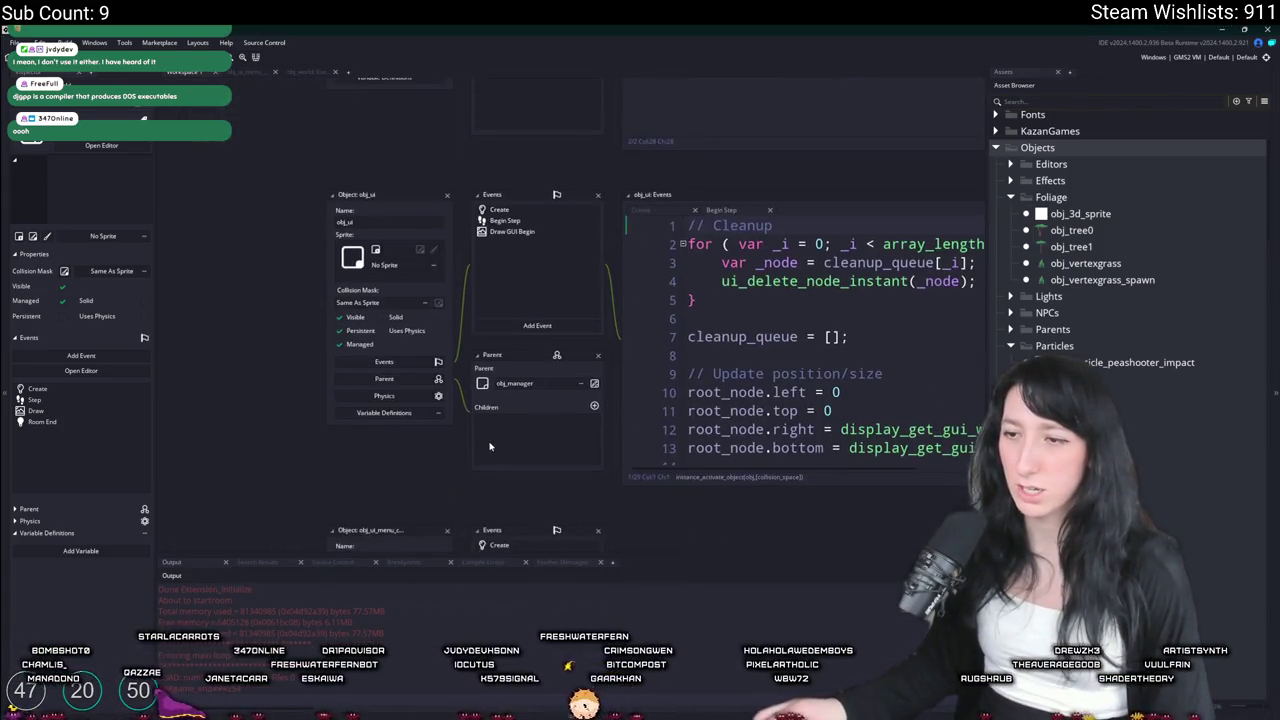
Restore obj_networking's Room Start to event_perform(ev_create,0), test-run the game and close it
mouse_move(449, 267)
mouse_down()
mouse_move(300, 333)
mouse_move(212, 470)
mouse_up()
scroll(1090, 368, down, 3)
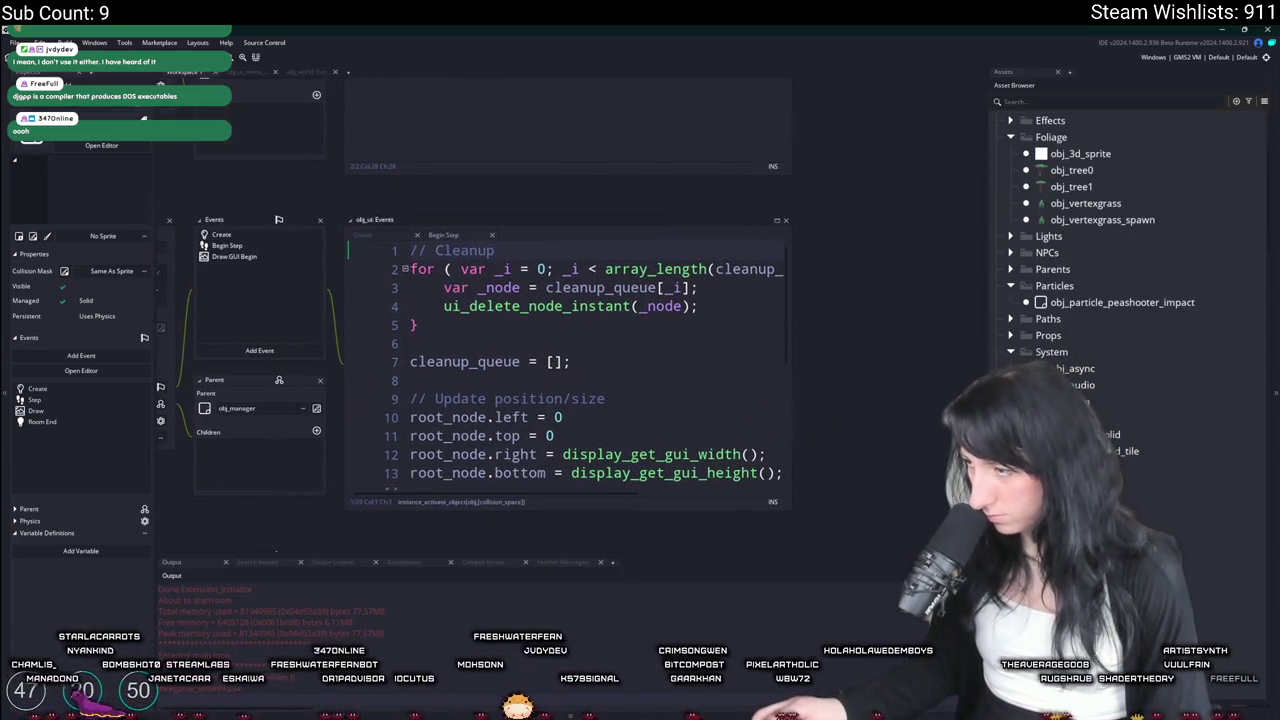
scroll(668, 290, down, 5)
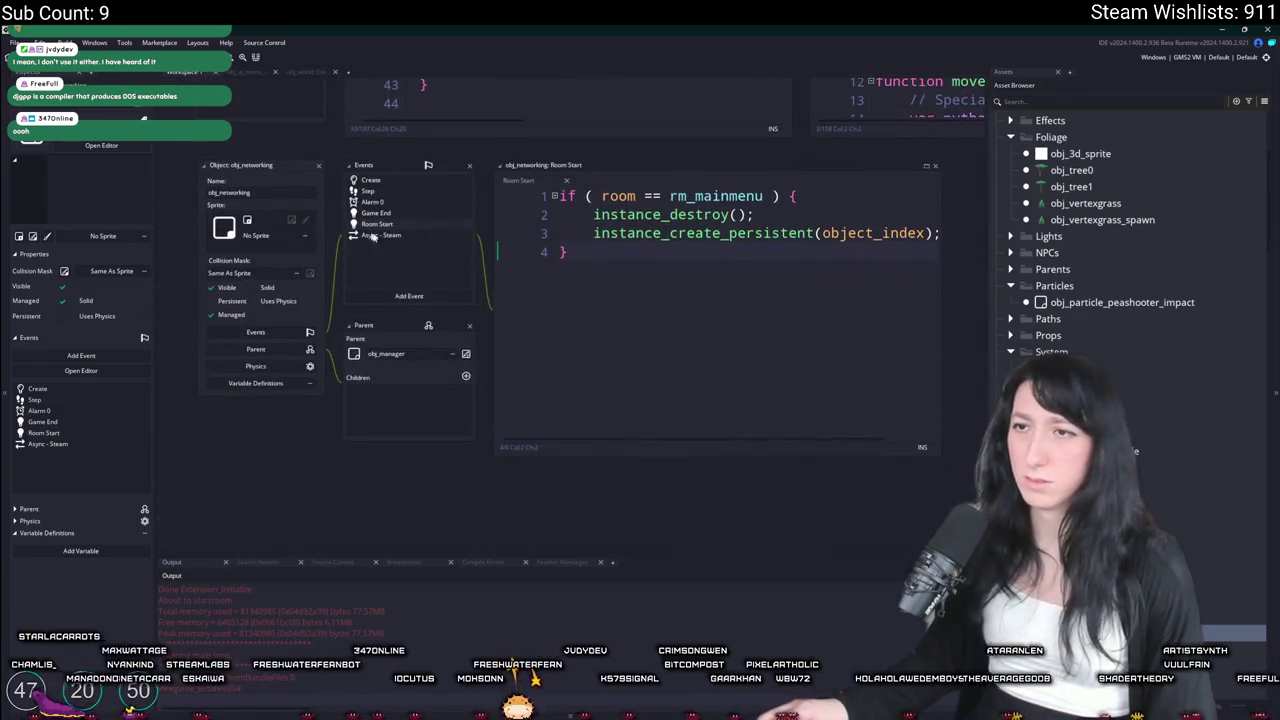
drag(668, 290, 607, 321)
key(ctrl+z)
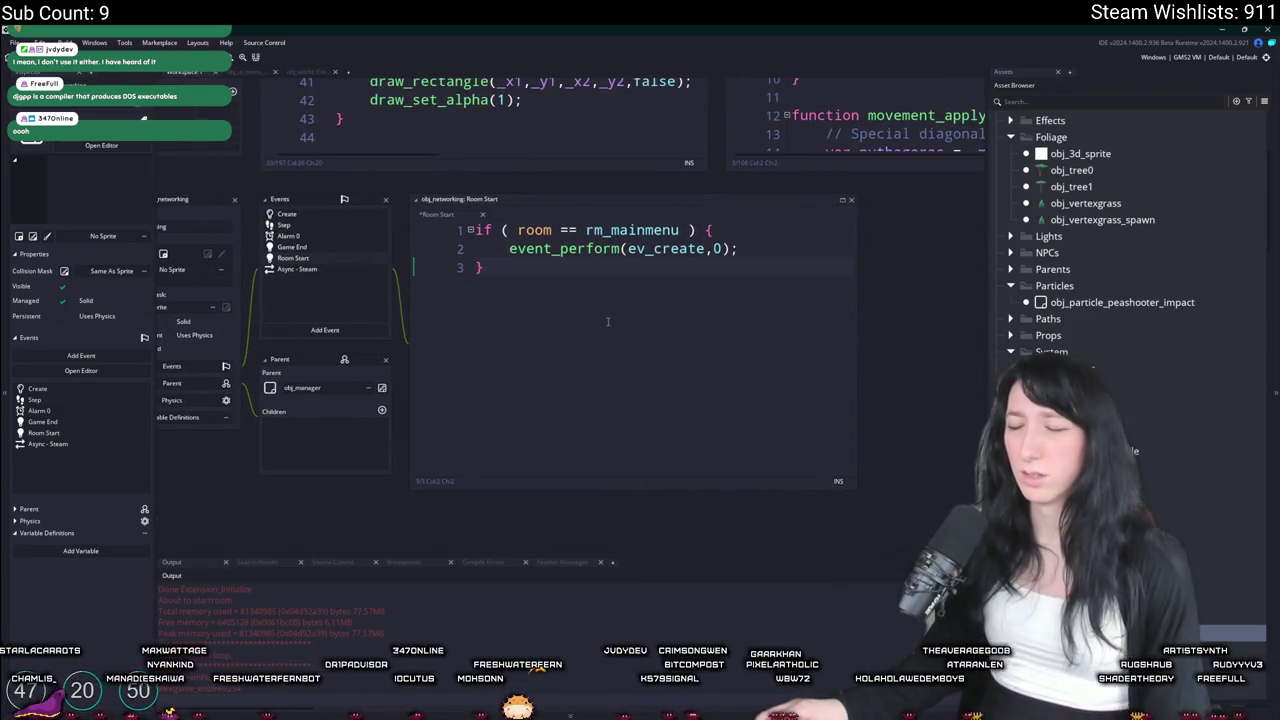
key(F5)
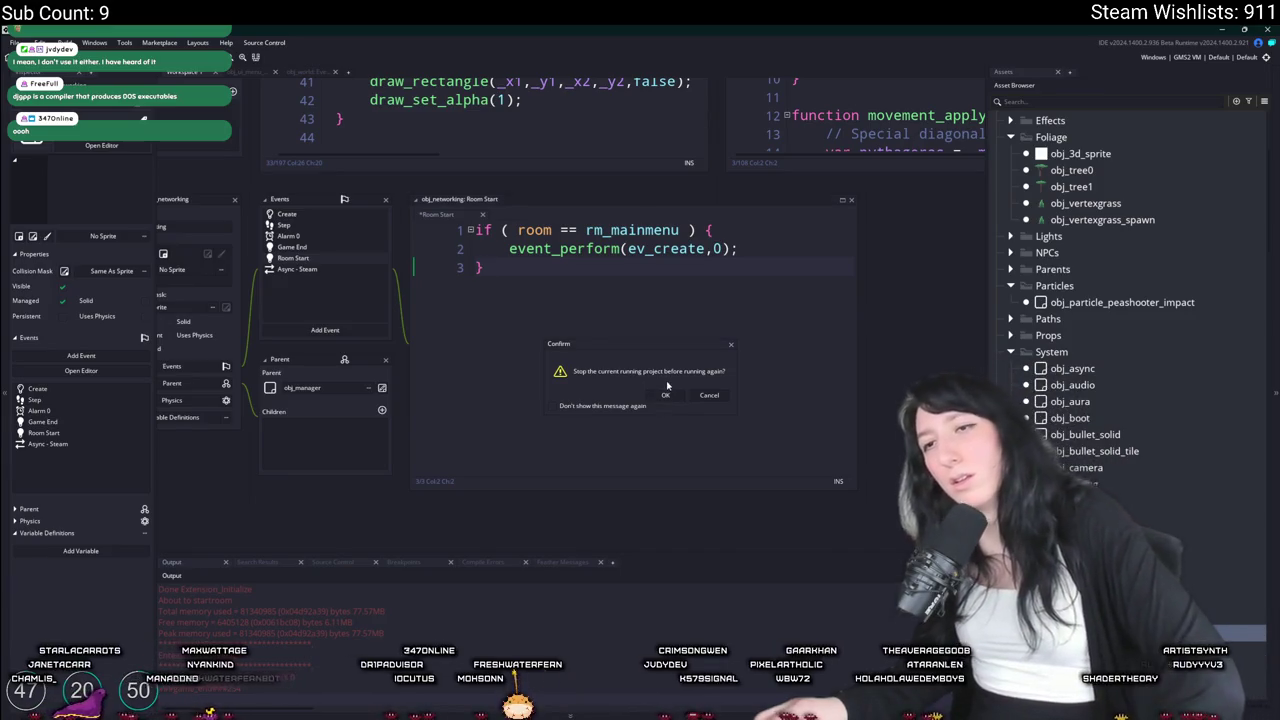
click(665, 396)
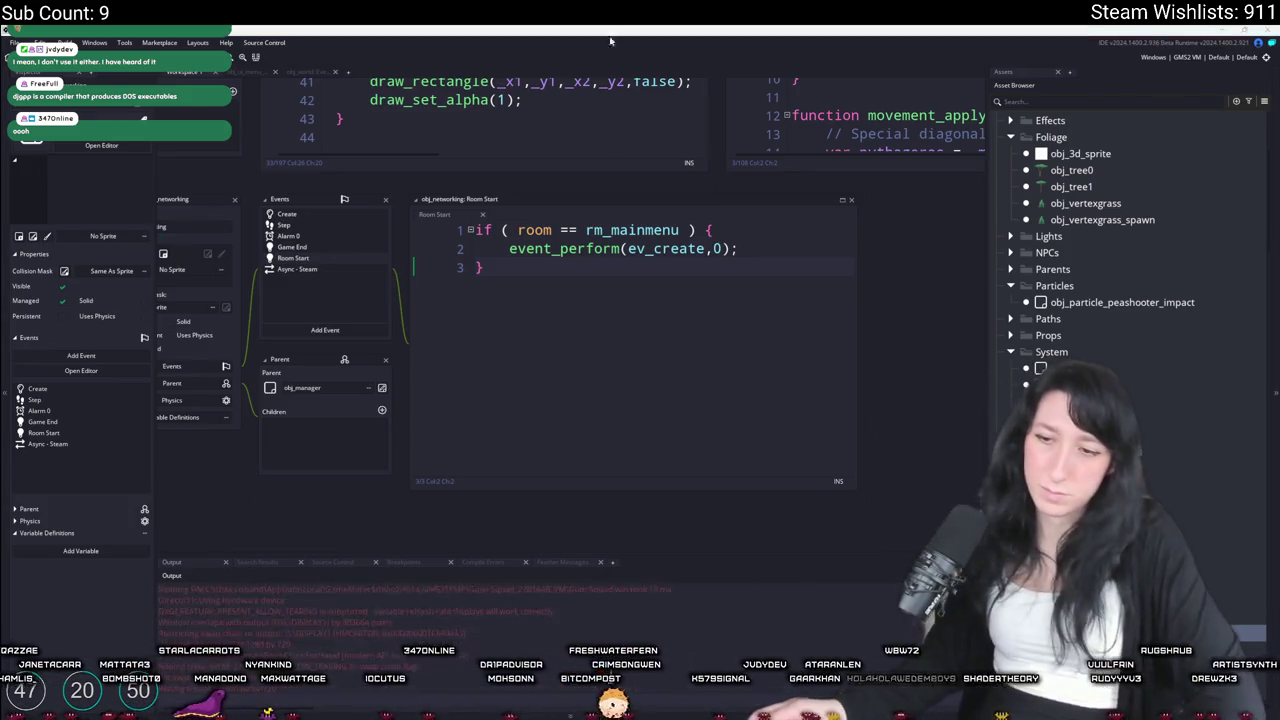
click(950, 205)
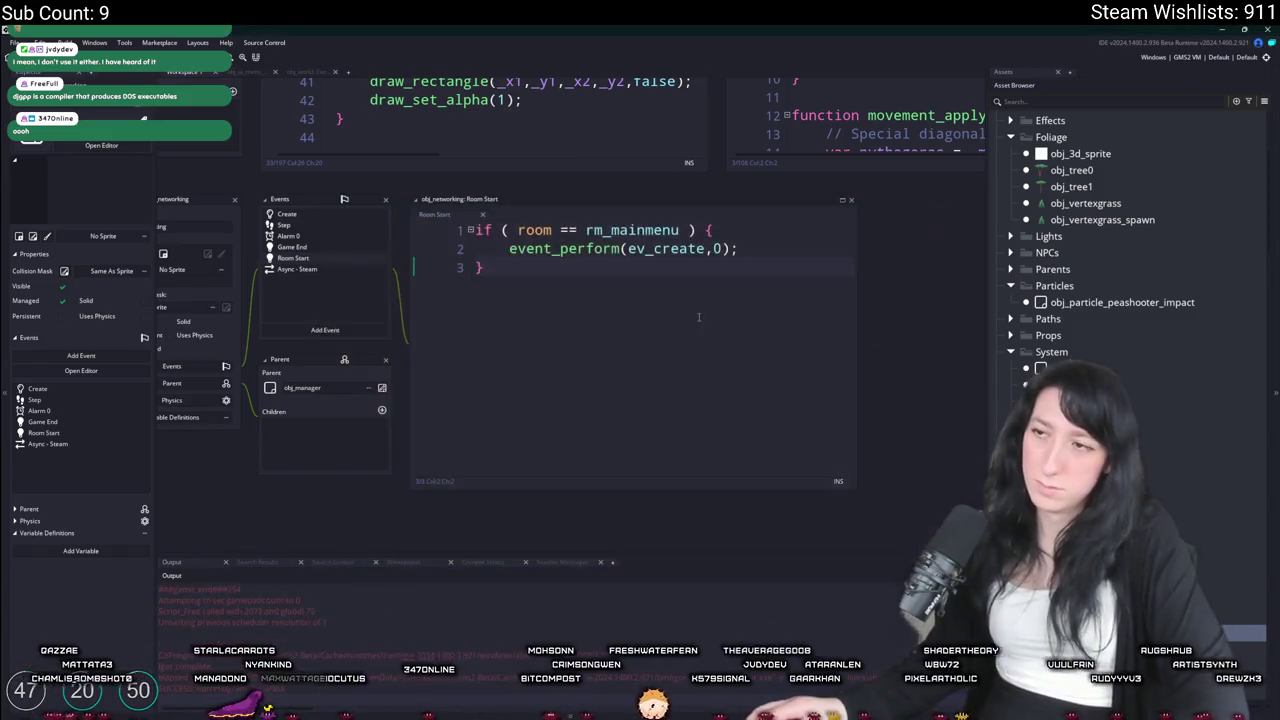
Replace Room Start with the pasted destroy-and-recreate block checking rm_mainmenu, then run the game
click(585, 291)
key(ctrl+a)
text(if ( room == rm_playarea ) { 	instance_destroy(); 	instance_create_persistent(object_index); })
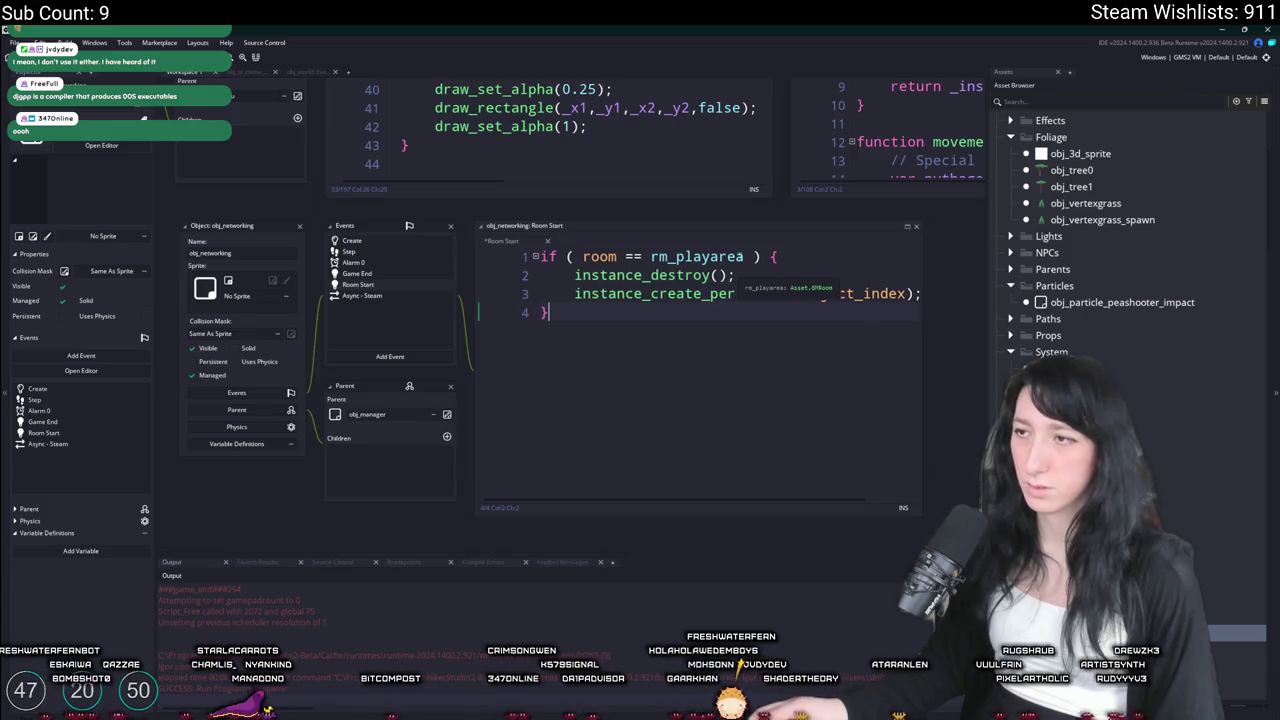
click(659, 257)
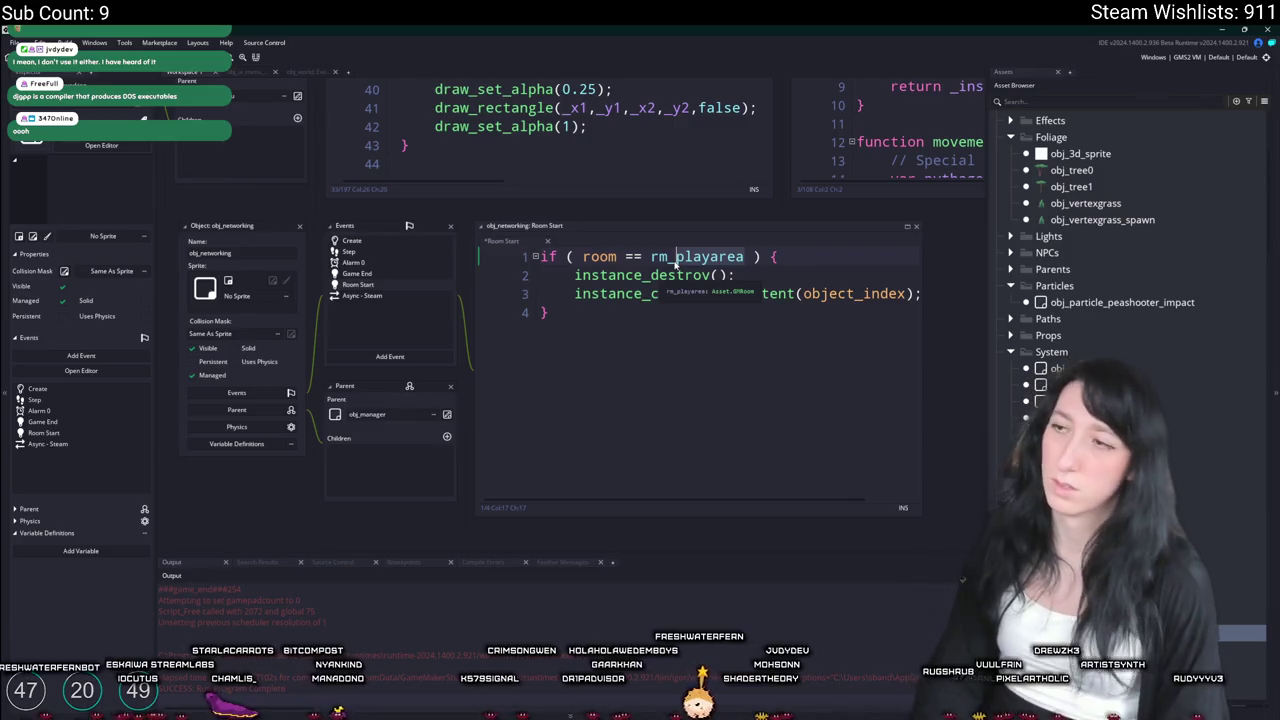
double_click(676, 257)
text(rm_m)
key(Return)
key(ctrl+a)
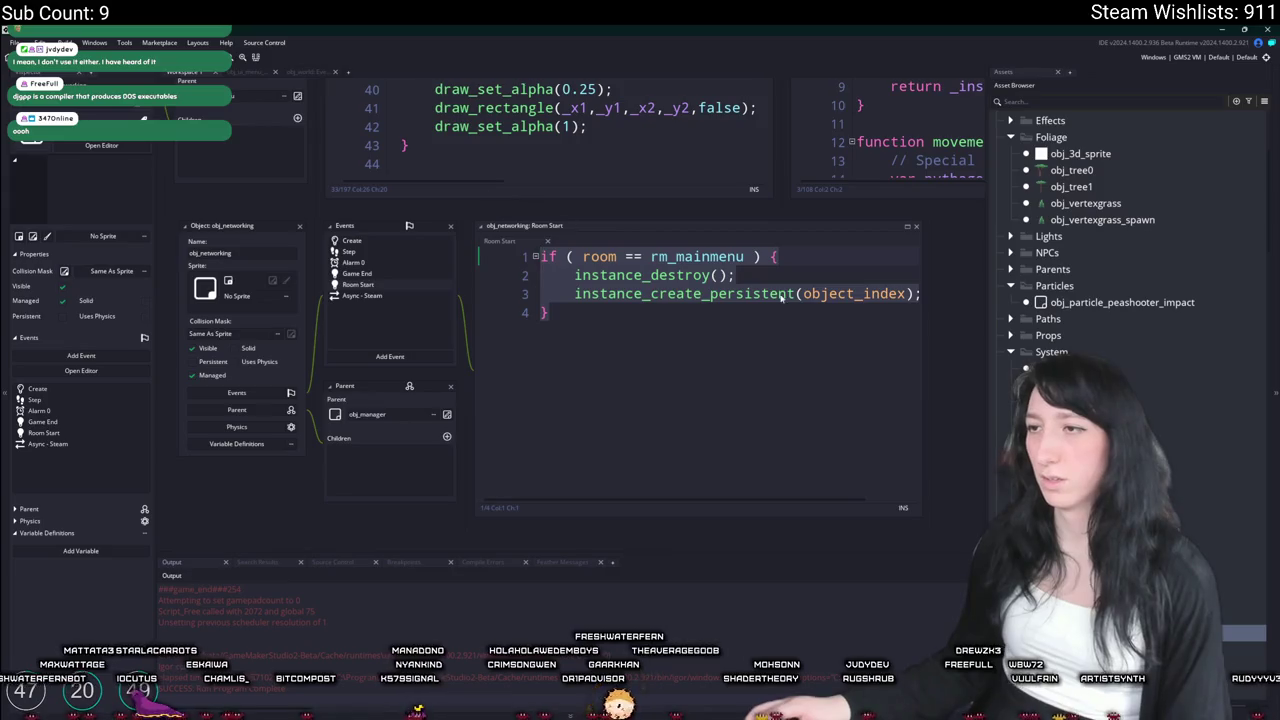
click(740, 275)
key(F5)
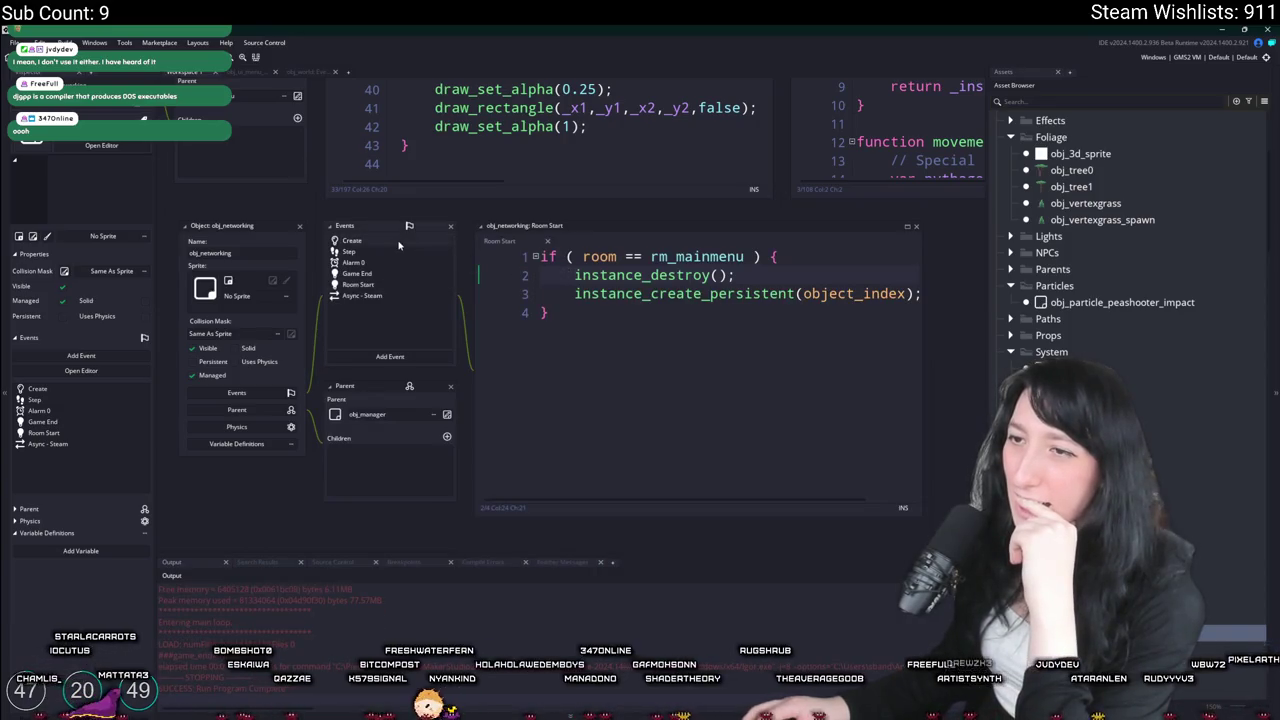
click(398, 243)
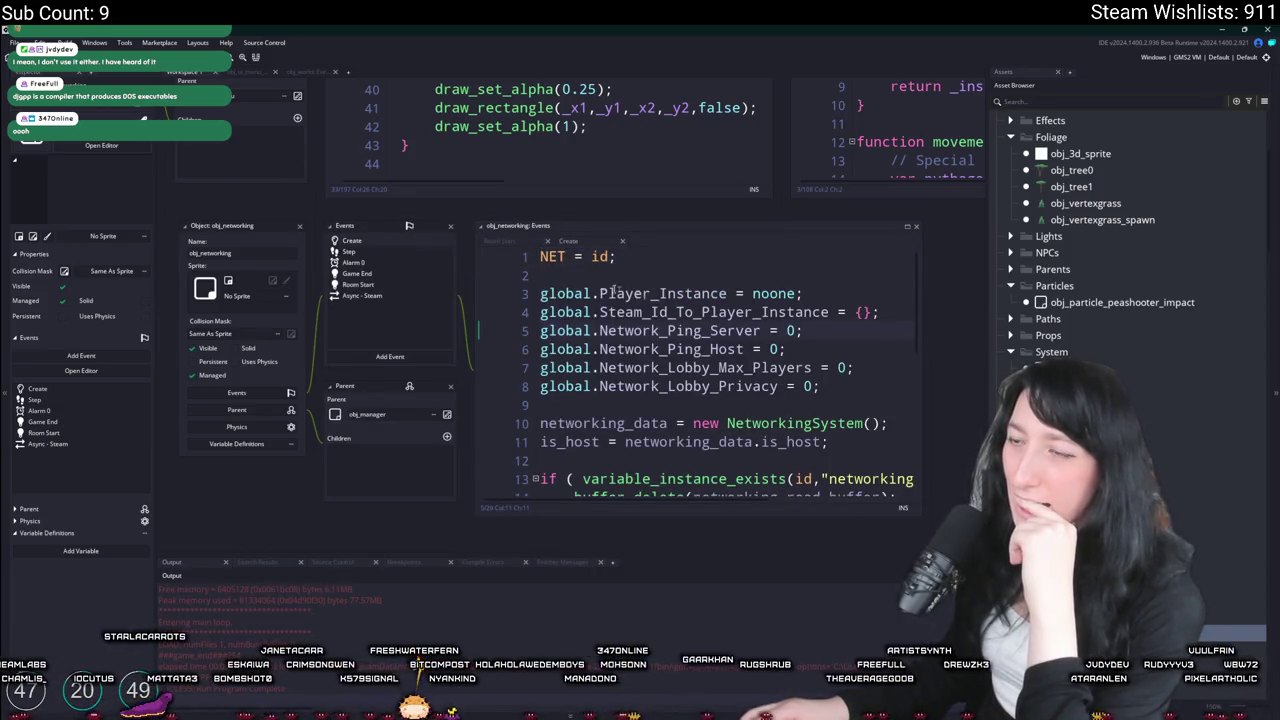
Open obj_networking's Alarm 0 and Step event code
scroll(880, 390, down, 2)
scroll(829, 327, down, 4)
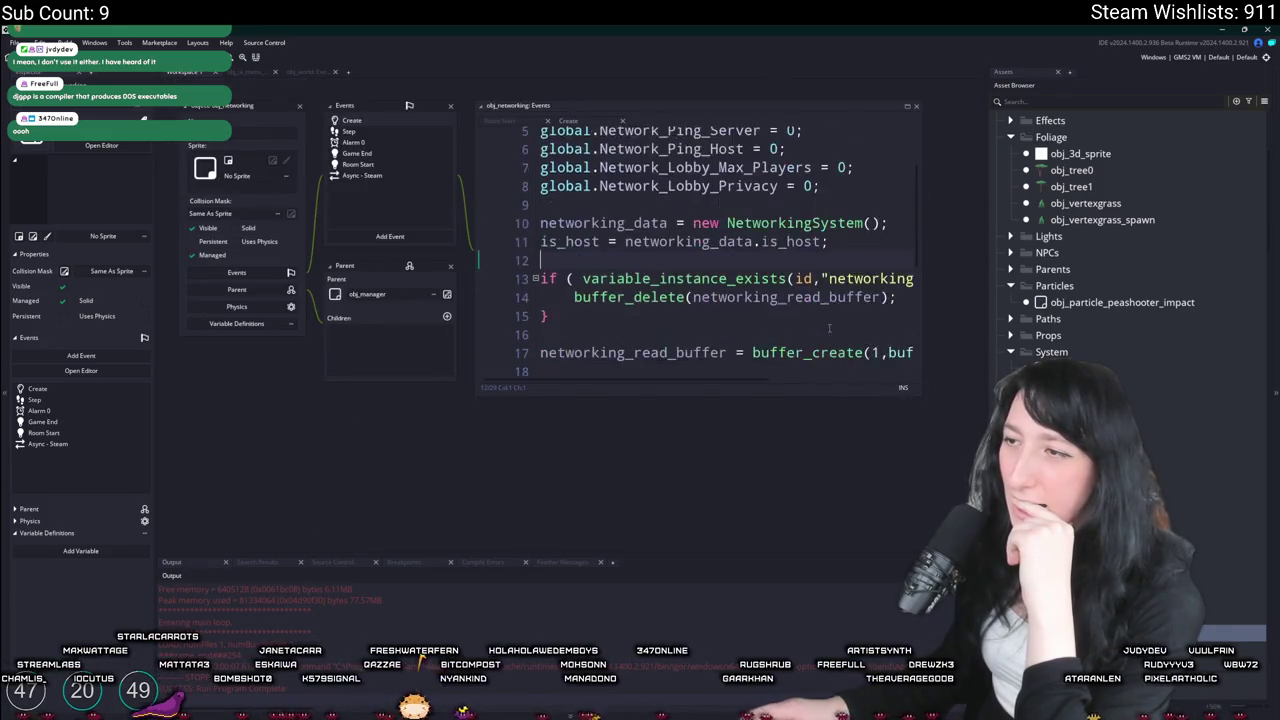
scroll(829, 330, down, 3)
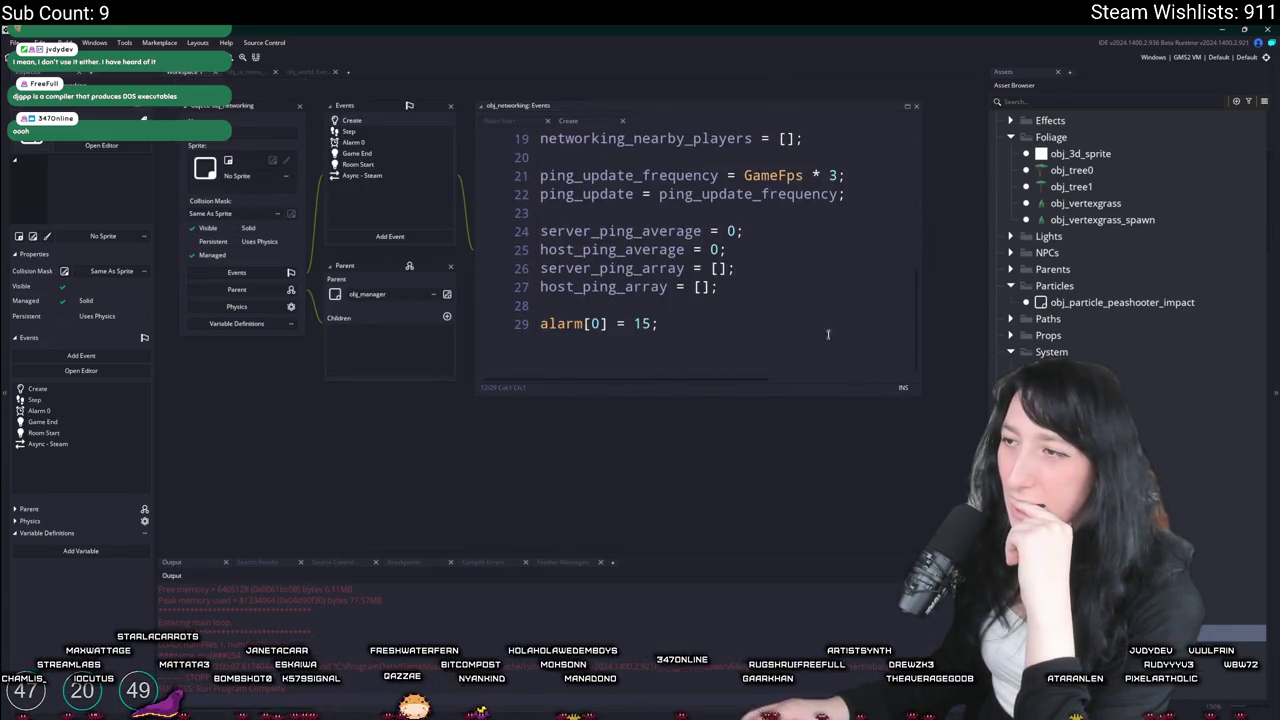
click(389, 146)
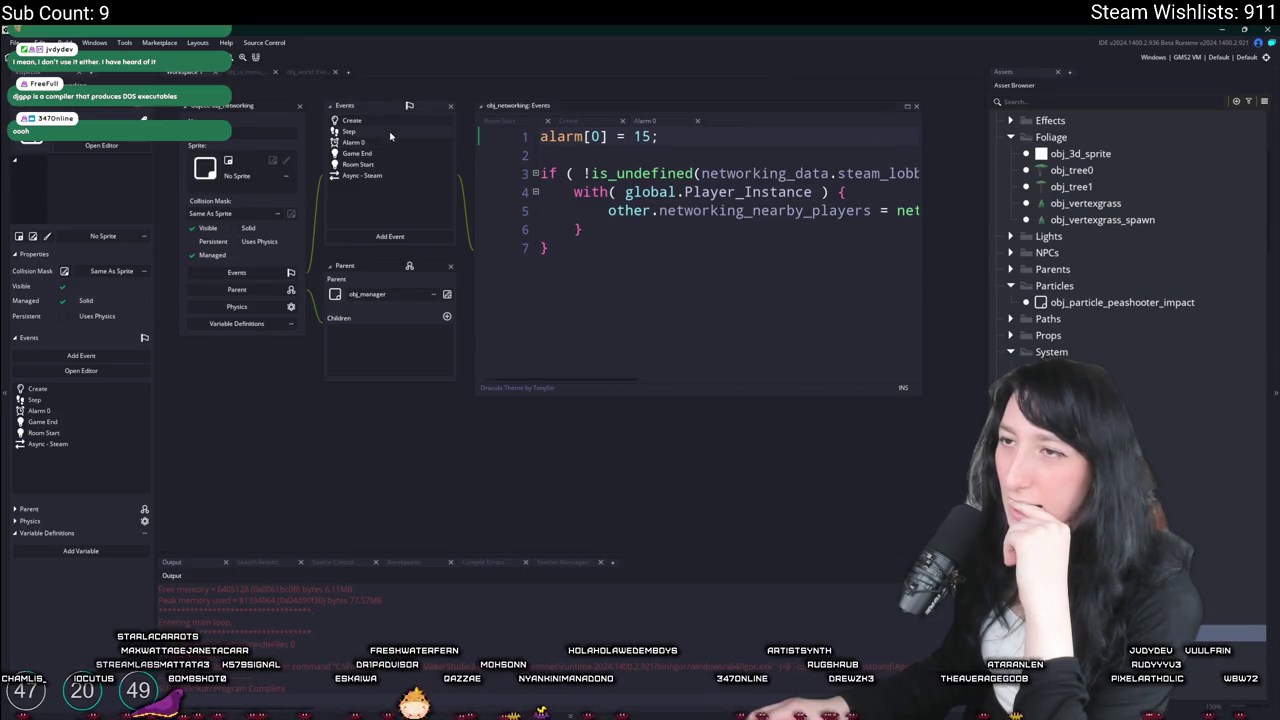
click(390, 133)
scroll(697, 174, down, 5)
scroll(697, 174, up, 10)
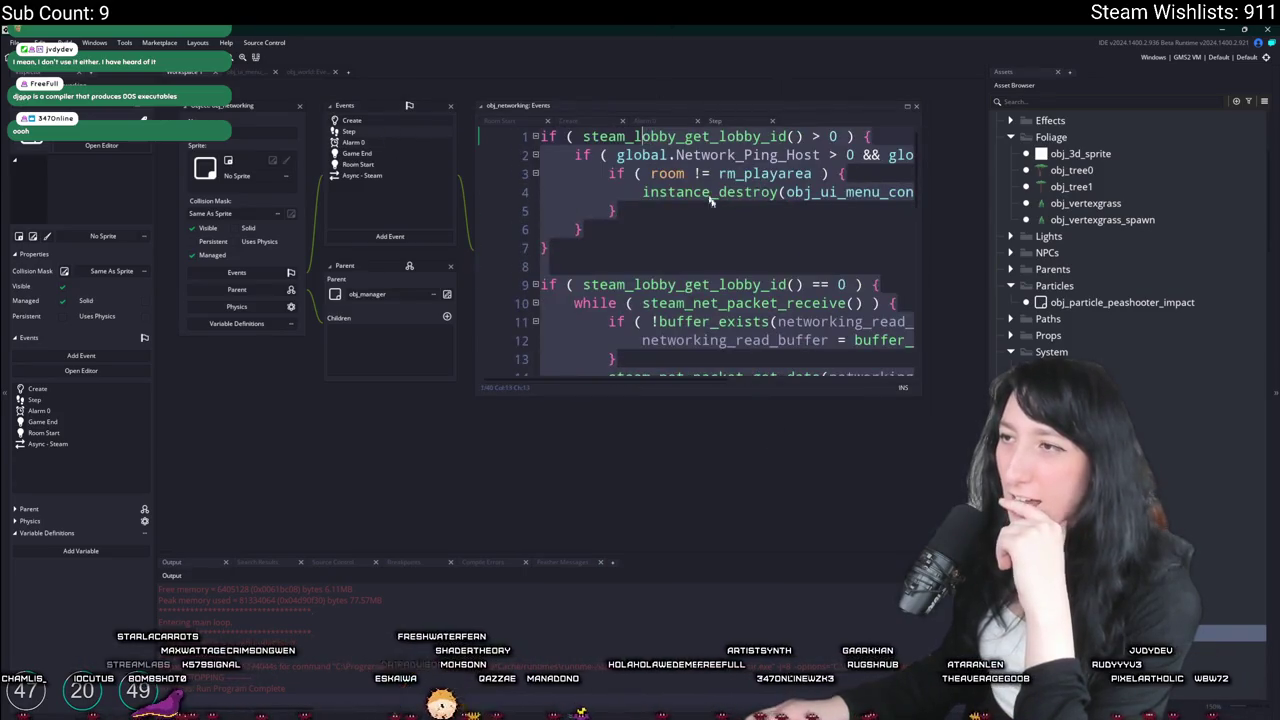
click(737, 229)
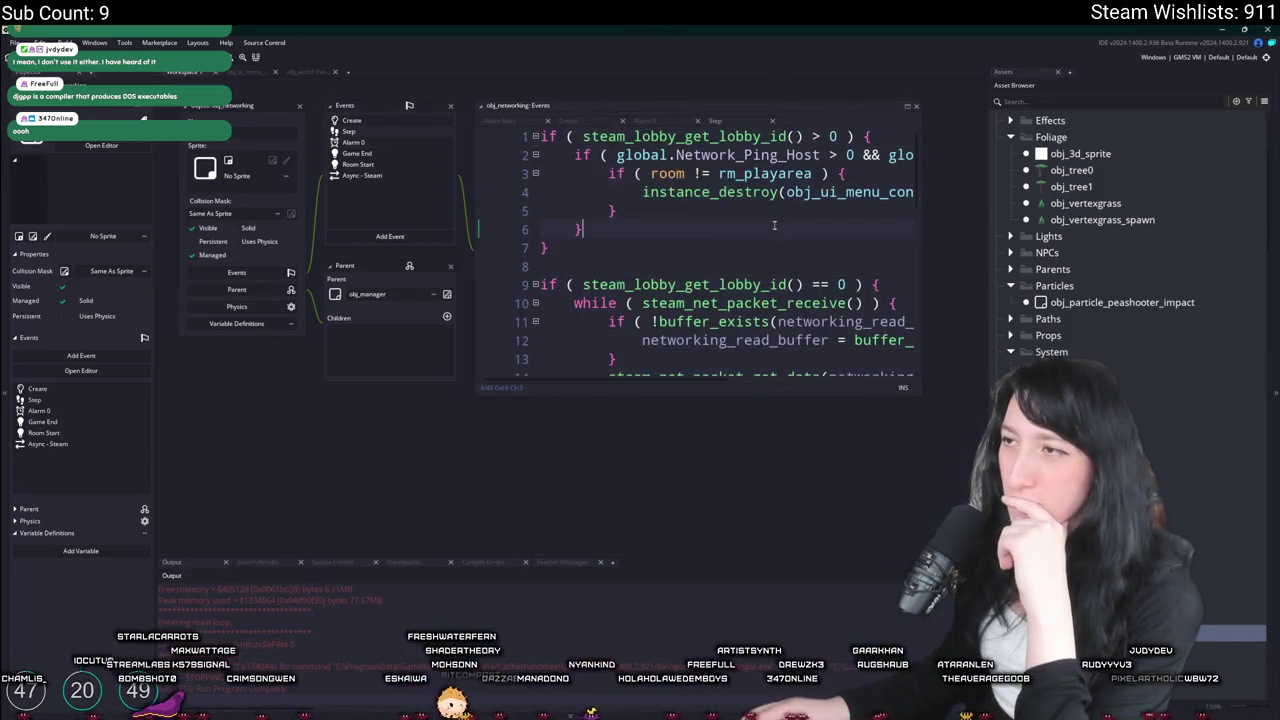
Open the Game End, Room Start and Async - Steam code, then choose Change Event for Room Start
click(411, 156)
click(402, 164)
click(395, 175)
click(398, 166)
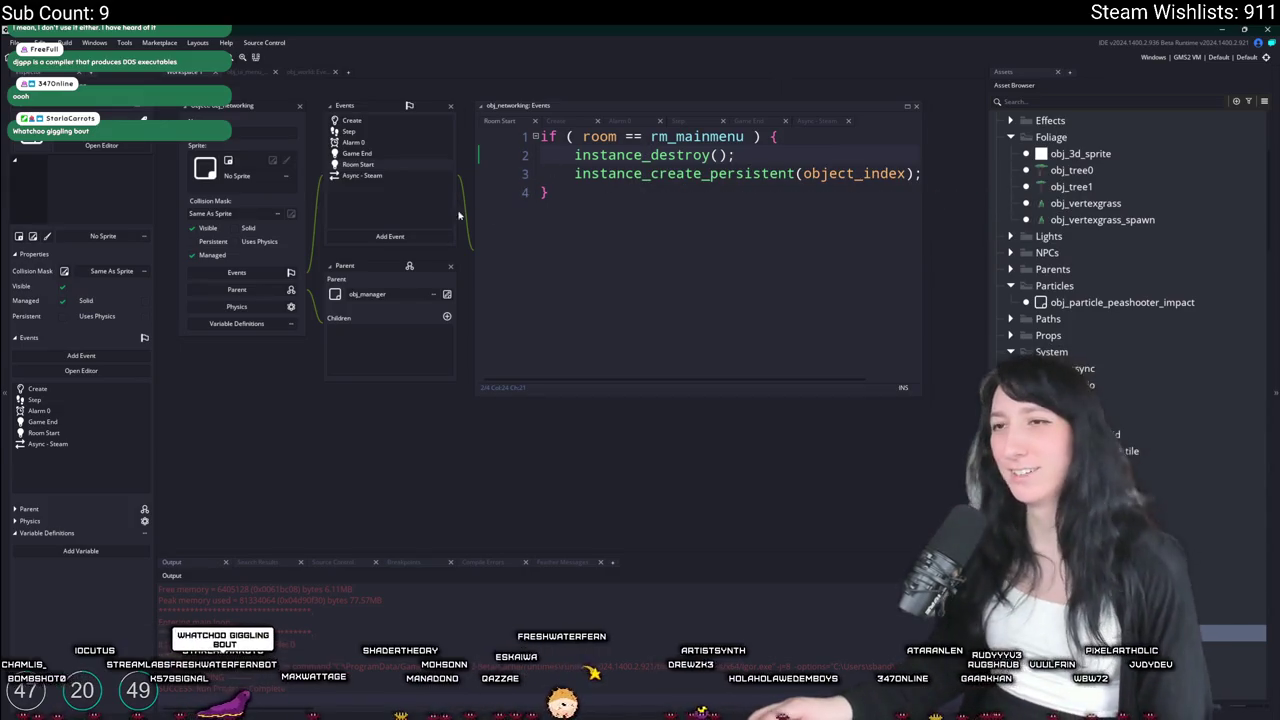
right_click(388, 166)
click(440, 246)
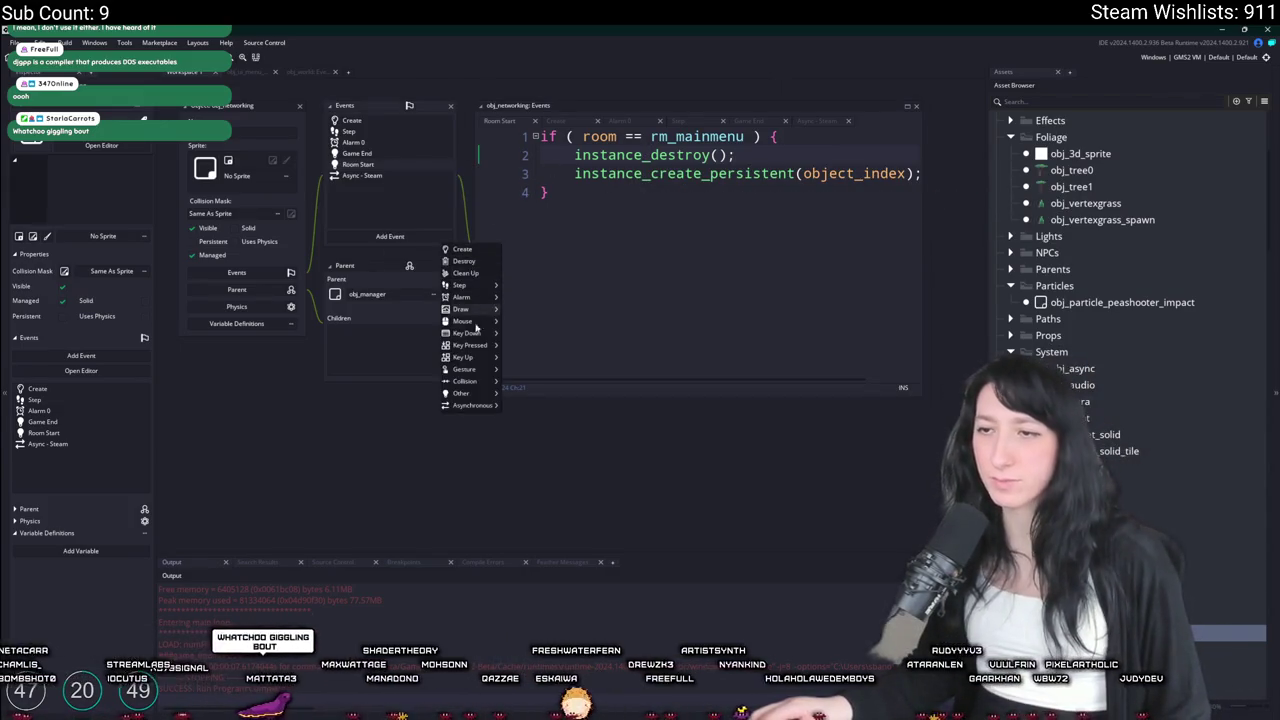
Turn obj_networking's Room Start into Room End checking rm_playarea, then test-run and close the game
mouse_move(462, 393)
click(516, 460)
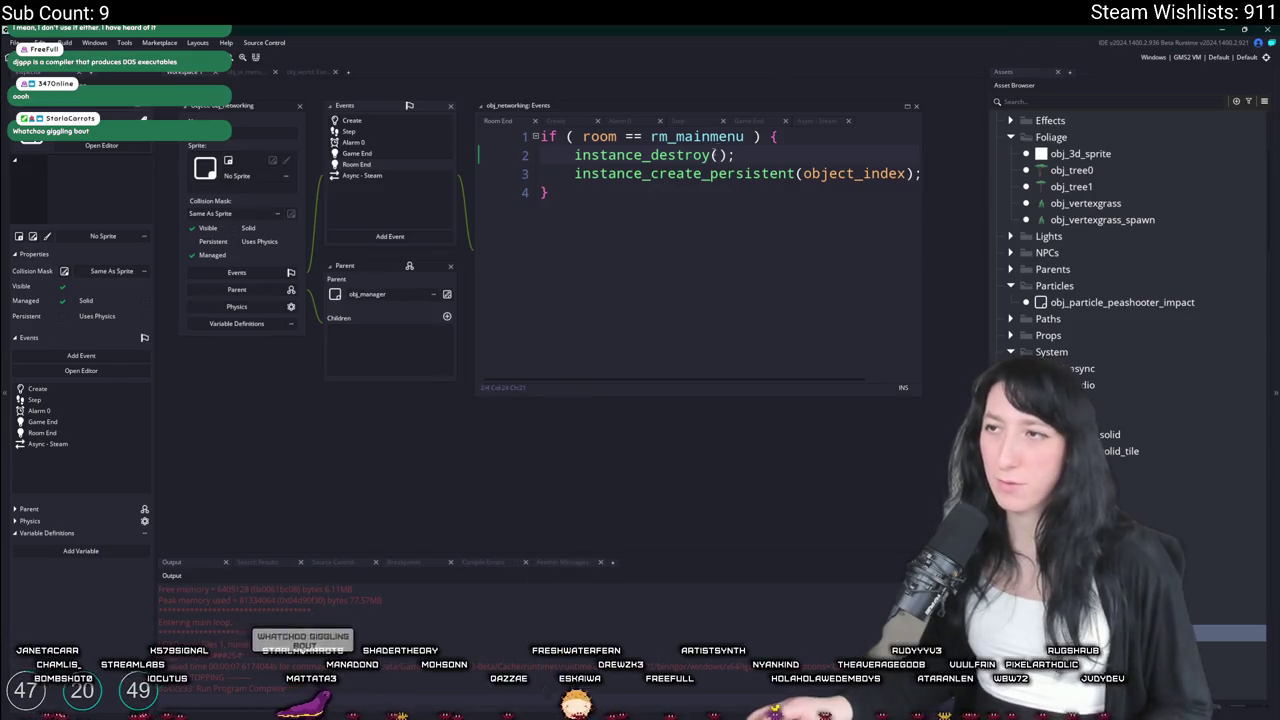
click(686, 137)
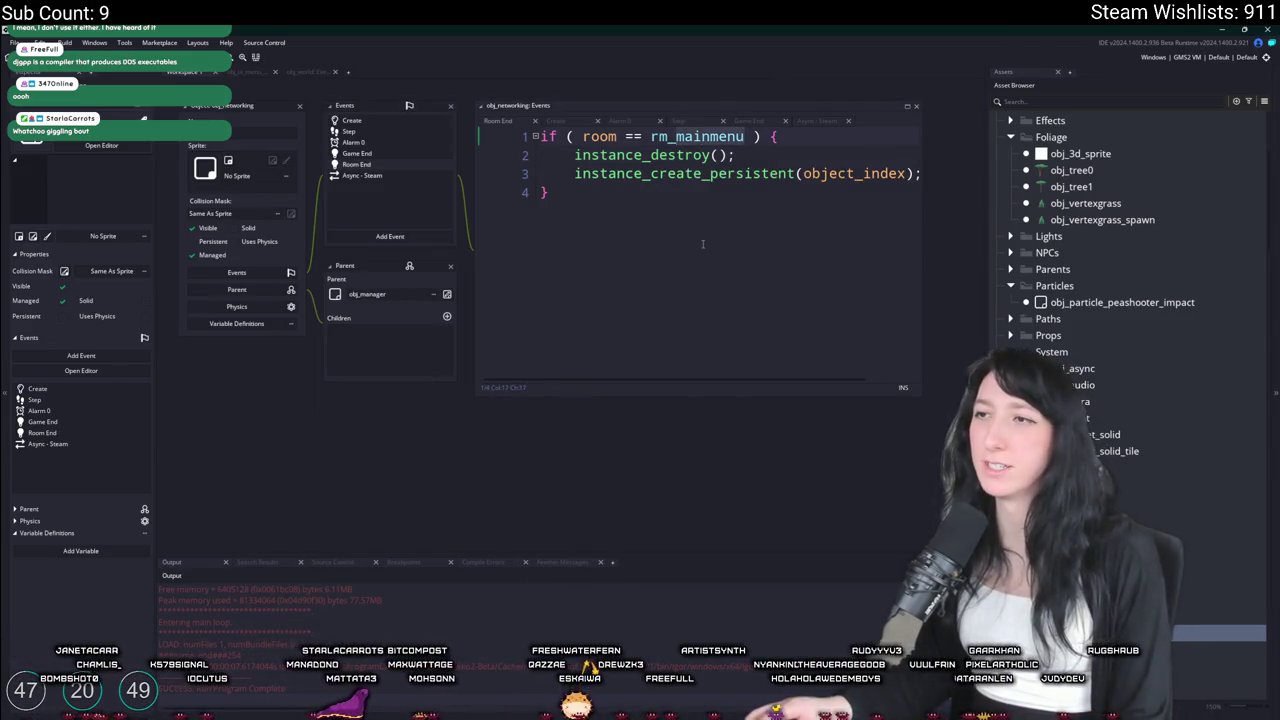
key(ctrl+Delete)
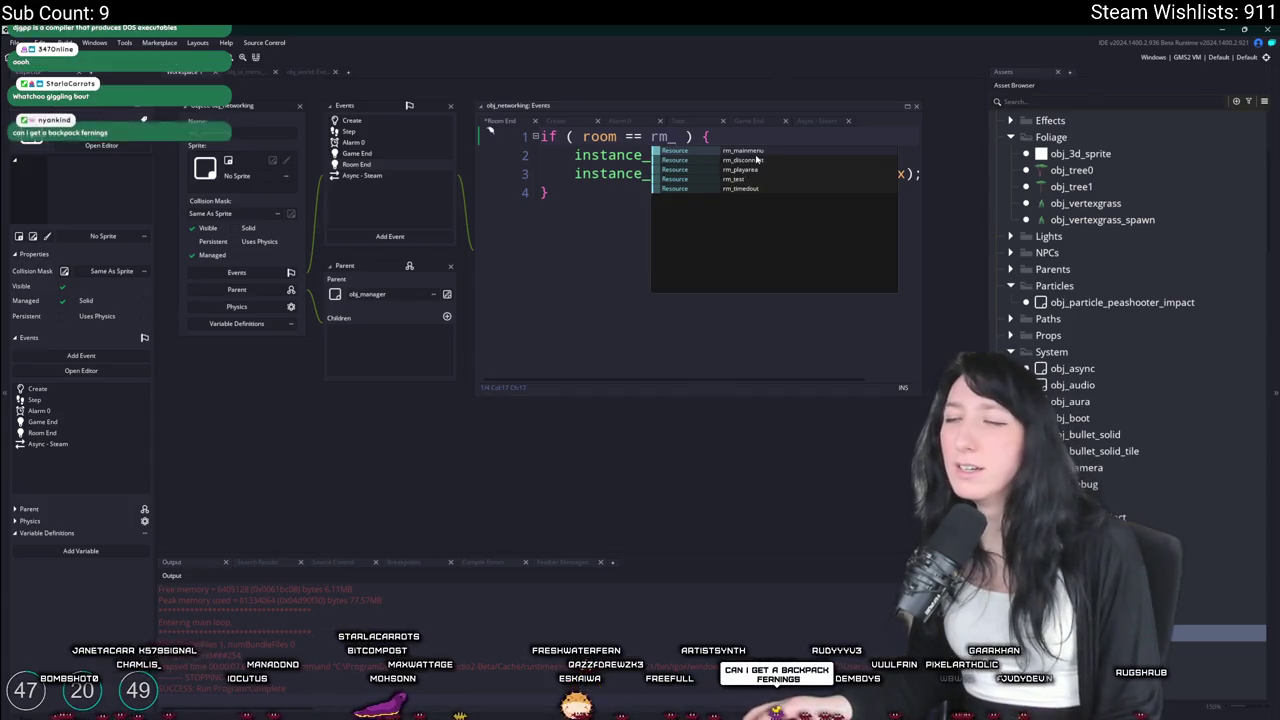
click(745, 169)
click(756, 156)
key(F5)
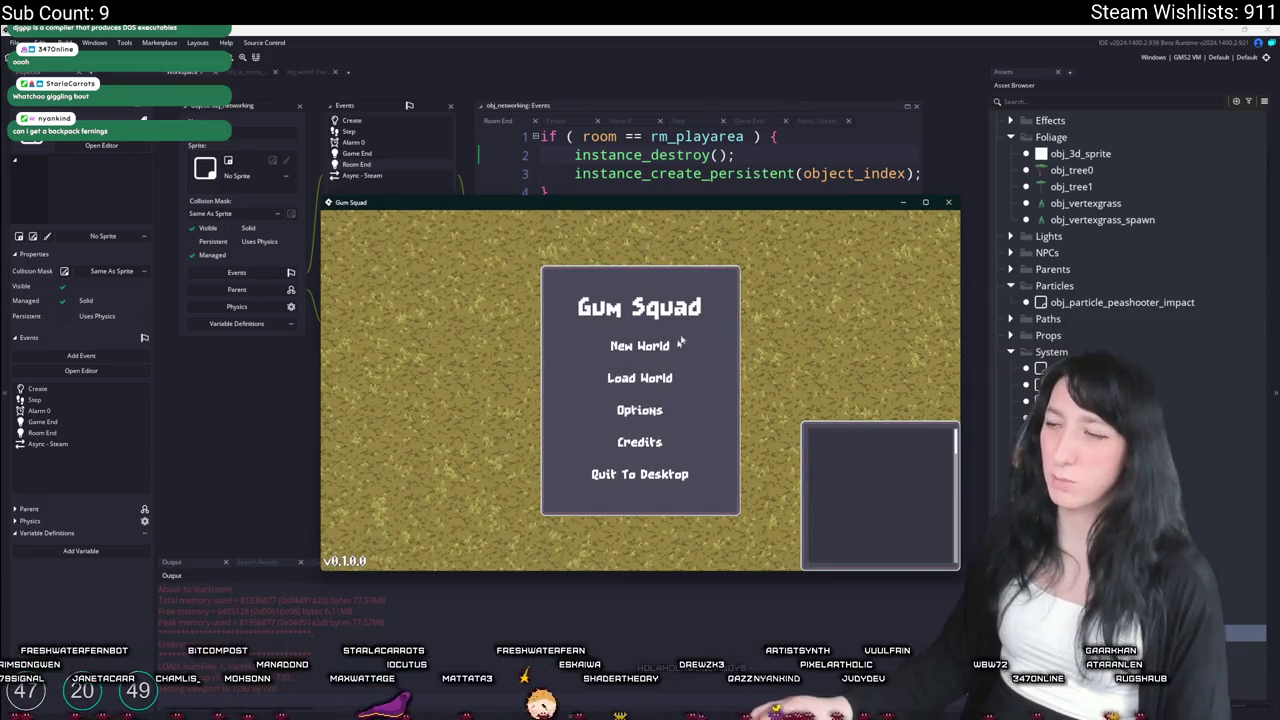
click(948, 203)
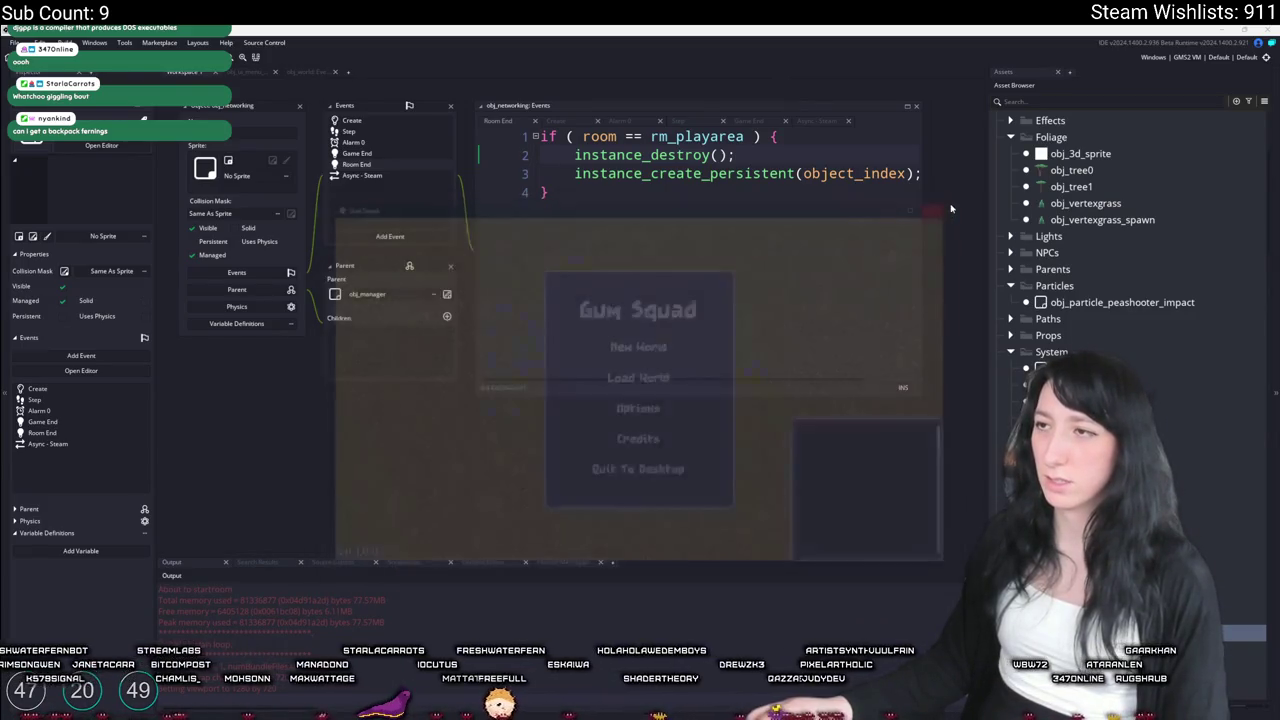
Jump to obj_world's Room End and replace its code with the pasted rm_playarea destroy/recreate block
scroll(673, 358, up, 5)
scroll(673, 358, up, 5)
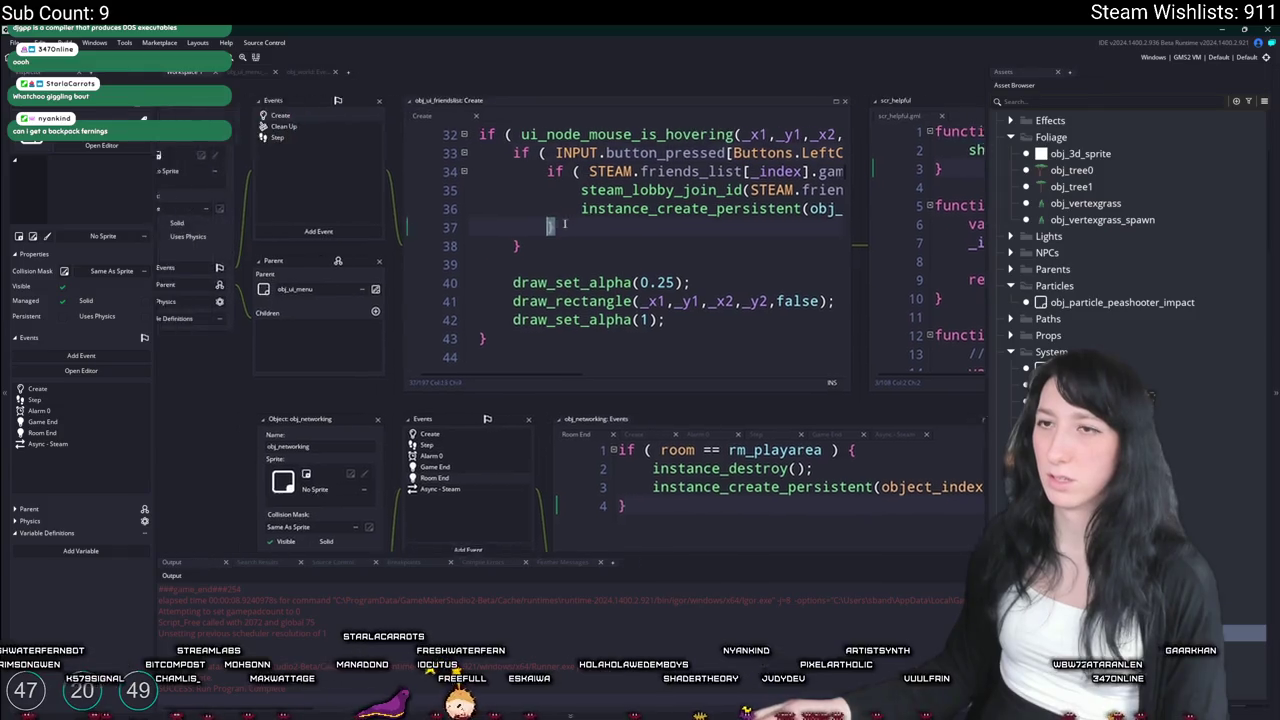
scroll(460, 194, up, 2)
scroll(375, 140, down, 3)
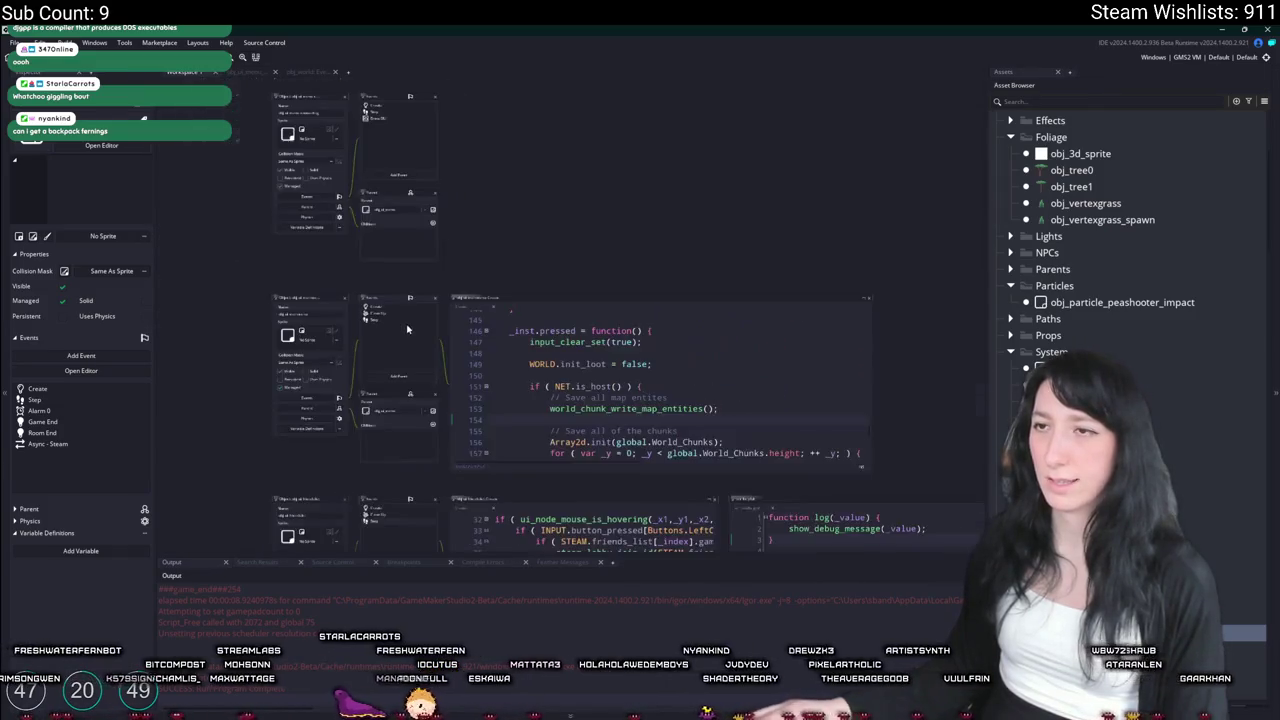
key(ctrl+t)
text(_ui_manager)
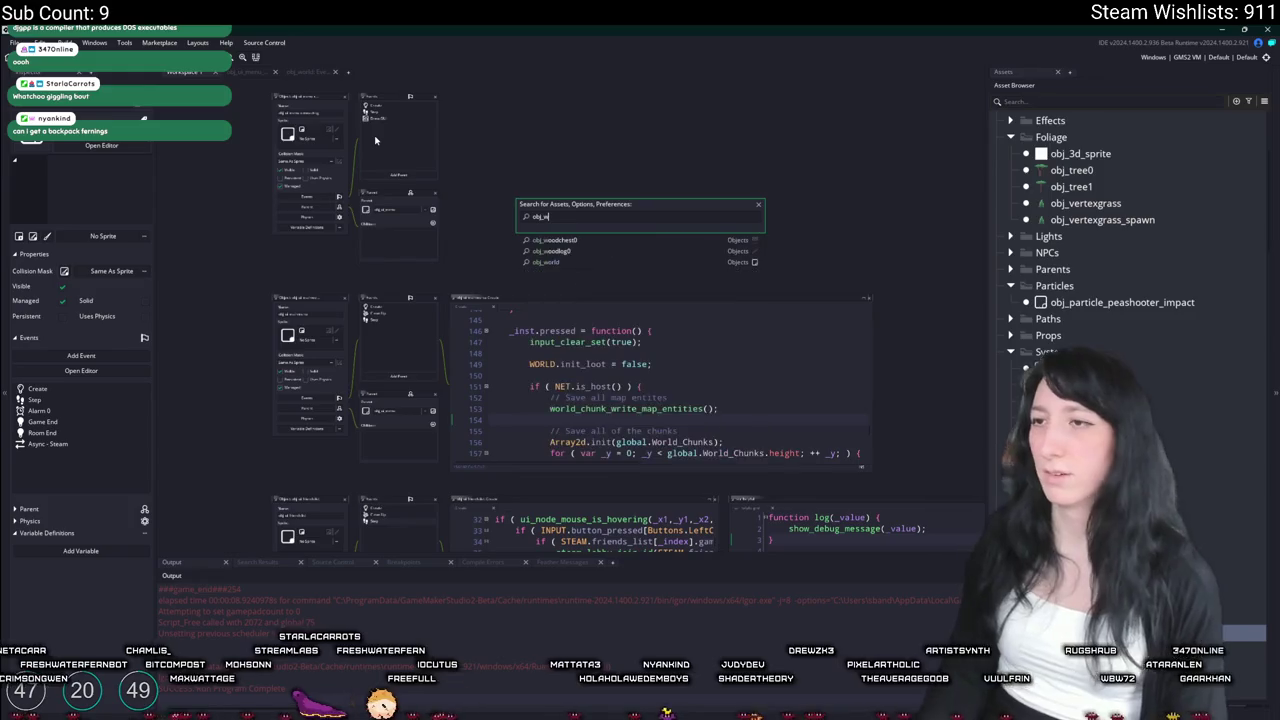
key(Return)
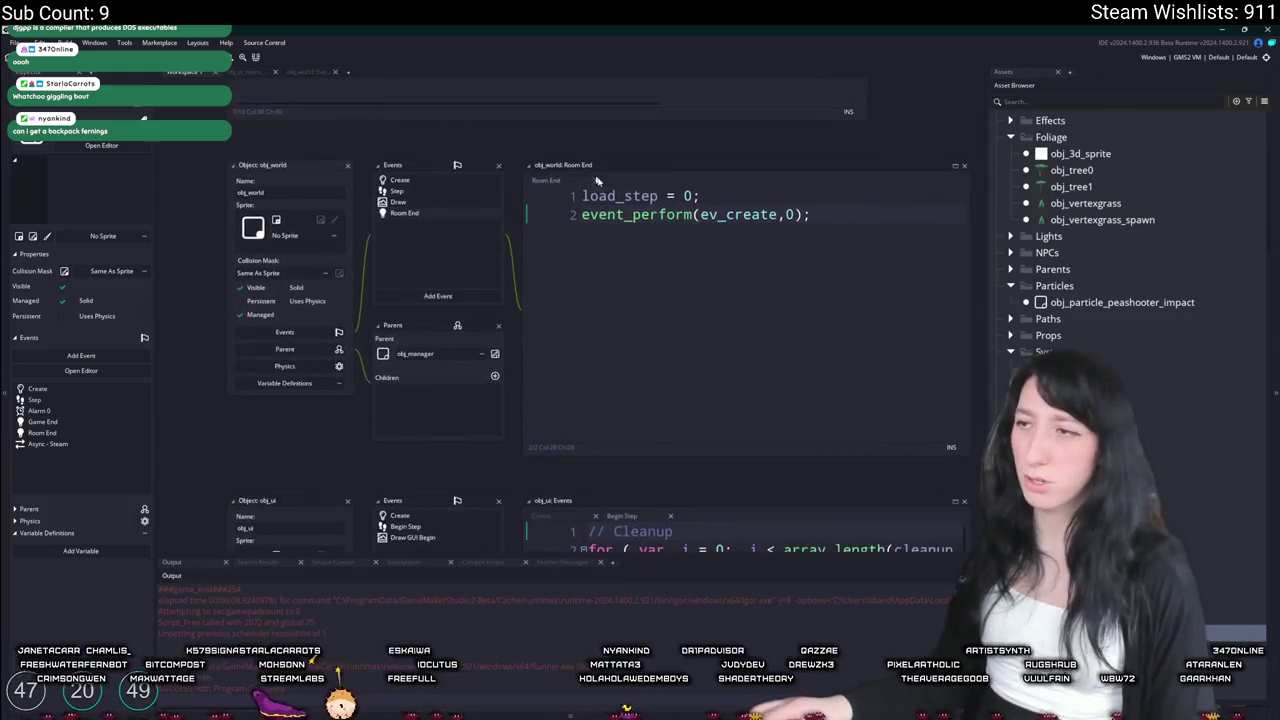
key(ctrl+a)
key(ctrl+z)
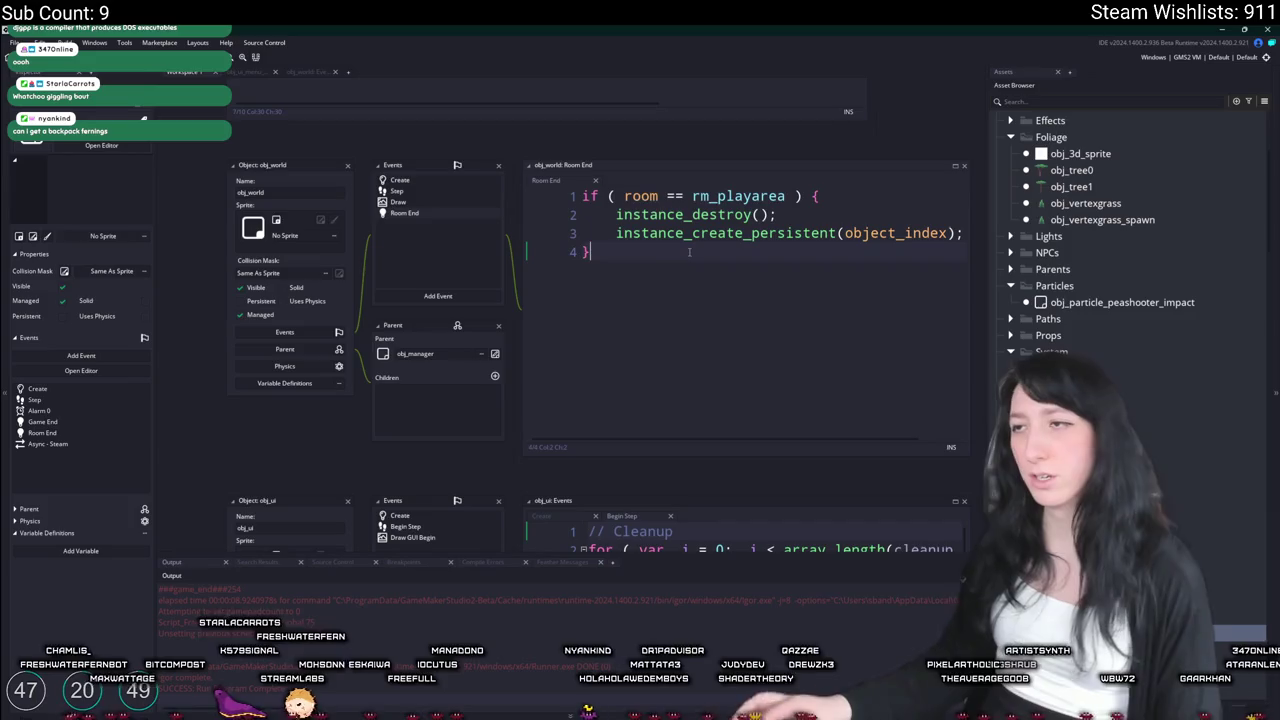
key(ctrl+y)
text(if ( room == rm_playarea ) {     instance_destroy();     instance_create_persistent(object_index); })
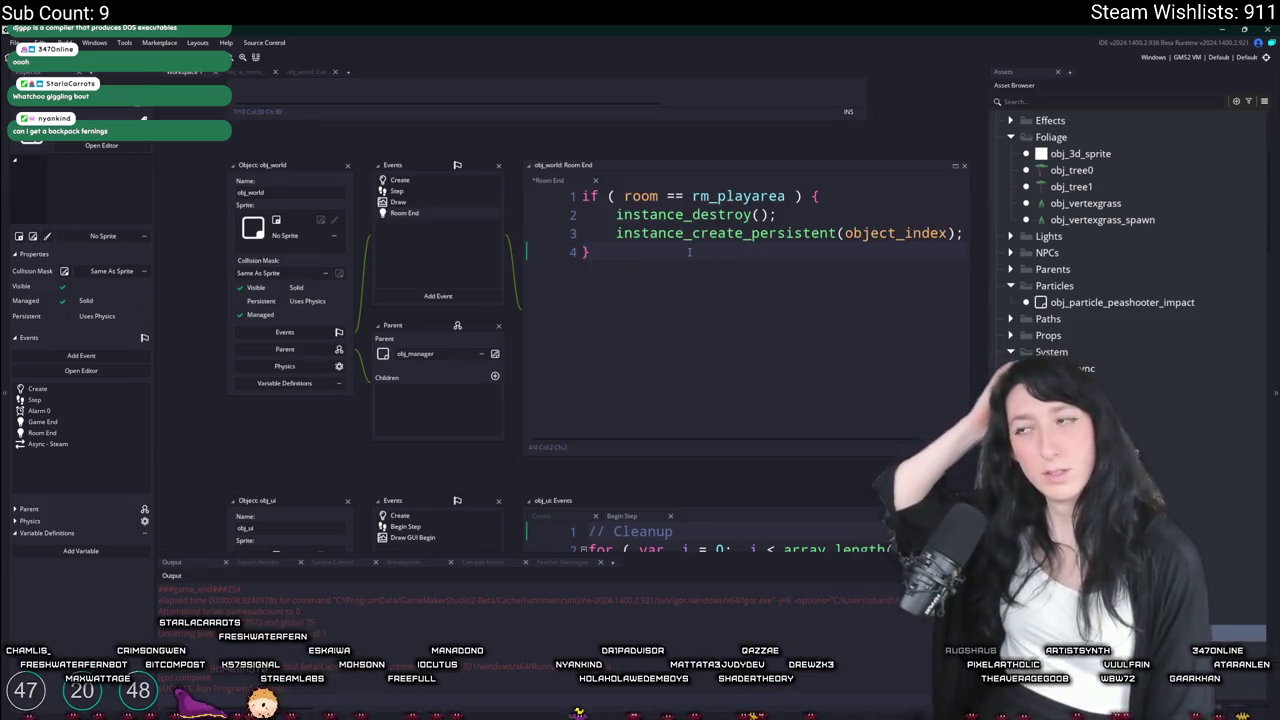
click(1063, 103)
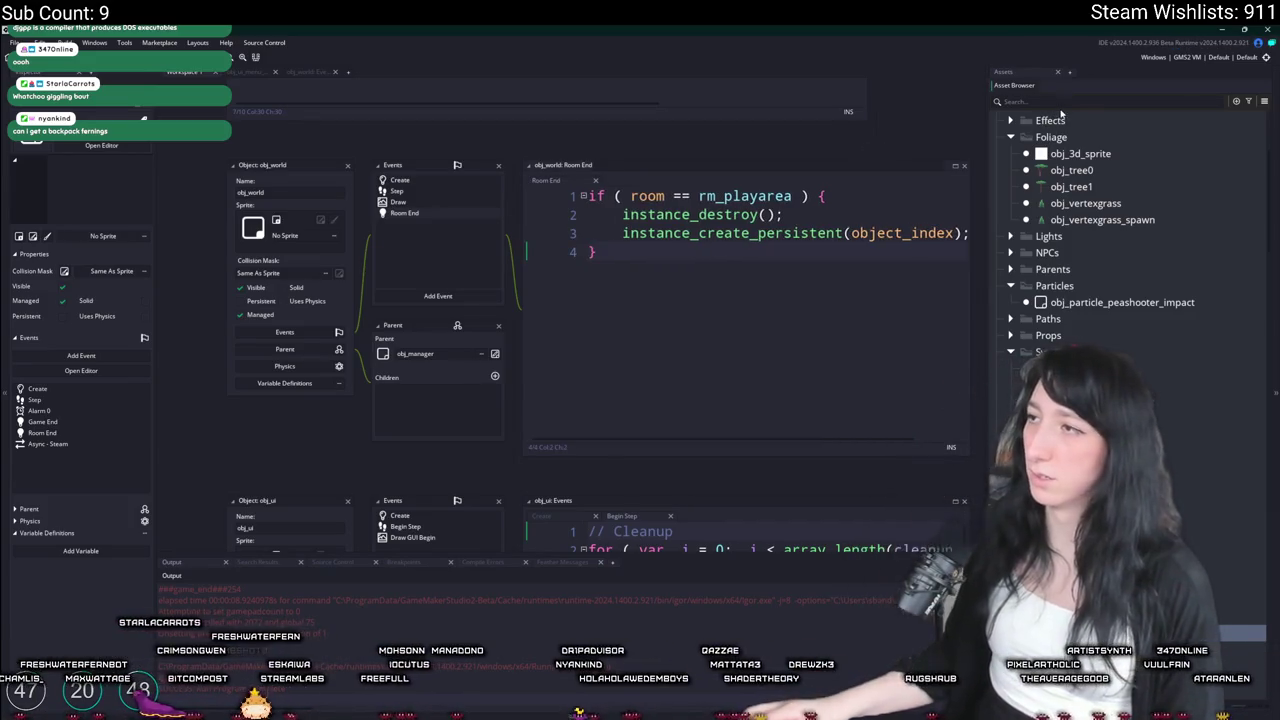
Find the backpack sprites and open the canvas, cloth and gumenforced ones, hiding the side panels
text(backp)
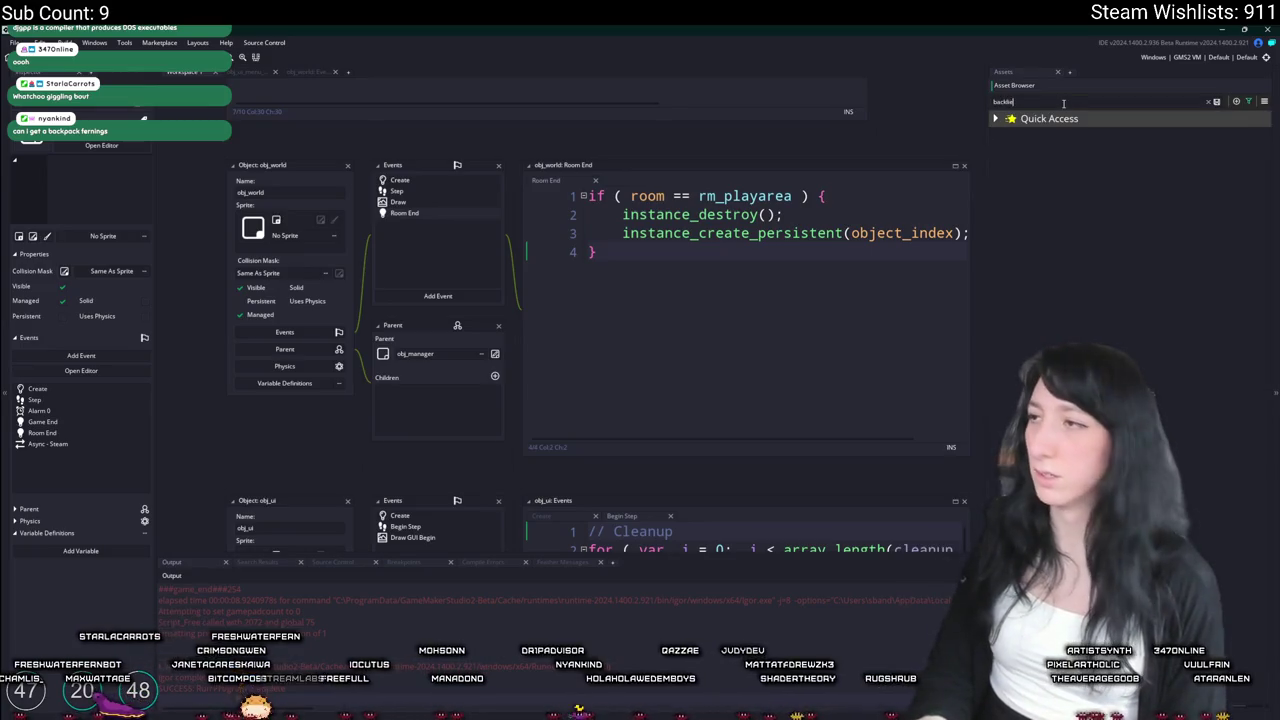
text(a)
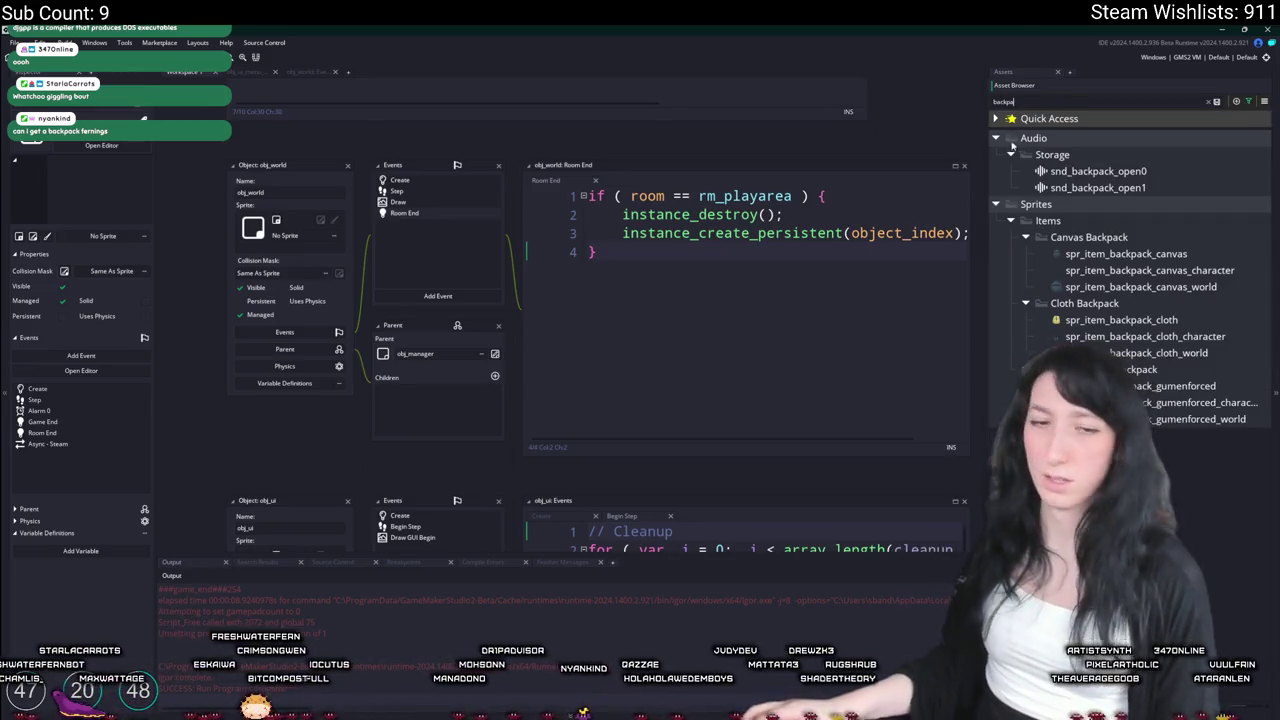
click(1100, 287)
double_click(1110, 254)
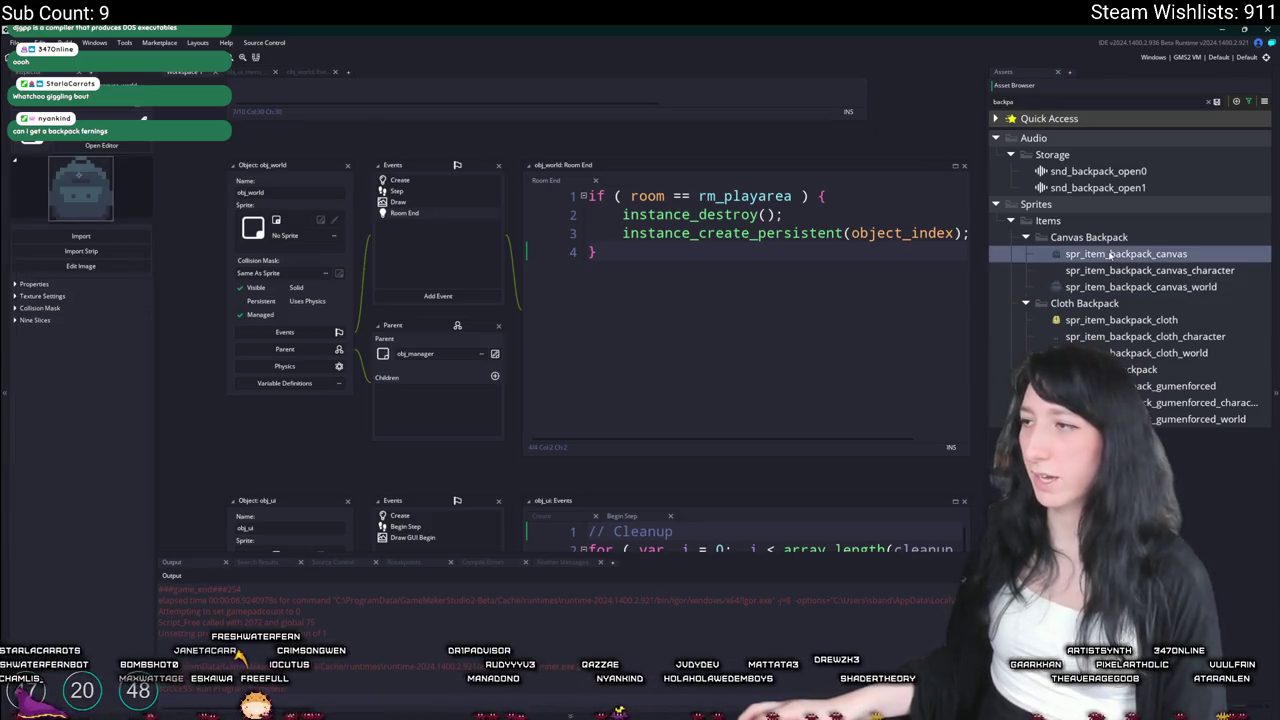
click(1104, 325)
double_click(1104, 320)
double_click(1170, 386)
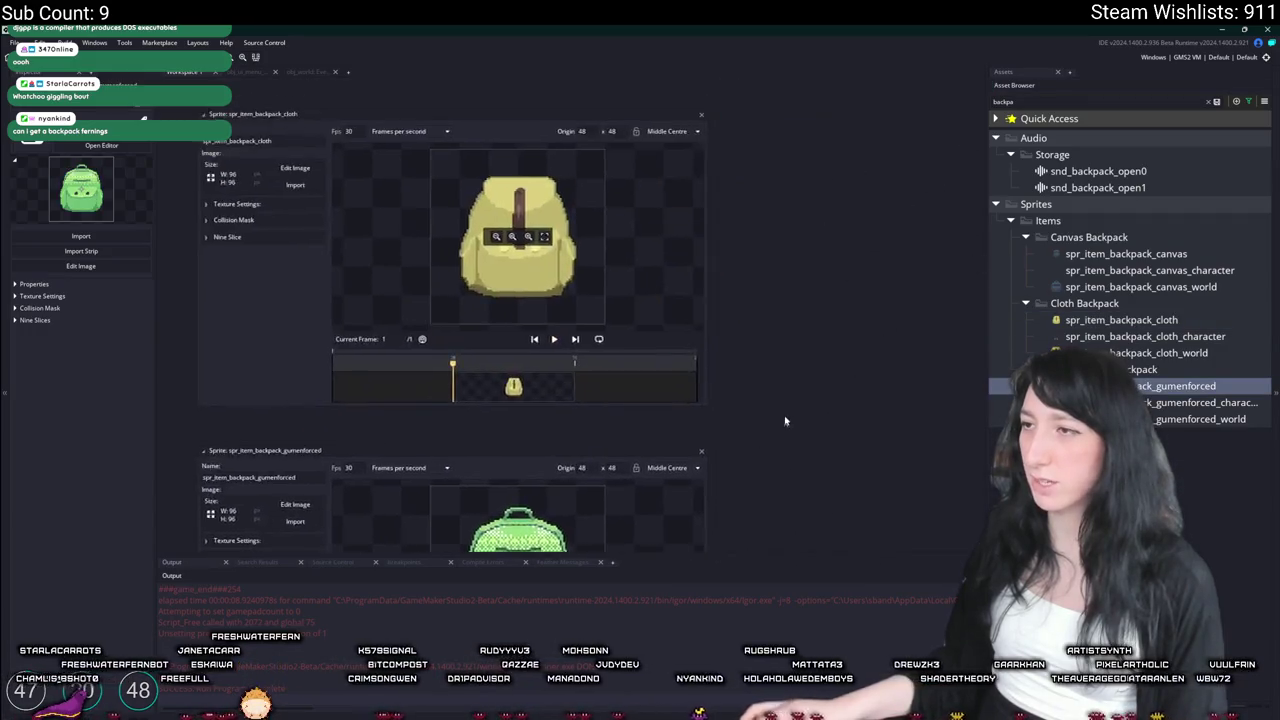
ctrl+scroll(781, 423, down, 3)
key(F12)
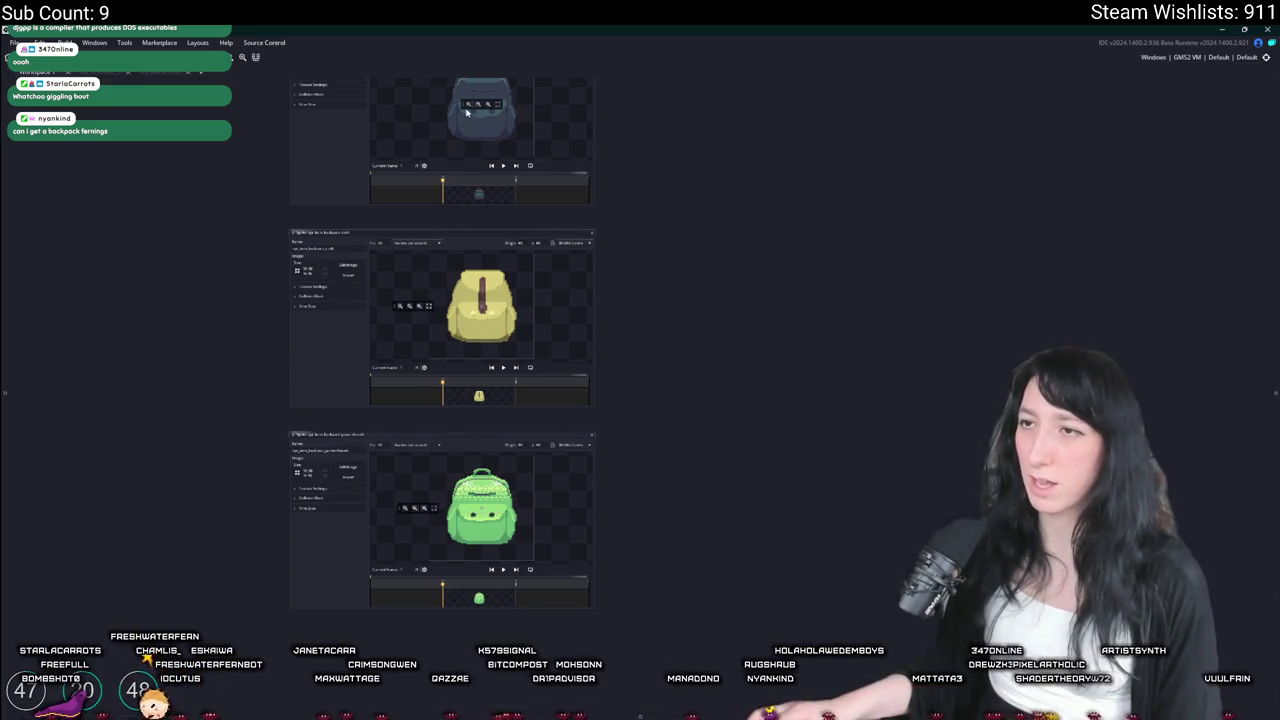
scroll(857, 249, up, 2)
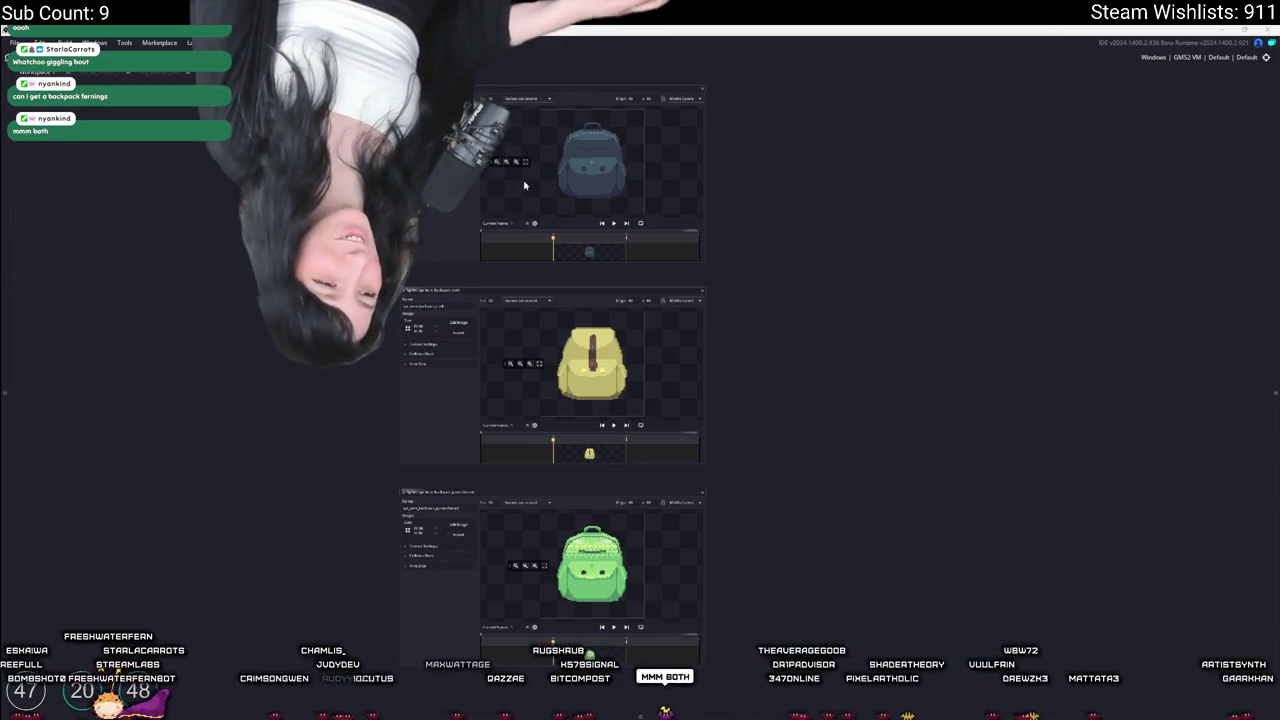
Inspect the blue, yellow and green backpack images, pasting a copy aligned over the green one
double_click(589, 251)
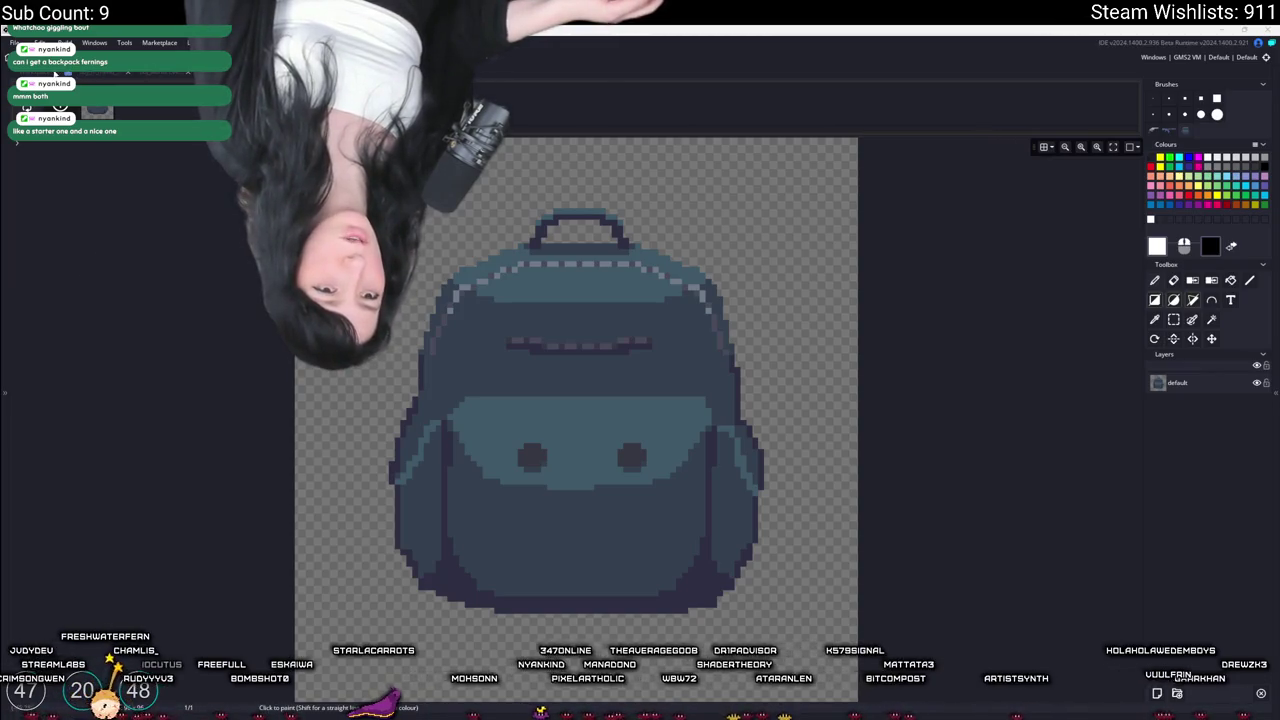
key(ctrl+w)
click(455, 324)
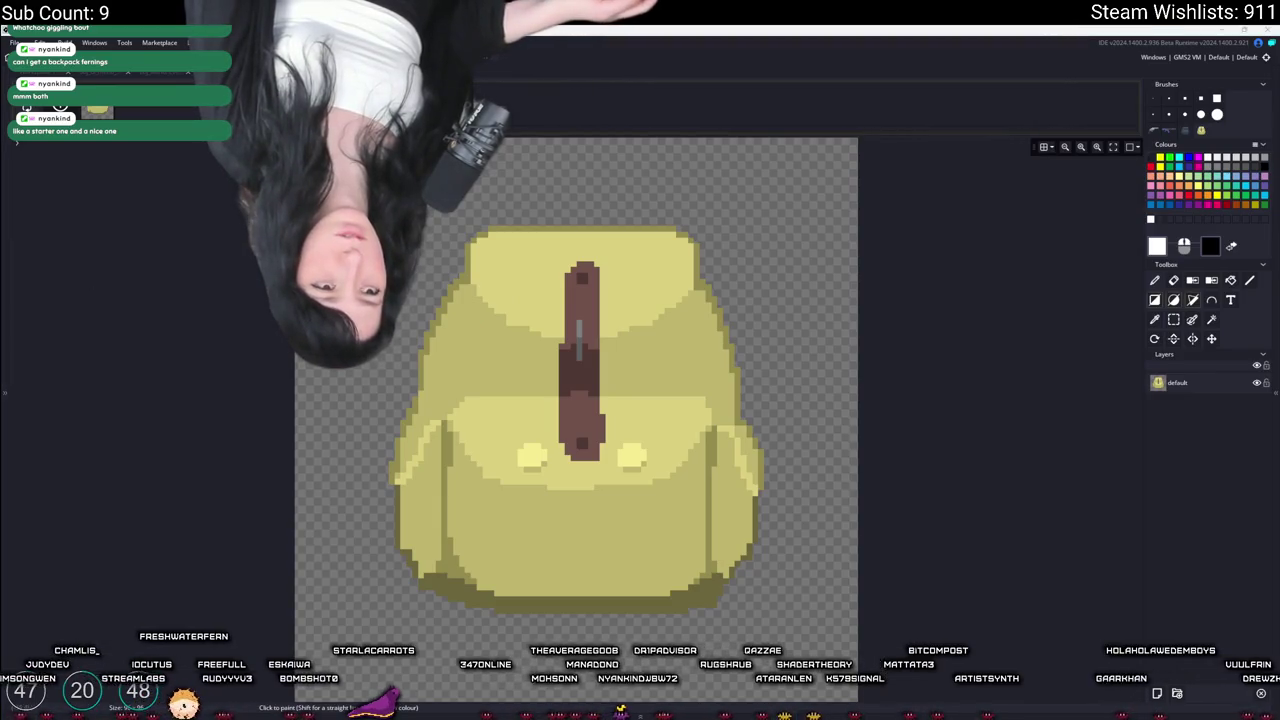
key(ctrl+w)
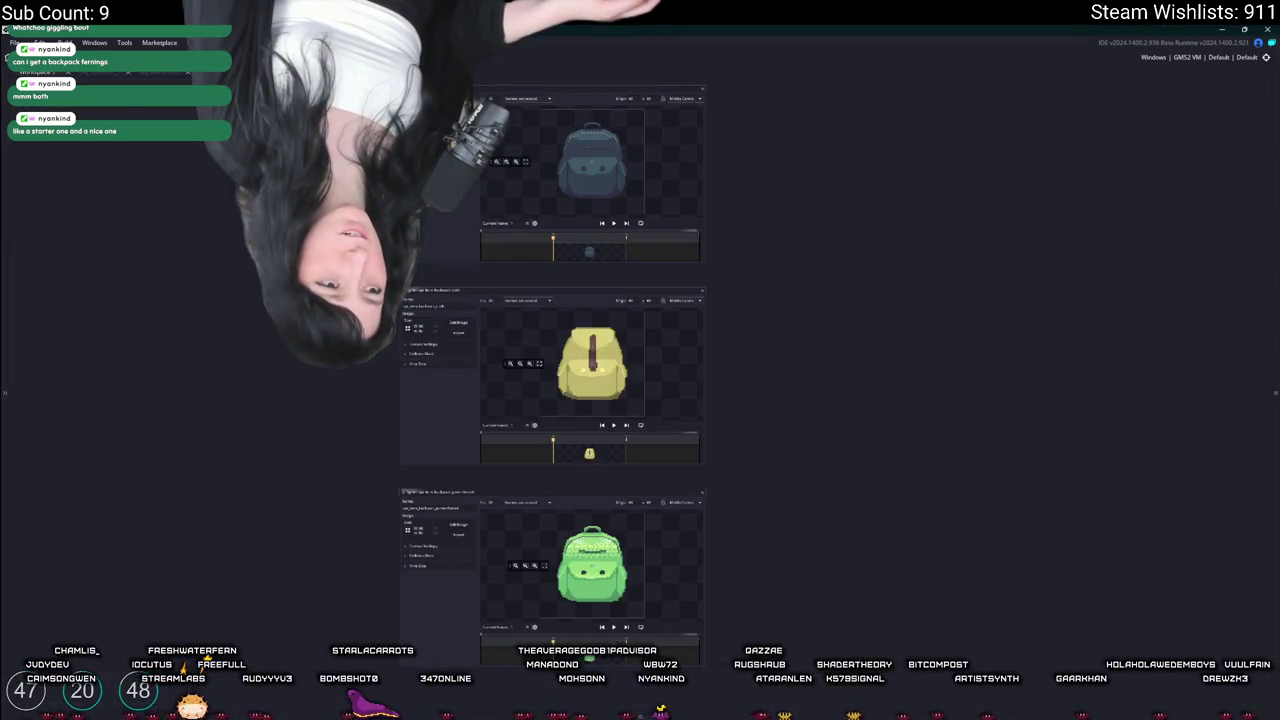
click(455, 530)
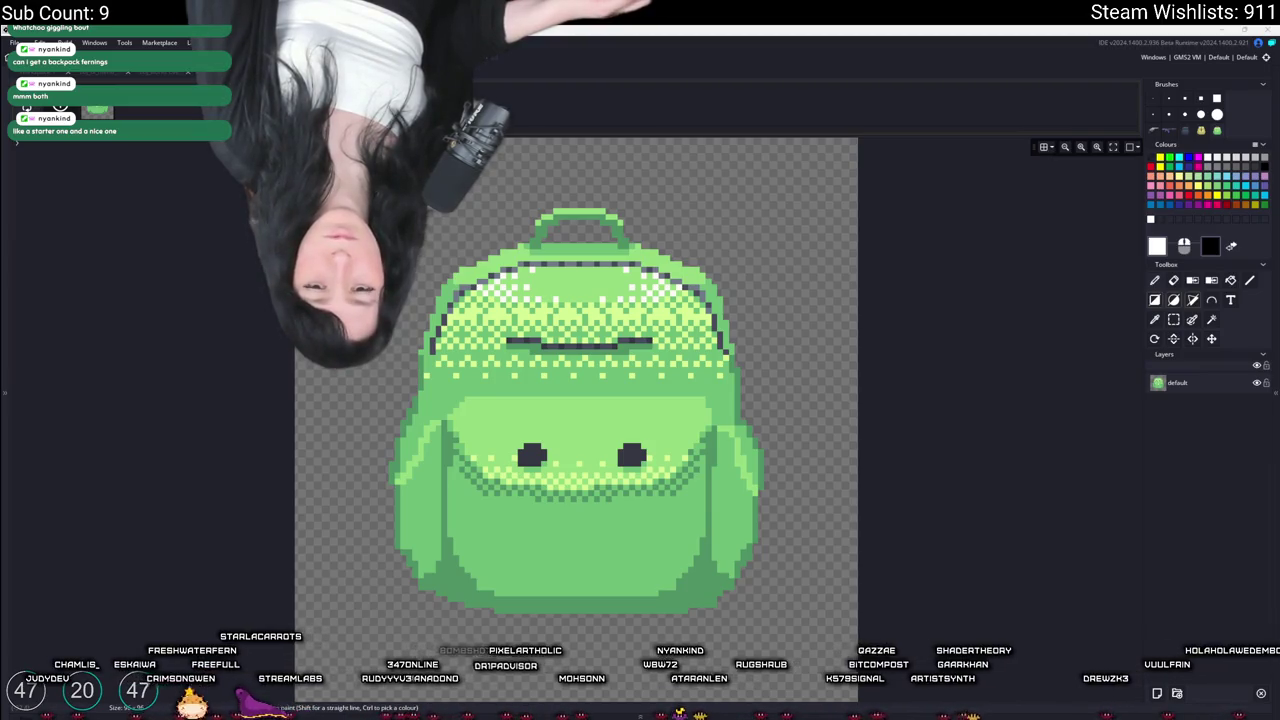
key(ctrl+v)
drag(425, 355, 632, 456)
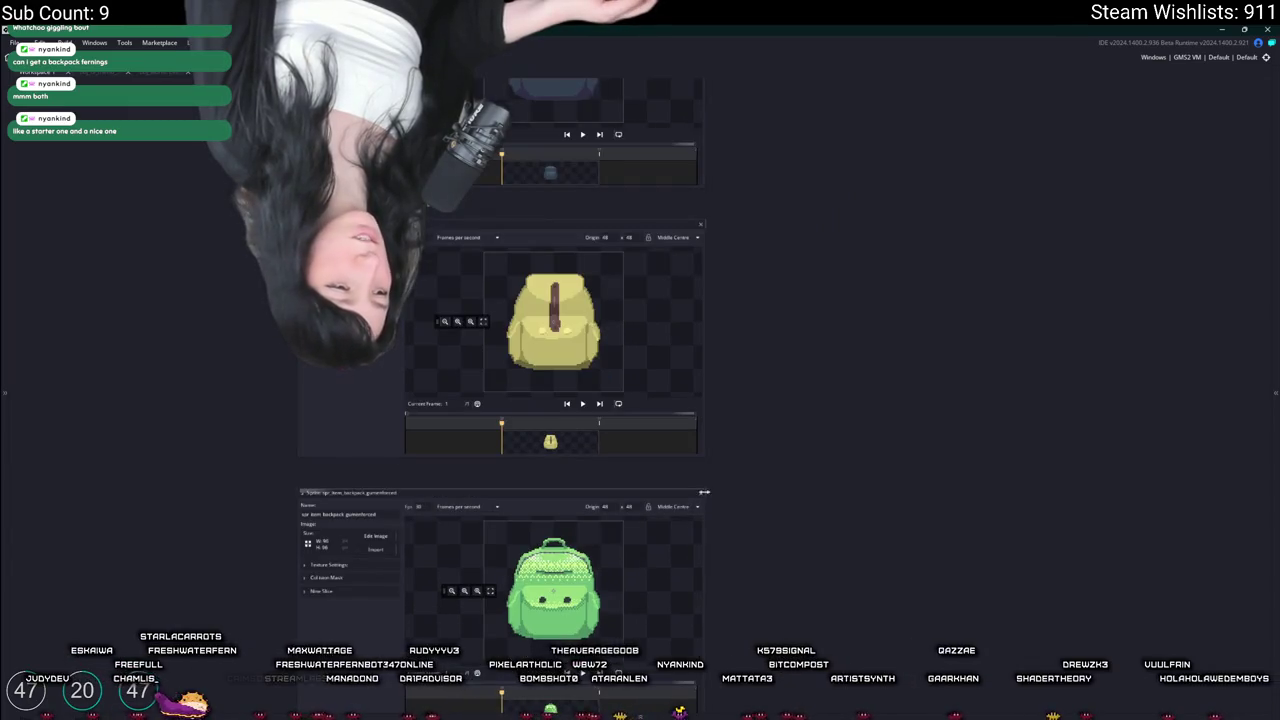
scroll(731, 351, up, 2)
scroll(711, 346, up, 3)
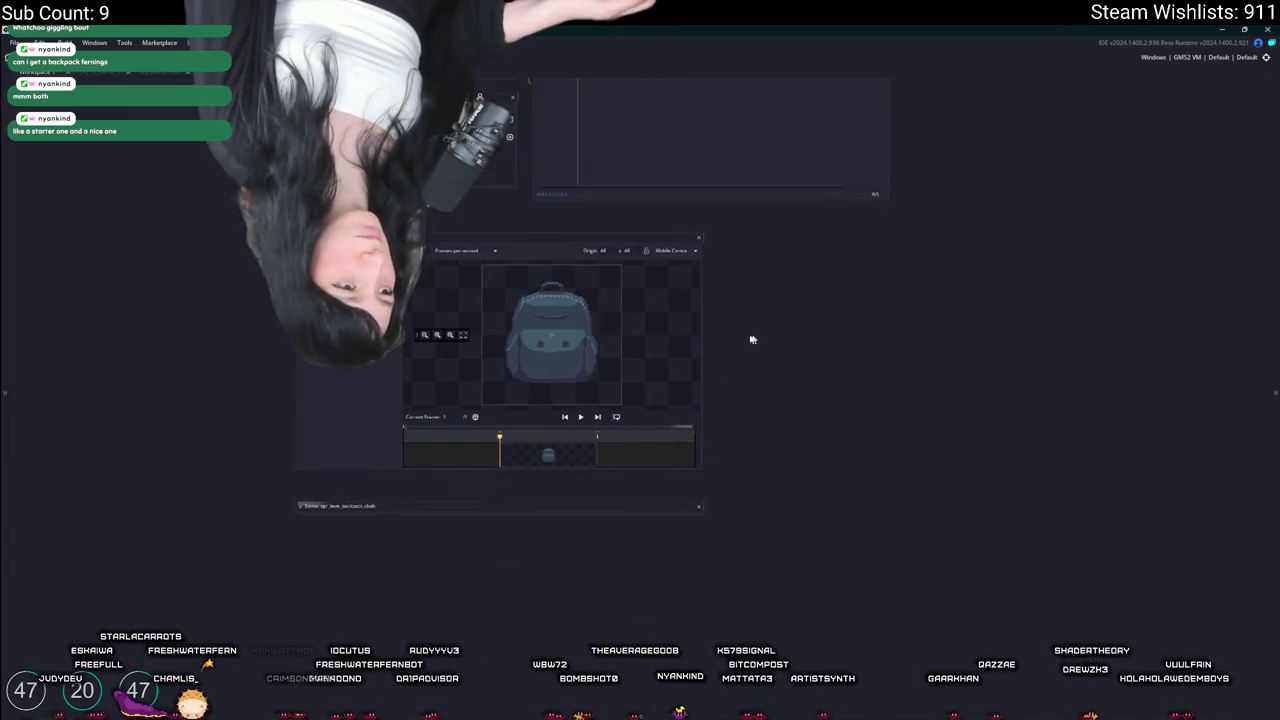
Build and run Gum Squad with F5, then dismiss the asset search
scroll(720, 345, up, 3)
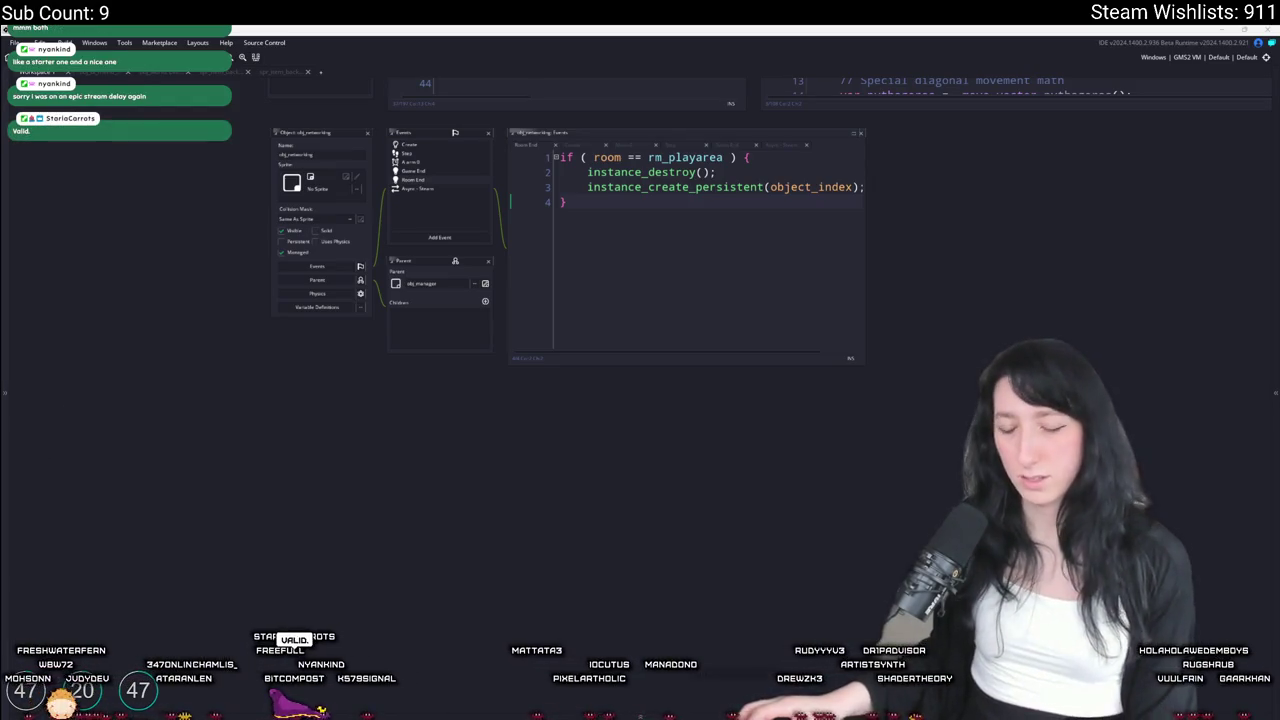
scroll(426, 161, up, 3)
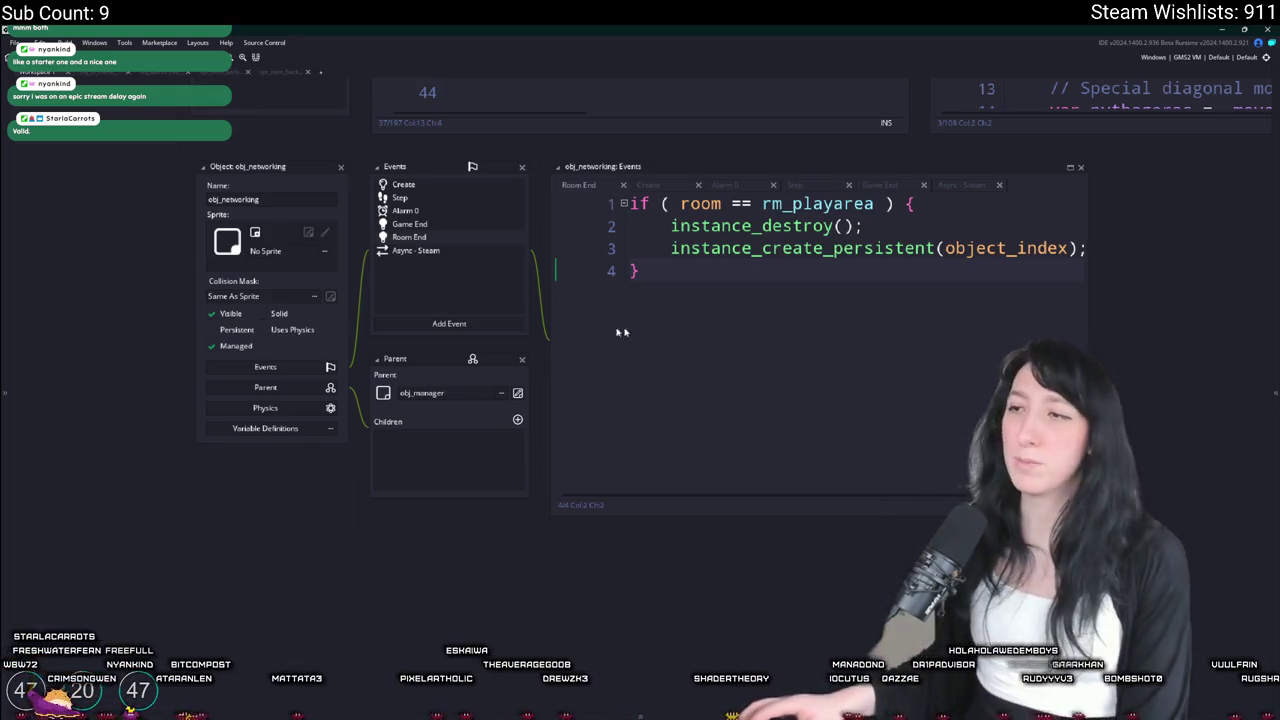
key(F5)
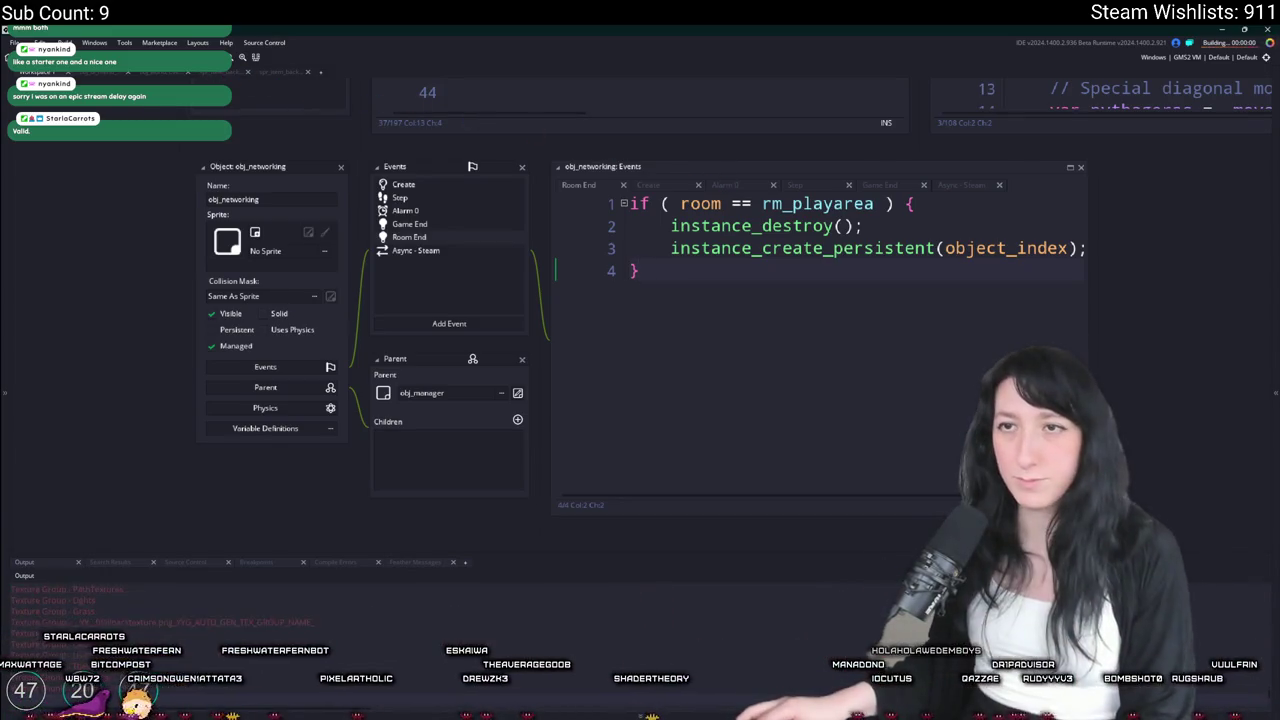
key(ctrl+shift+a)
key(ctrl+t)
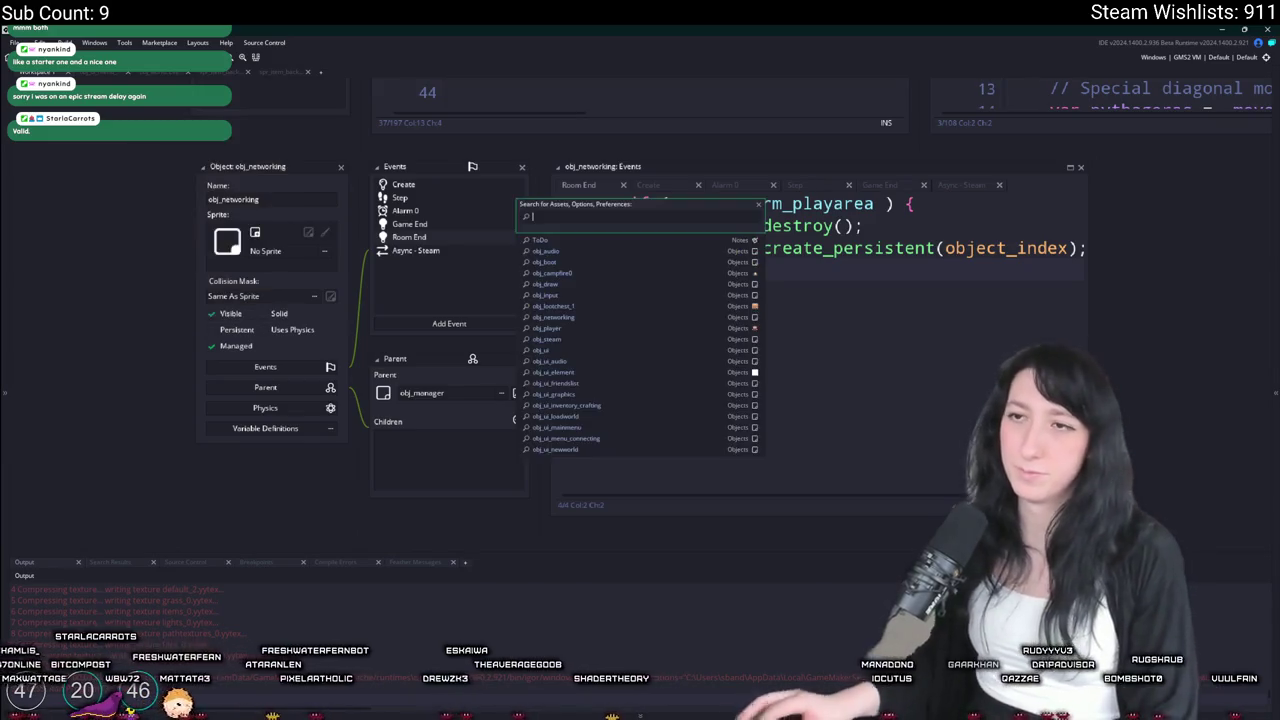
key(Escape)
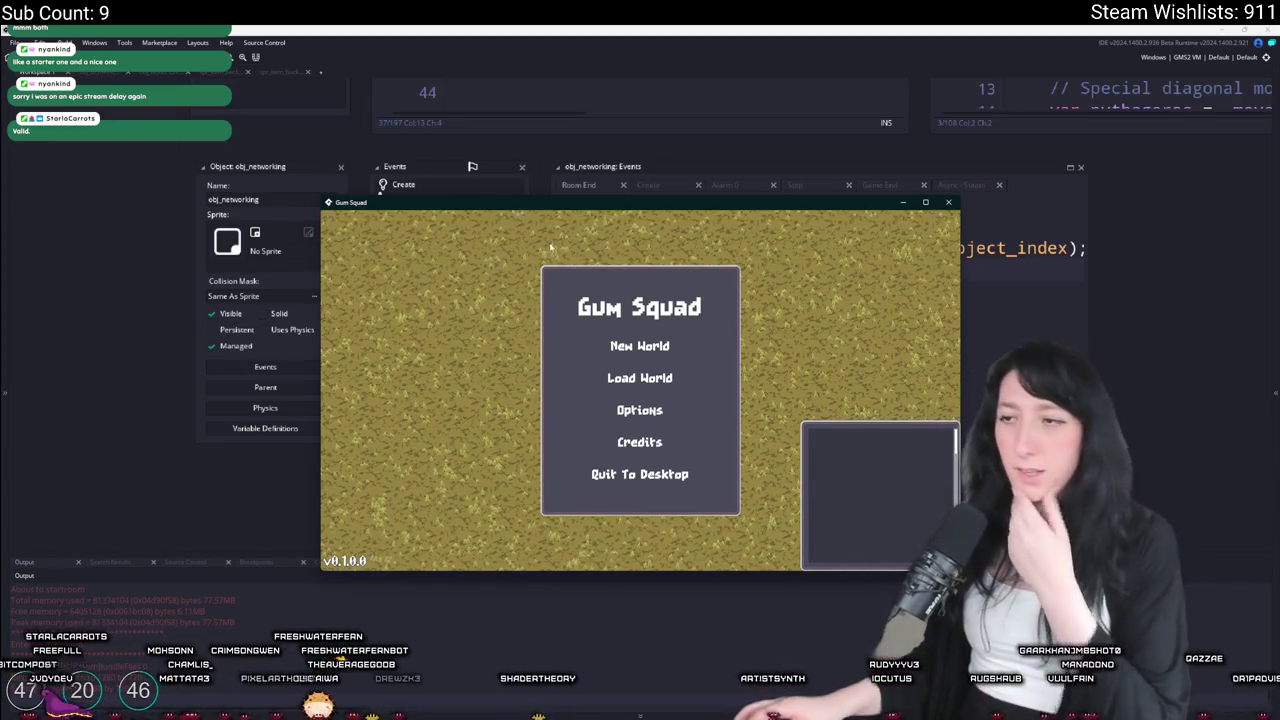
click(640, 345)
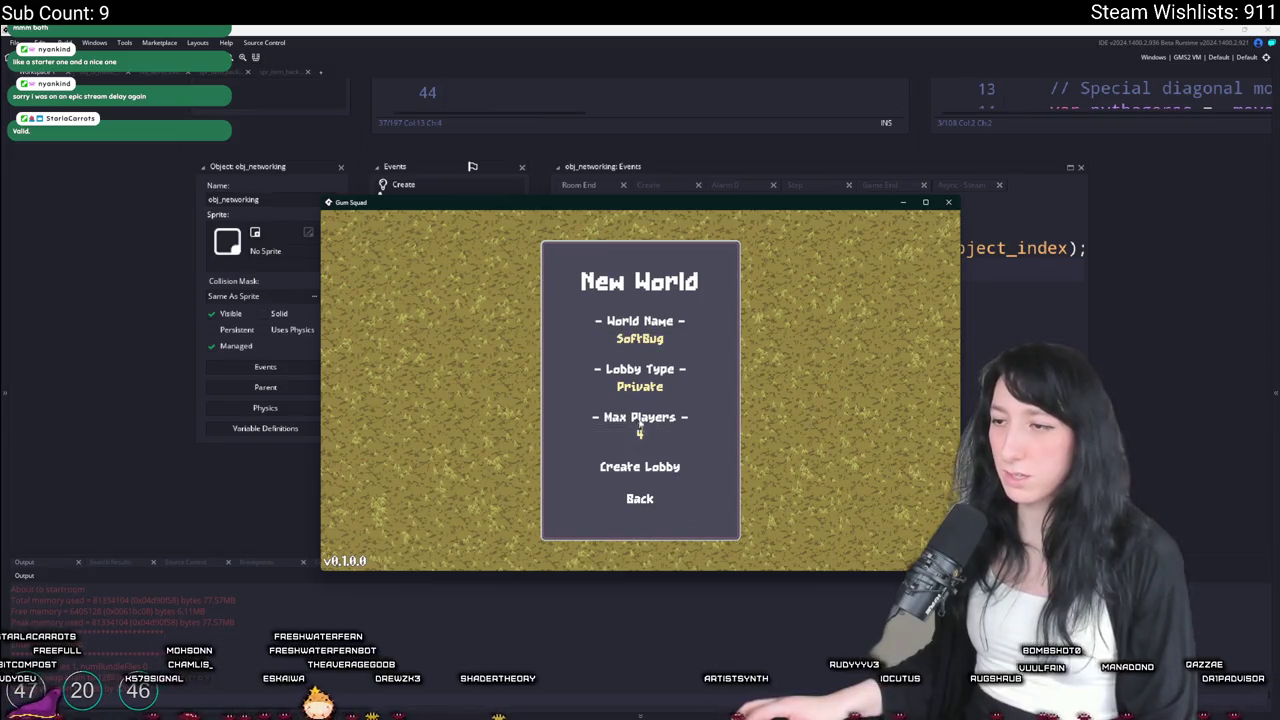
click(651, 387)
click(640, 467)
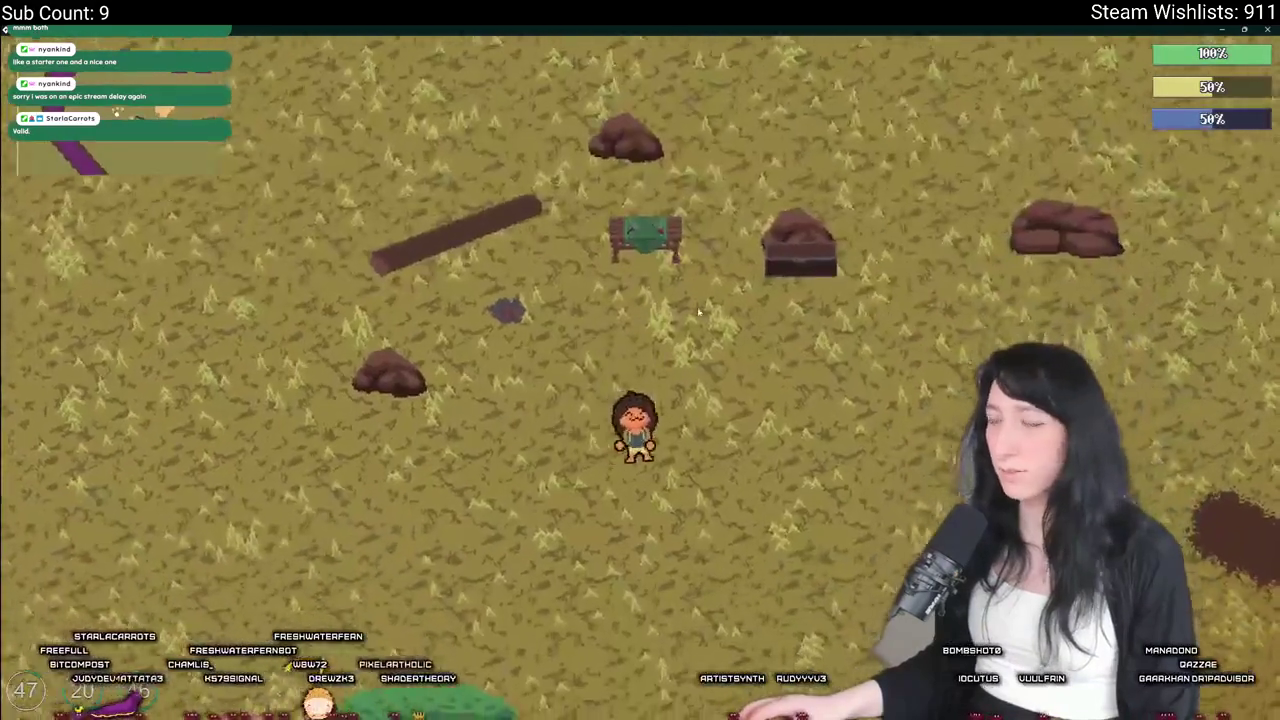
key(w)
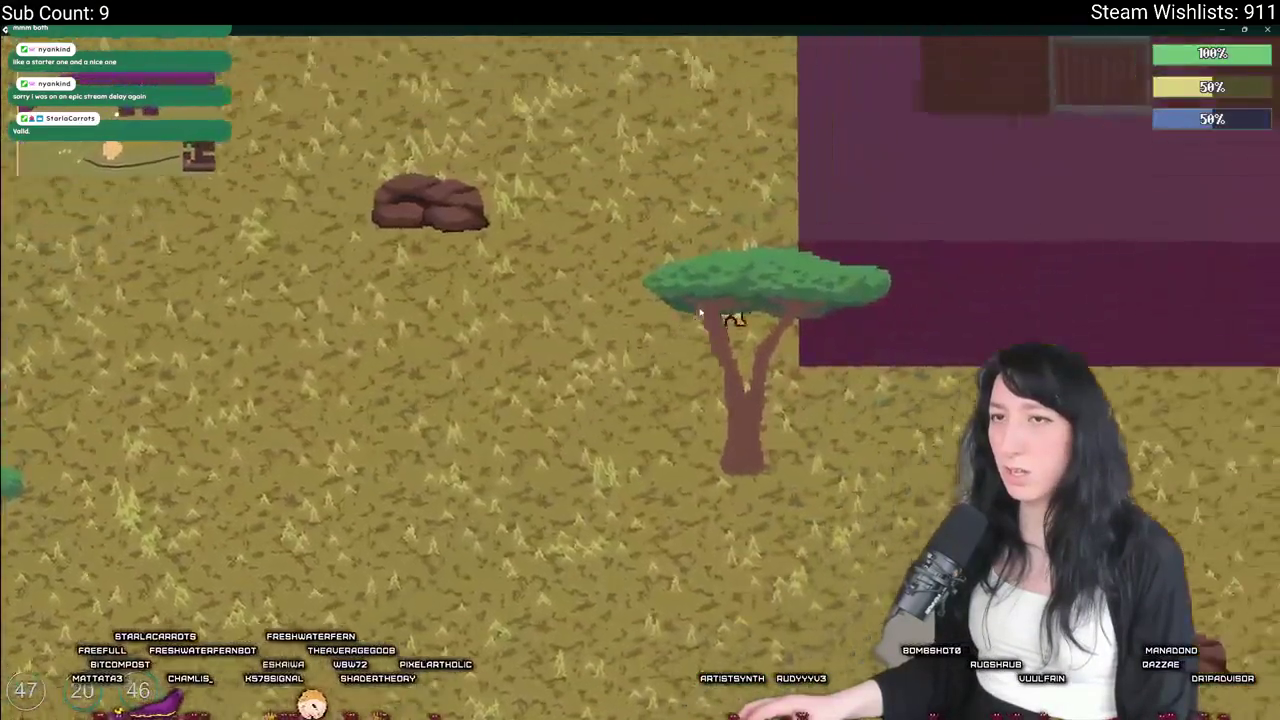
key(Escape)
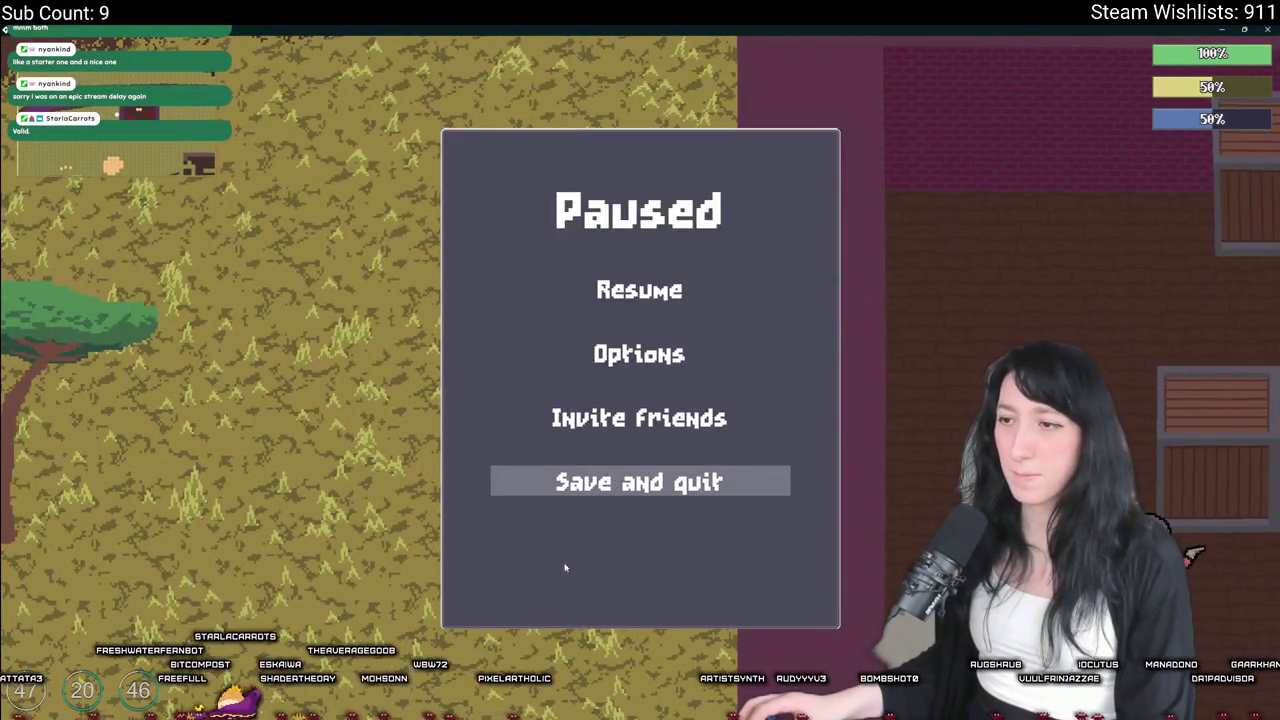
key(F11)
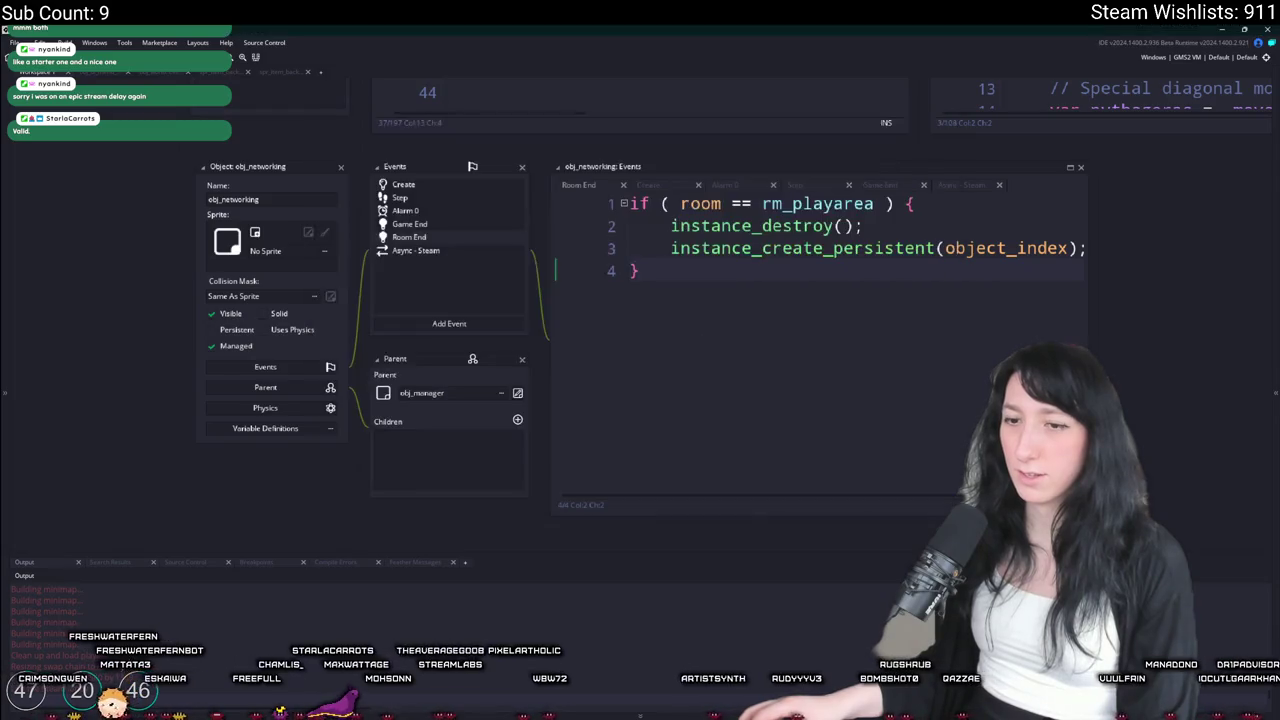
key(alt+Tab)
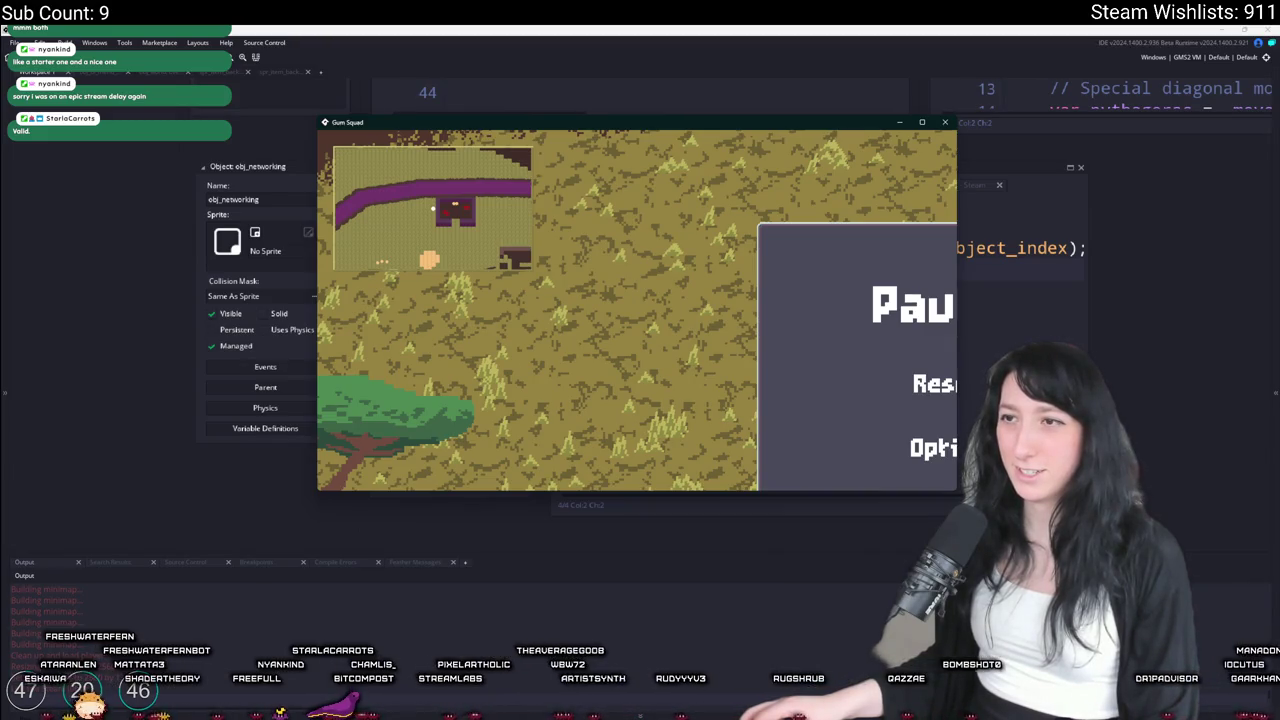
key(alt+Tab)
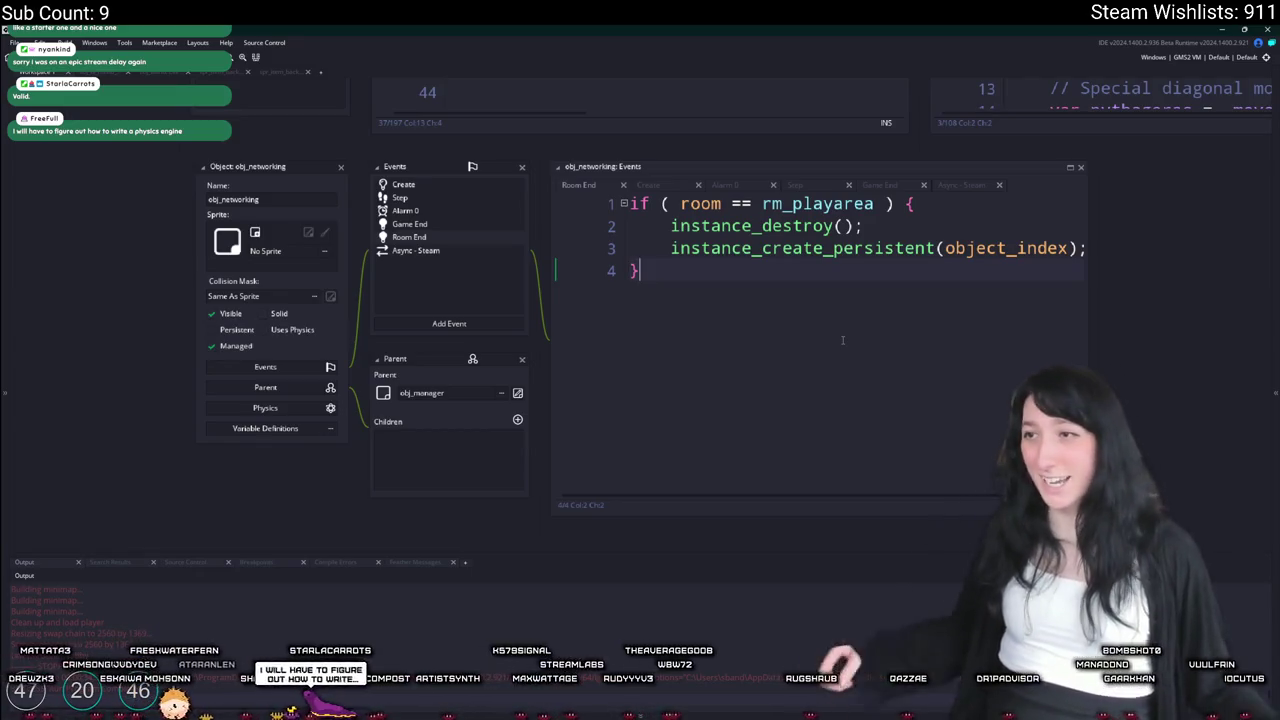
Recentre the workspace and widen the events code editor
drag(842, 340, 770, 326)
click(749, 227)
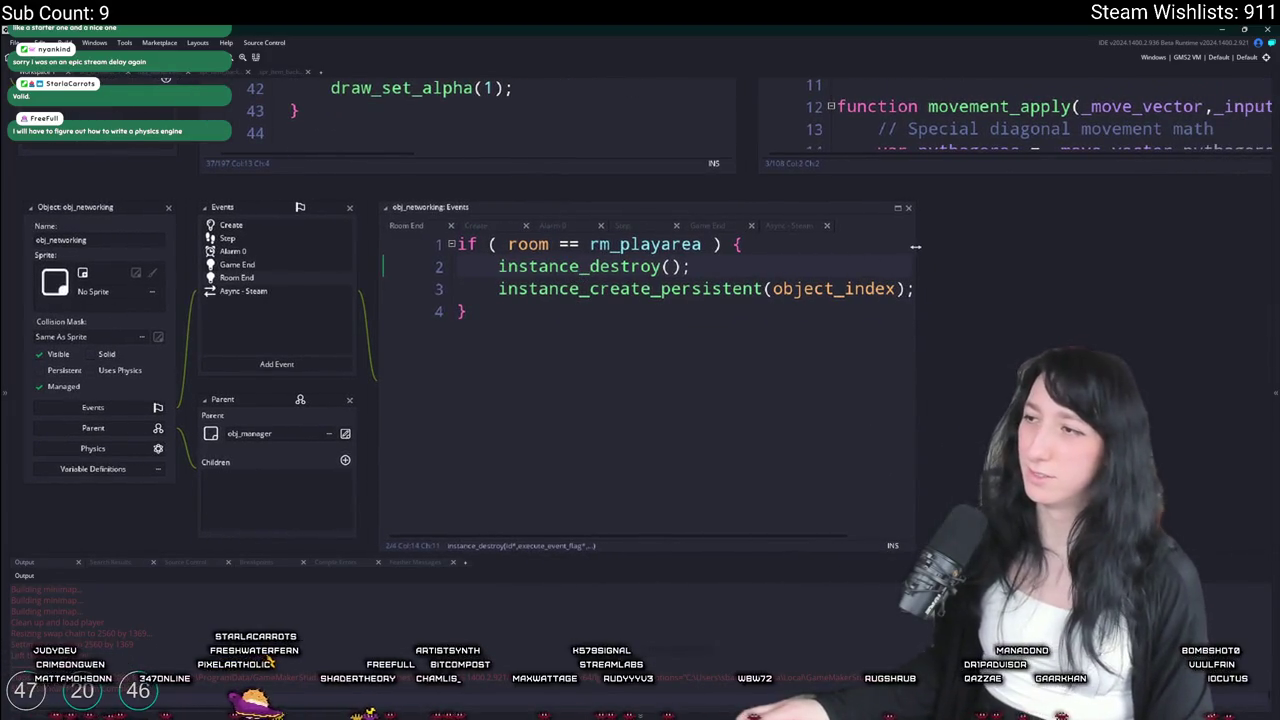
drag(913, 246, 1010, 248)
key(End)
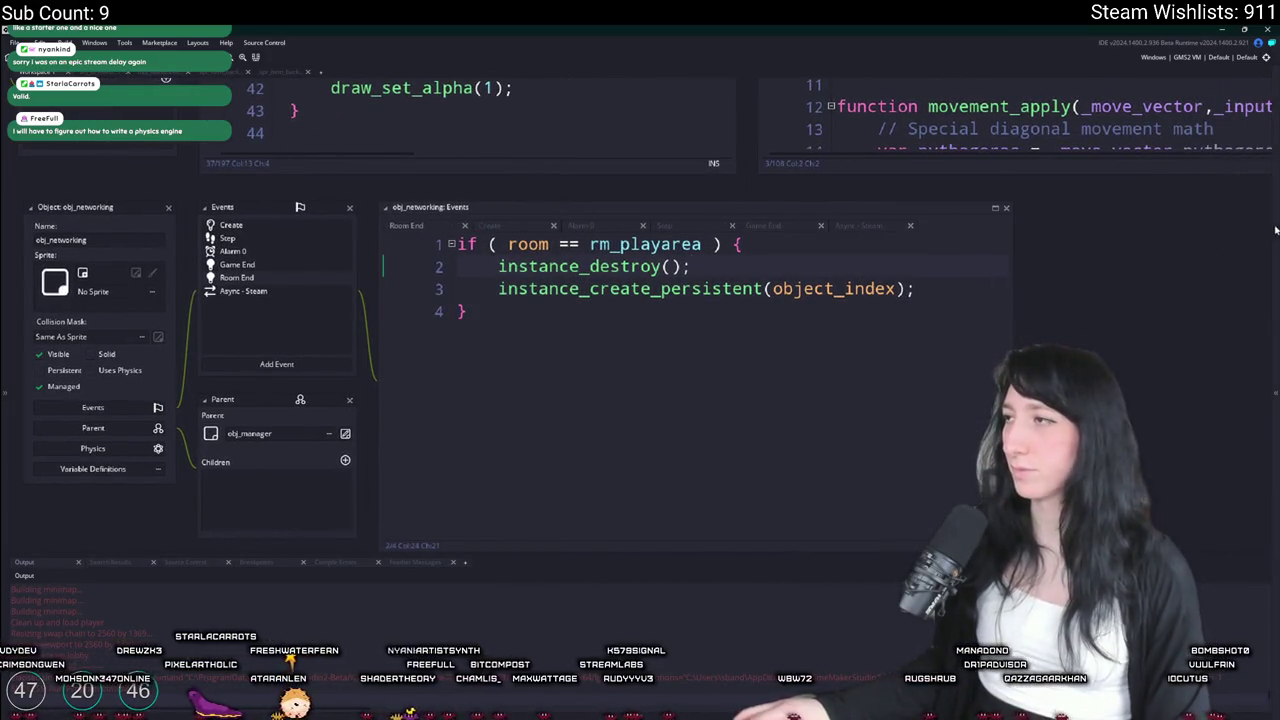
Open the Asset Browser, clear its previous search, and scroll through the project's scripts
click(1278, 229)
click(1208, 102)
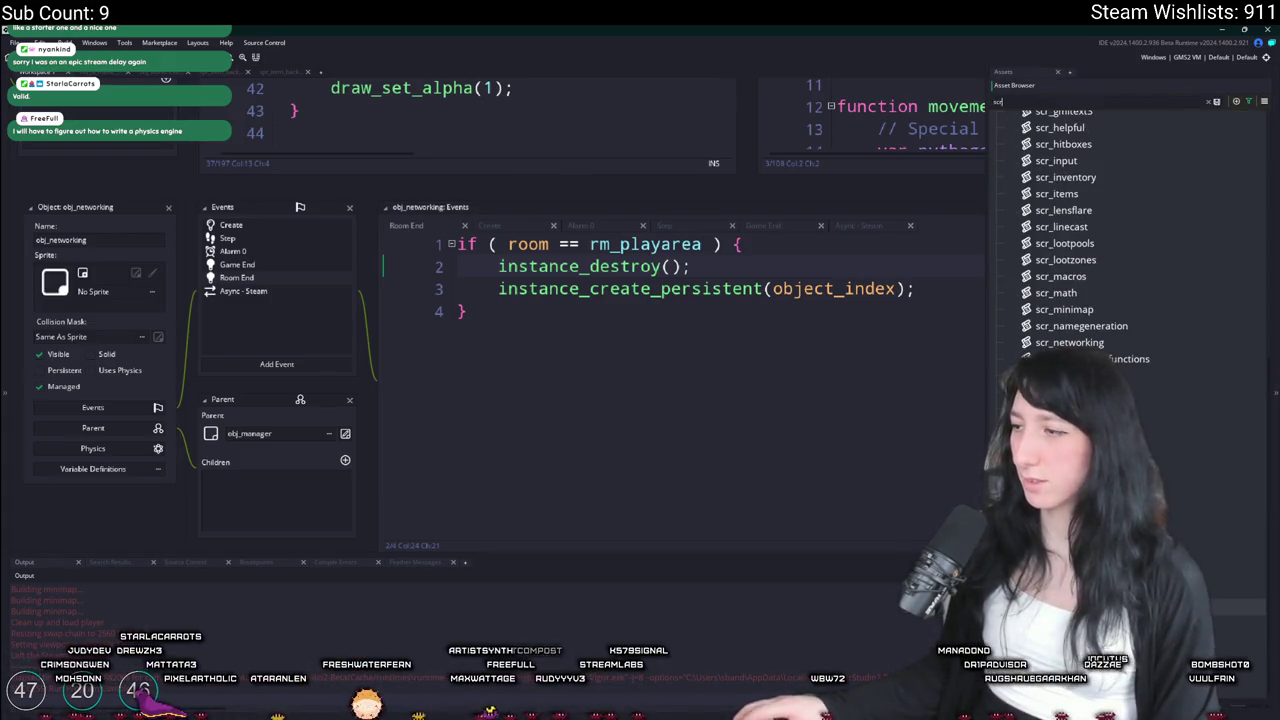
scroll(1062, 285, up, 10)
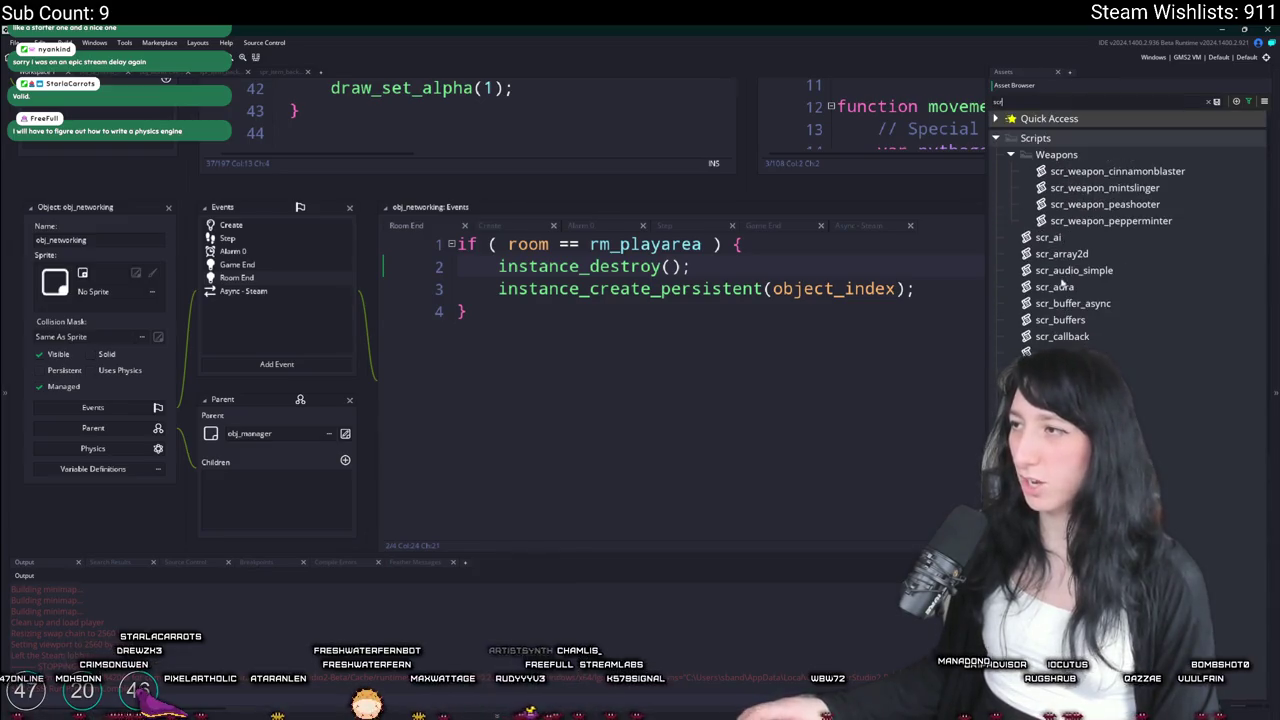
scroll(1068, 210, down, 2)
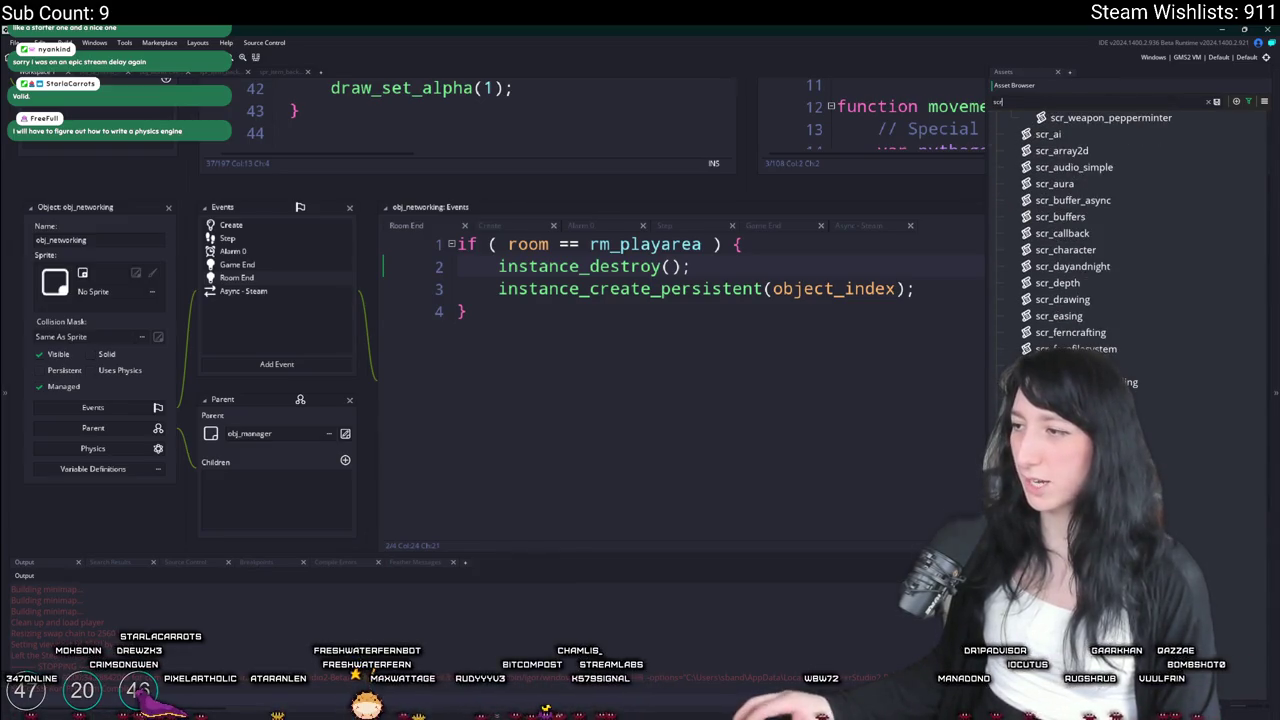
scroll(1060, 314, down, 4)
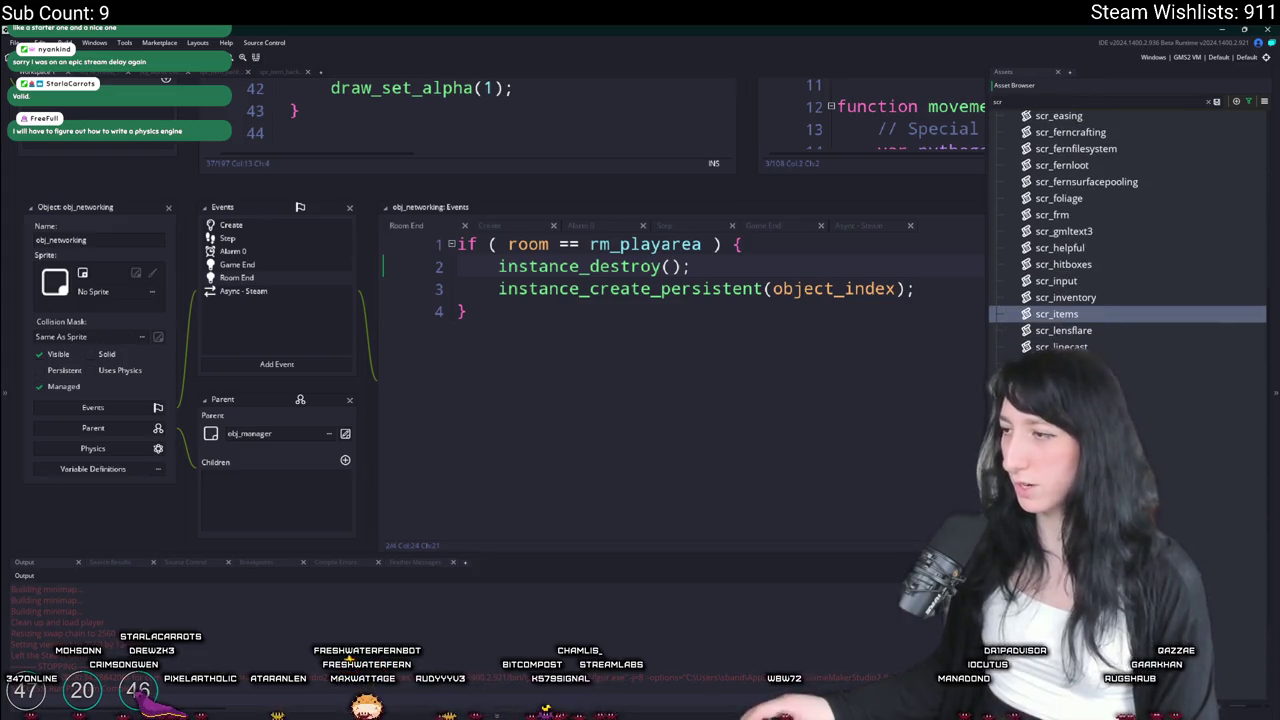
scroll(1128, 230, down, 1)
scroll(1128, 235, down, 2)
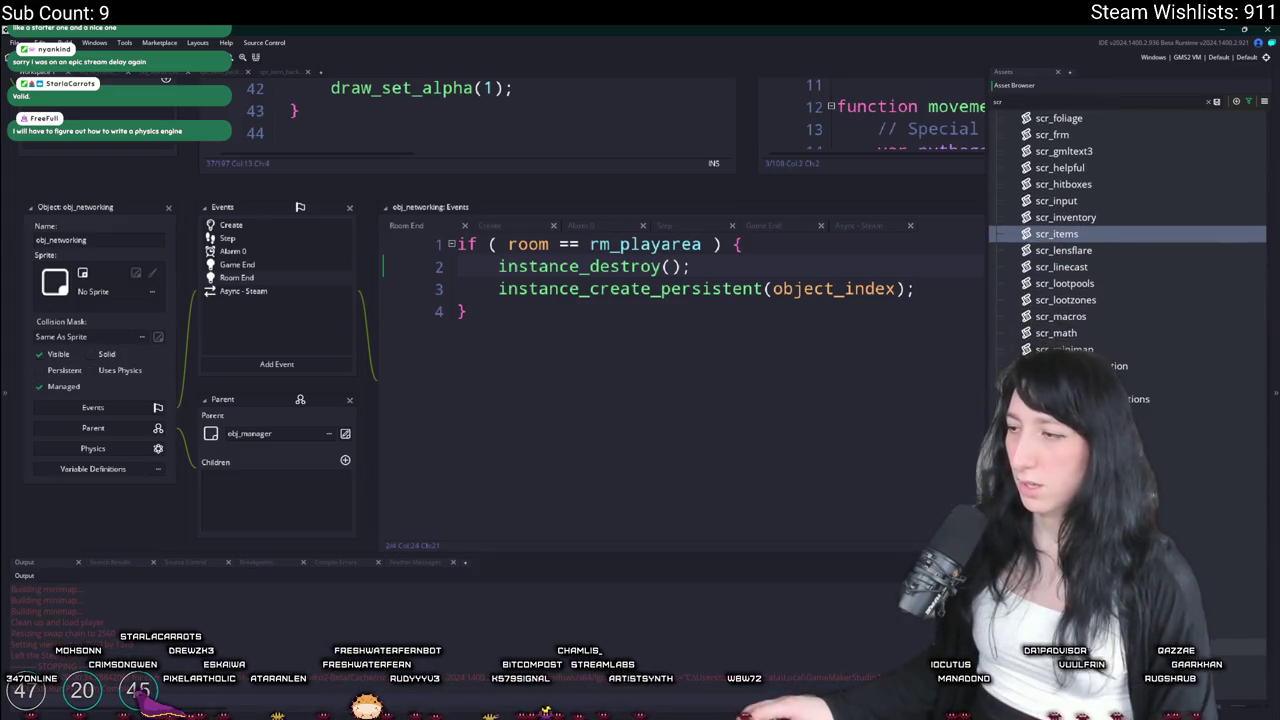
scroll(1080, 240, up, 8)
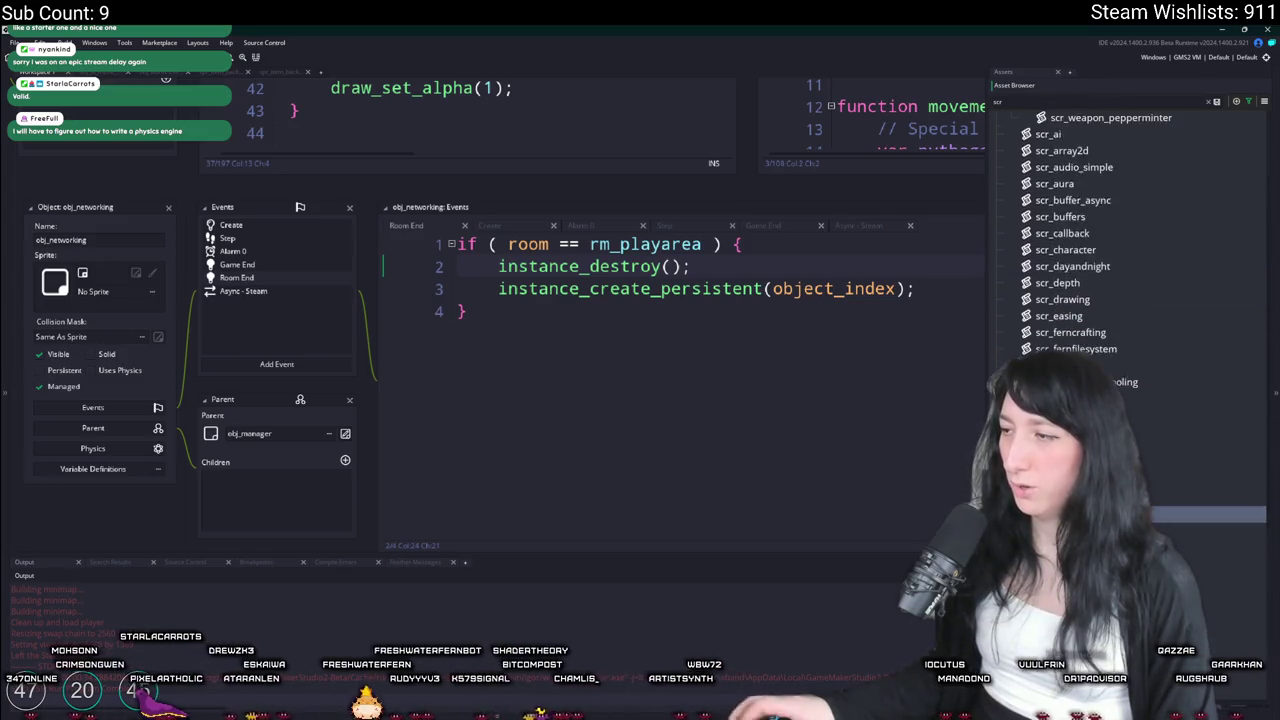
Create a new script named scr_game in the Scripts folder
right_click(1097, 137)
mouse_move(1110, 139)
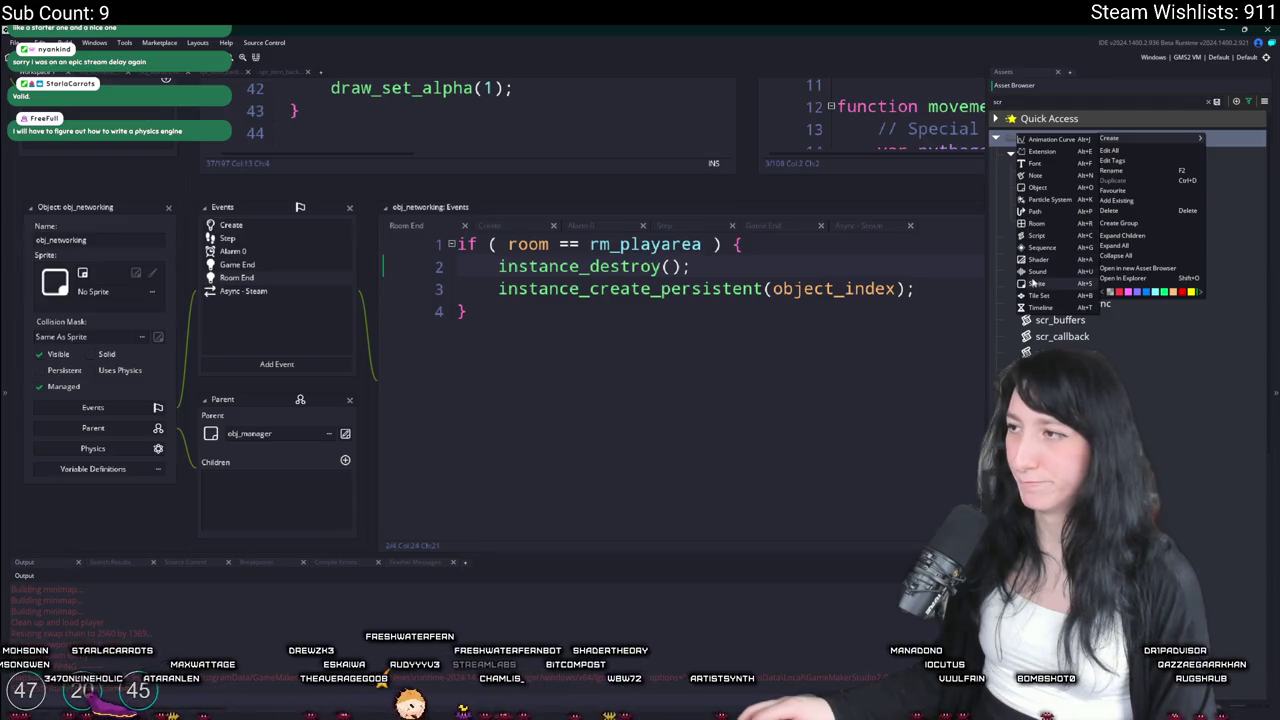
click(1052, 235)
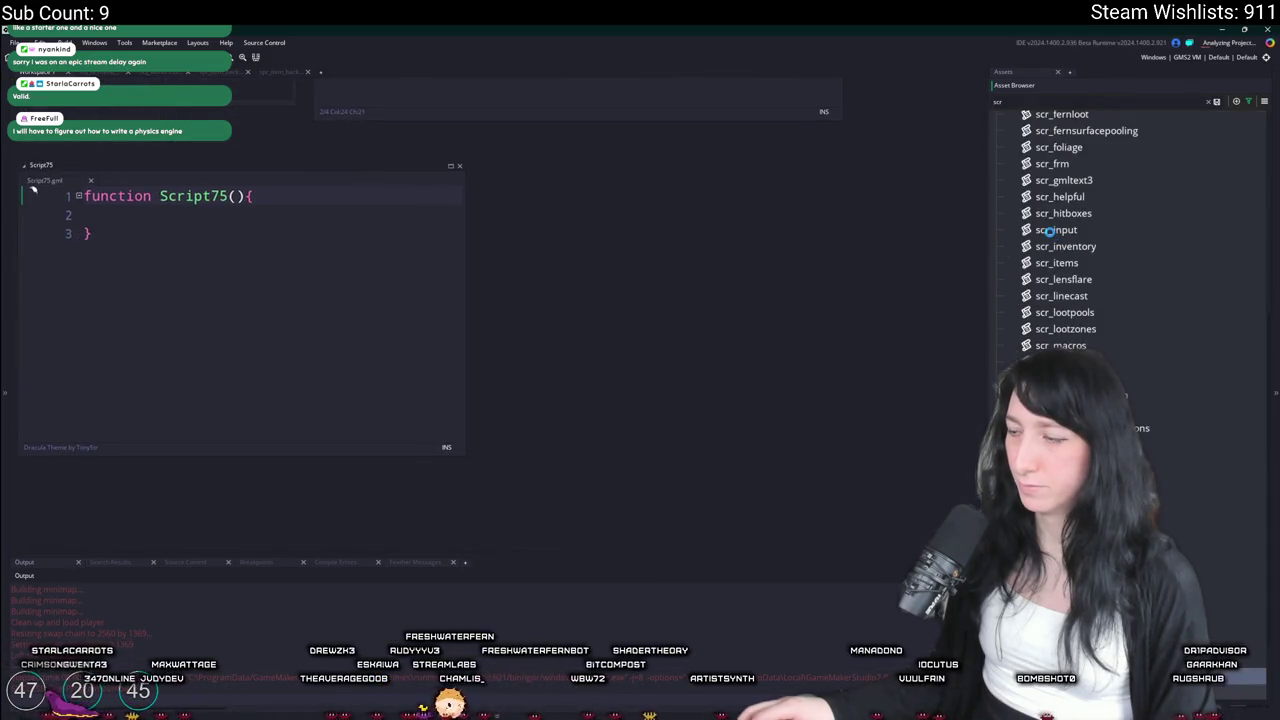
text(scr_game)
key(Return)
Replace the starter code with a function named reset_game_networking
key(ctrl+a)
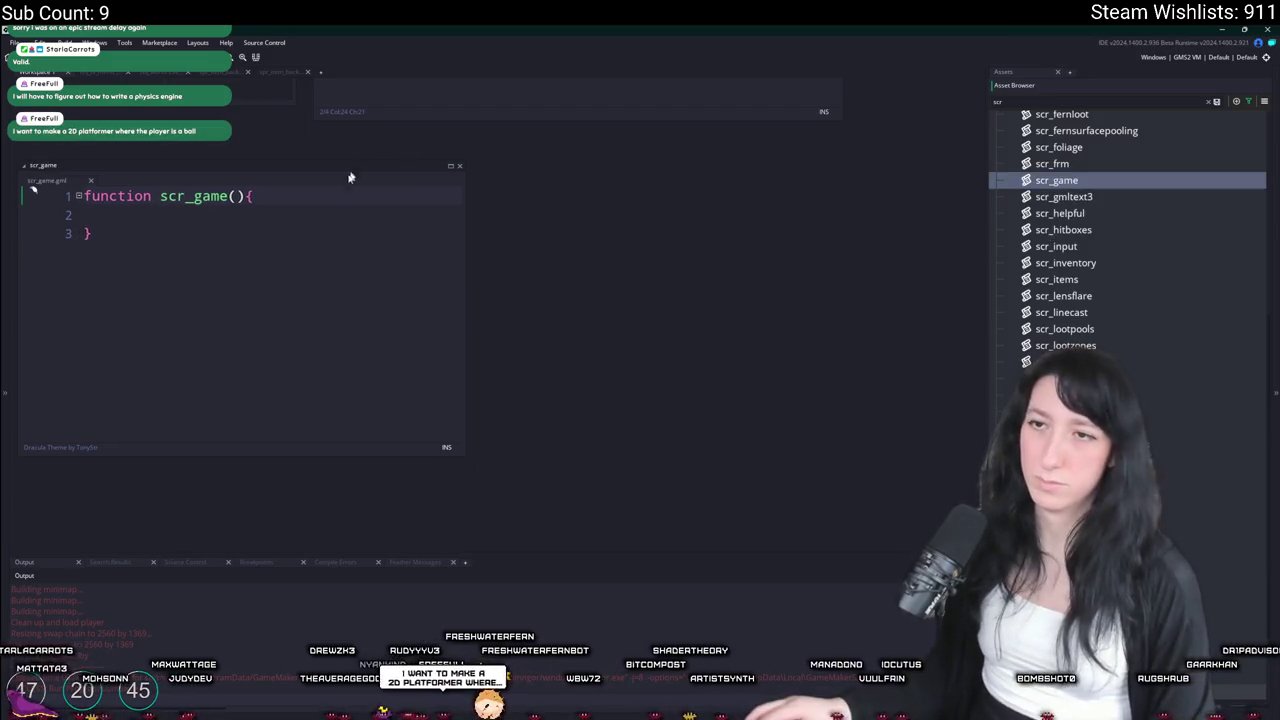
text(function reset_)
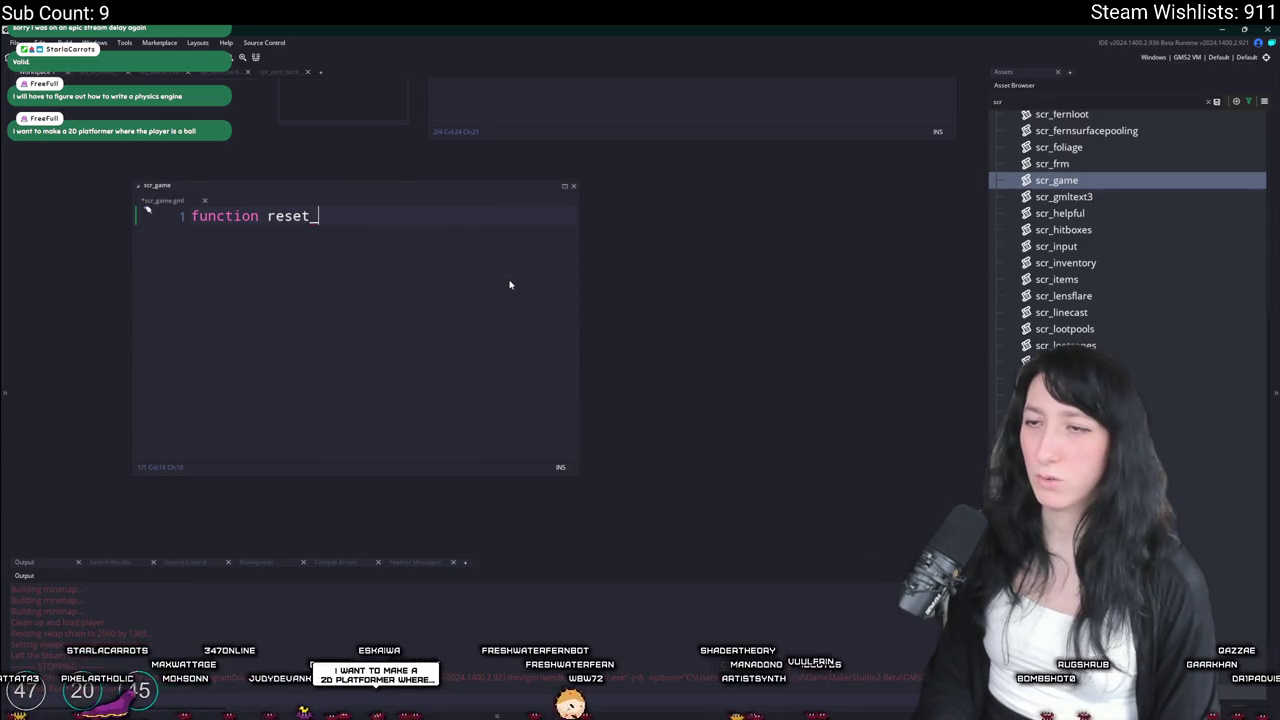
text(game() {)
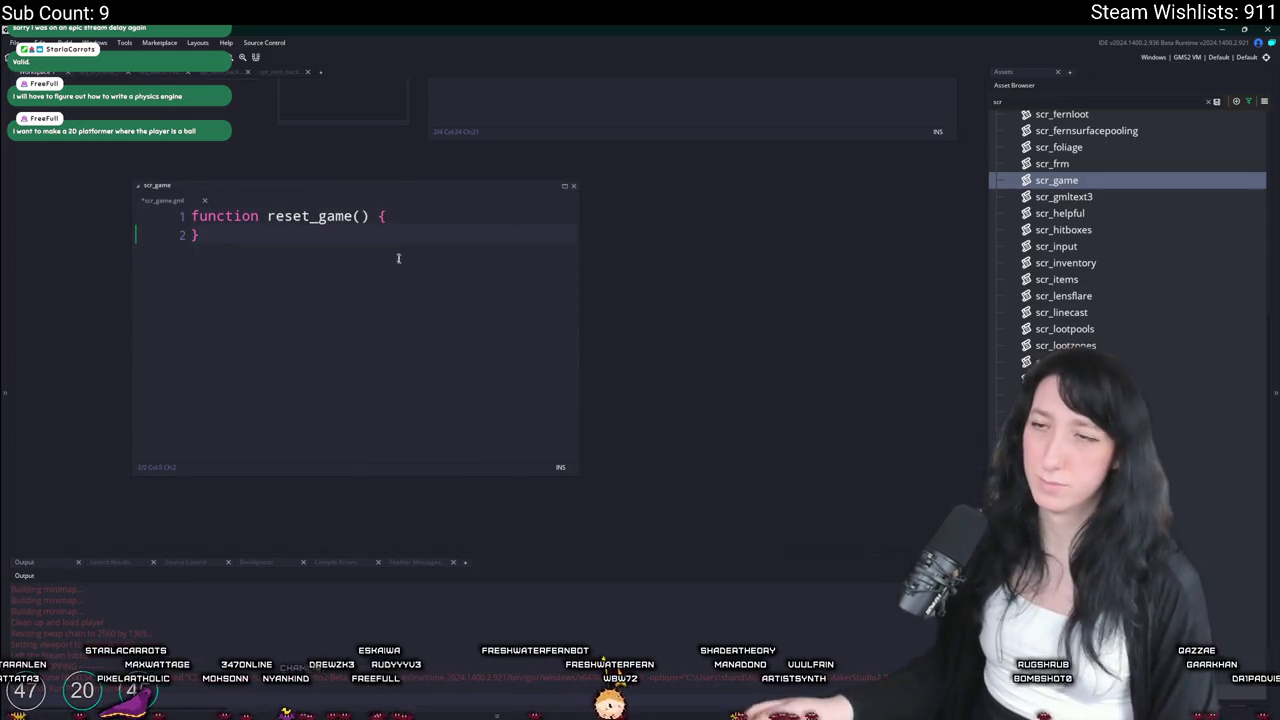
click(350, 216)
key(Left)
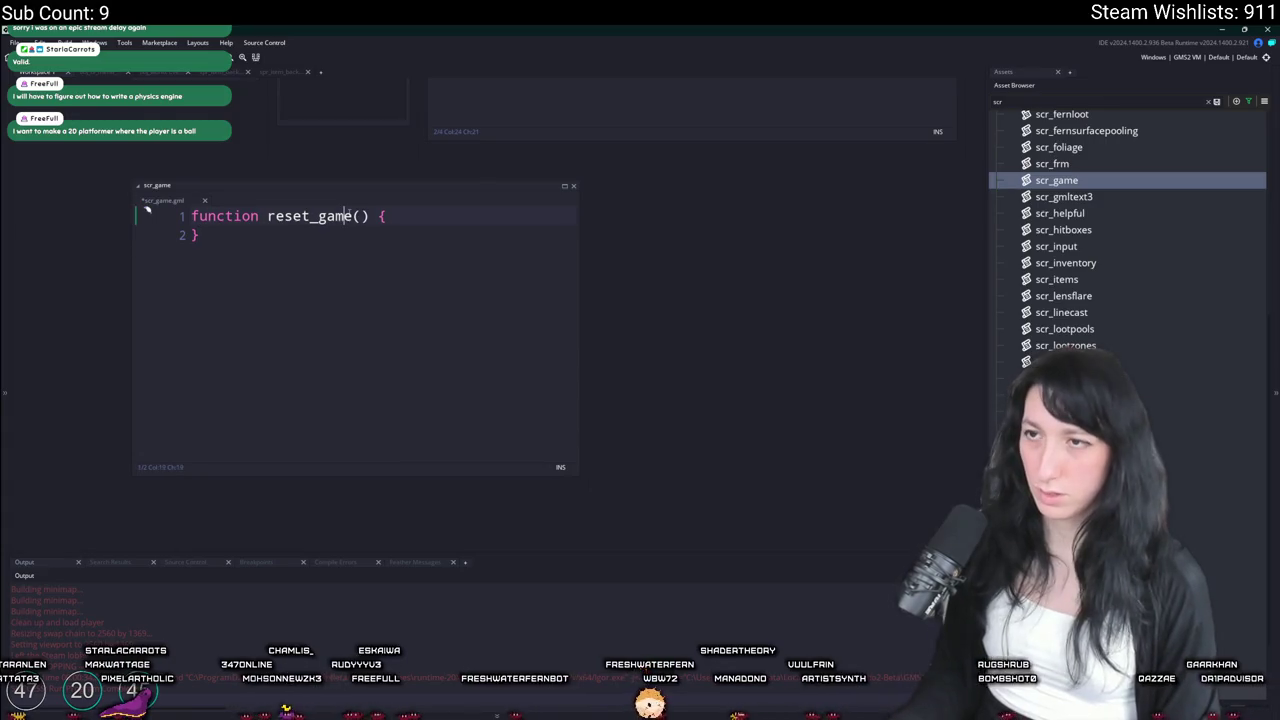
text(_networking)
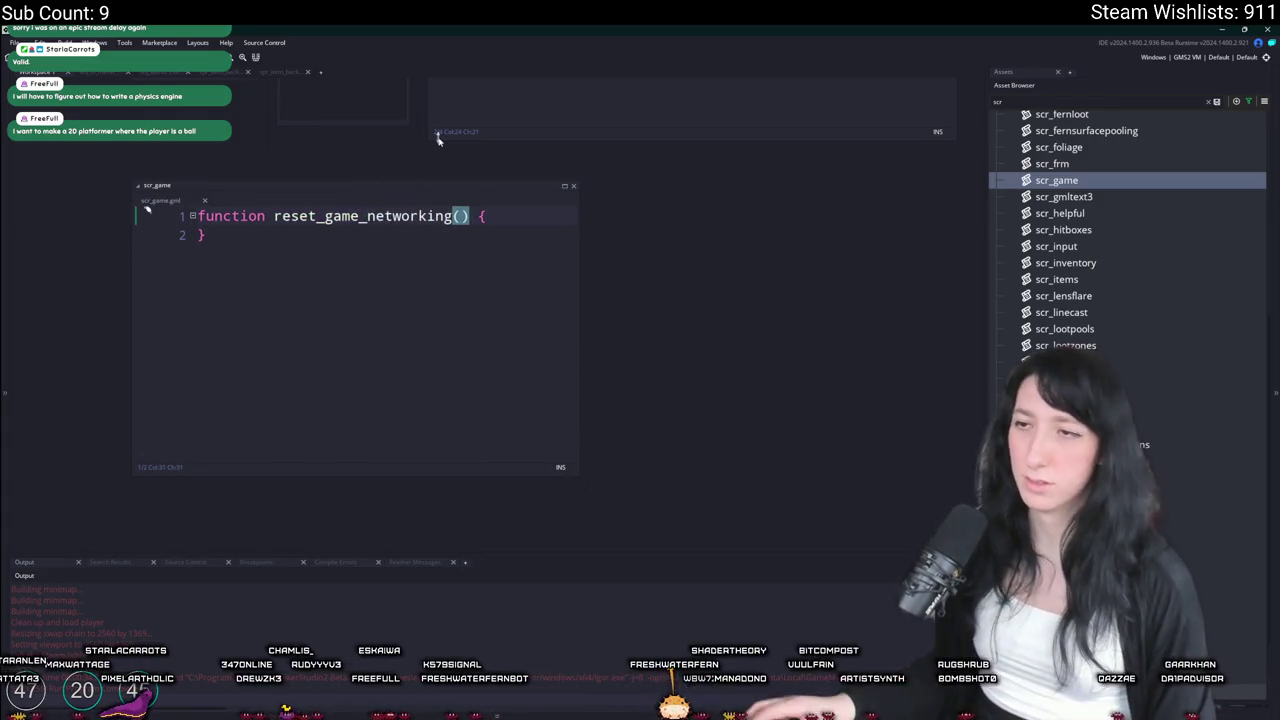
scroll(437, 137, up, 5)
drag(845, 237, 497, 218)
key(ctrl+c)
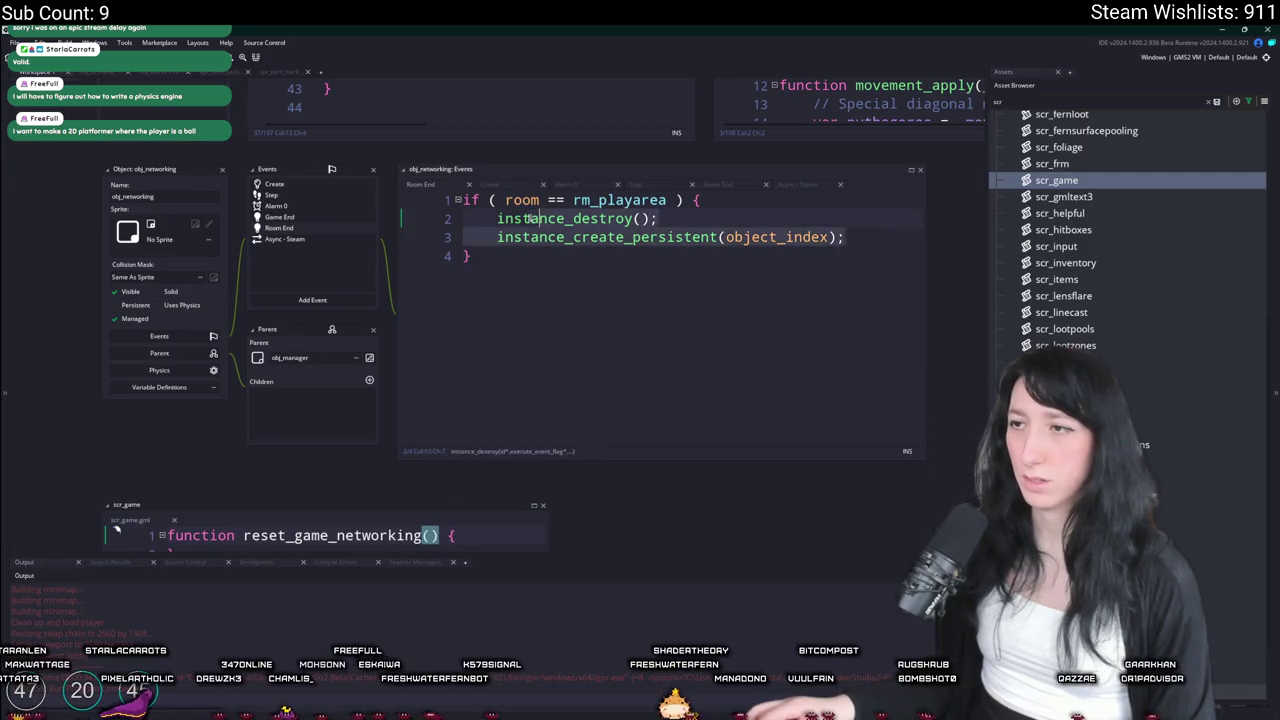
scroll(440, 232, down, 4)
Add a with (obj_networking) block containing the pasted destroy-and-recreate lines
click(544, 268)
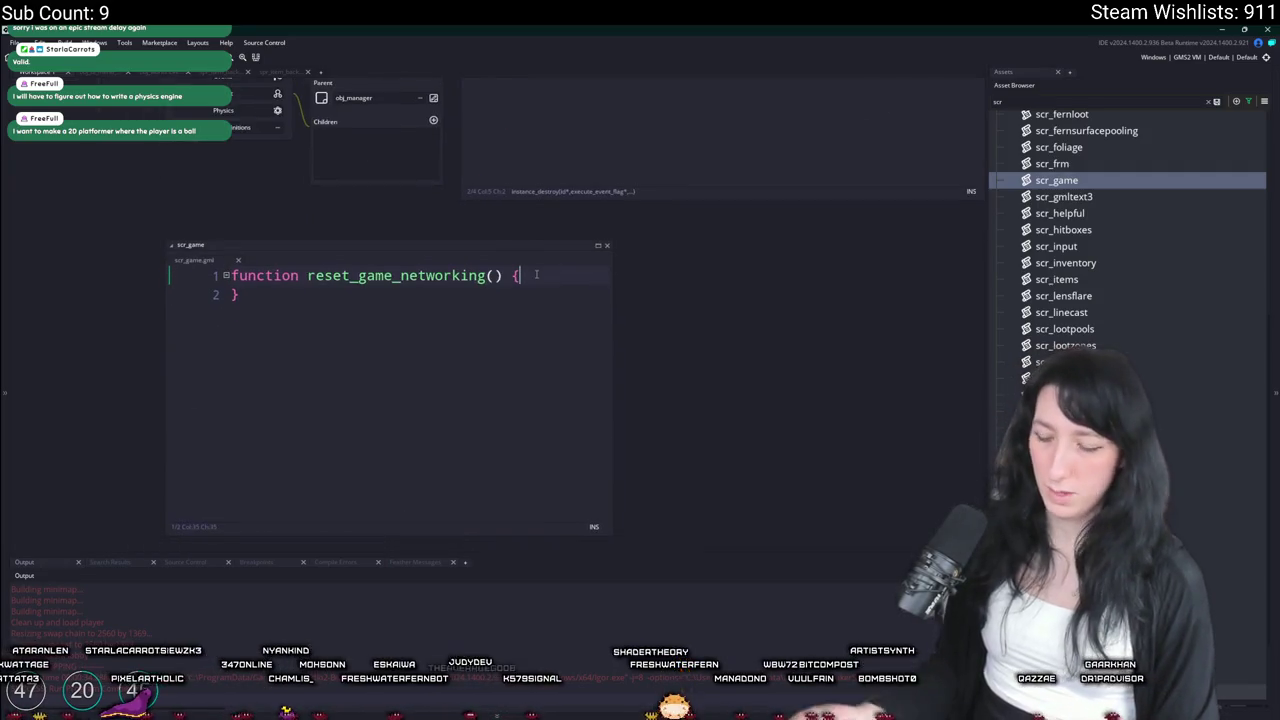
key(Return)
key(Return)
text(wit)
key(ctrl+z)
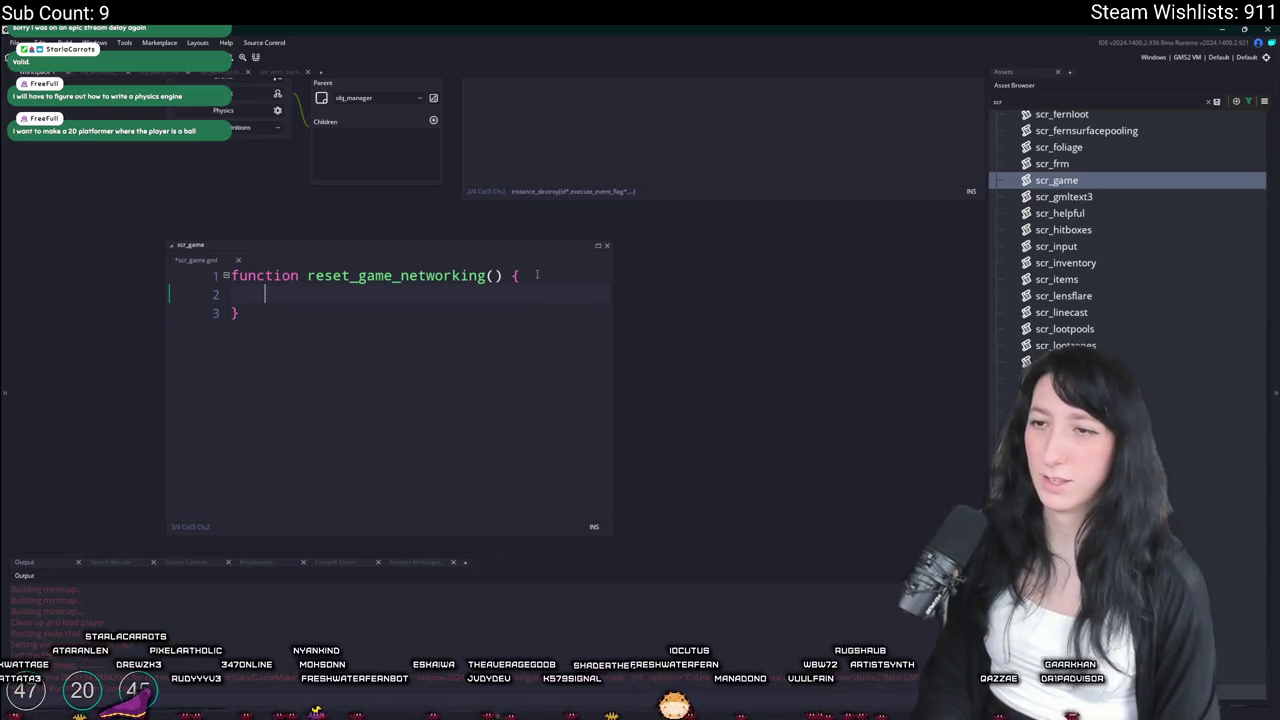
text(_net)
key(Return)
text() {)
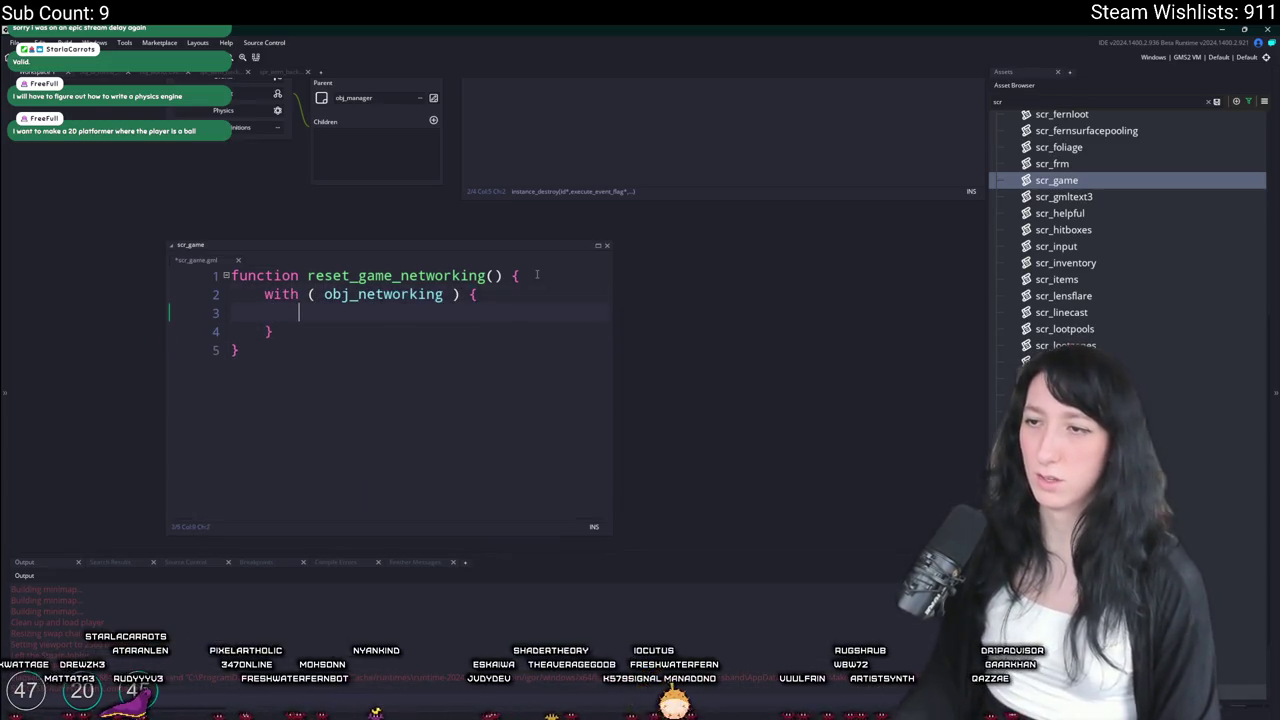
key(ctrl+v)
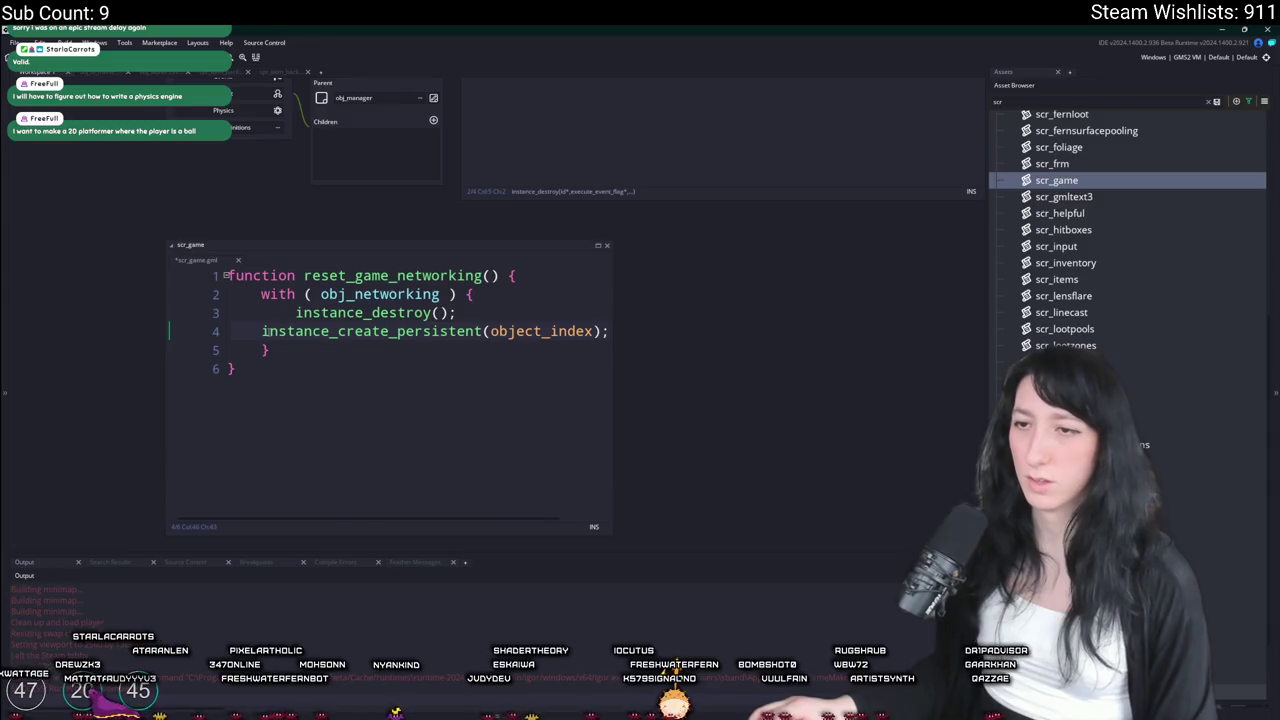
Duplicate the with-block for obj_world, separated from the first by a blank line
drag(261, 294, 272, 350)
key(ctrl+d)
click(438, 370)
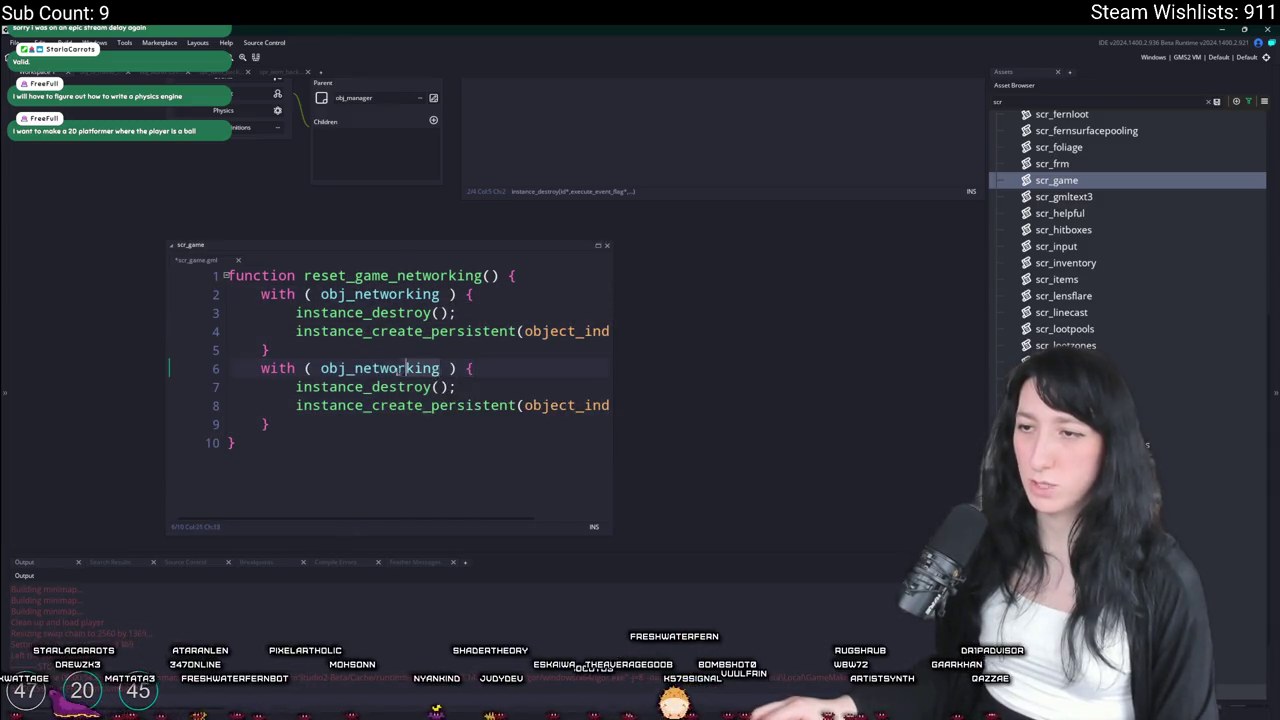
key(BackSpace)
key(BackSpace)
key(BackSpace)
text(with ( obj_w)
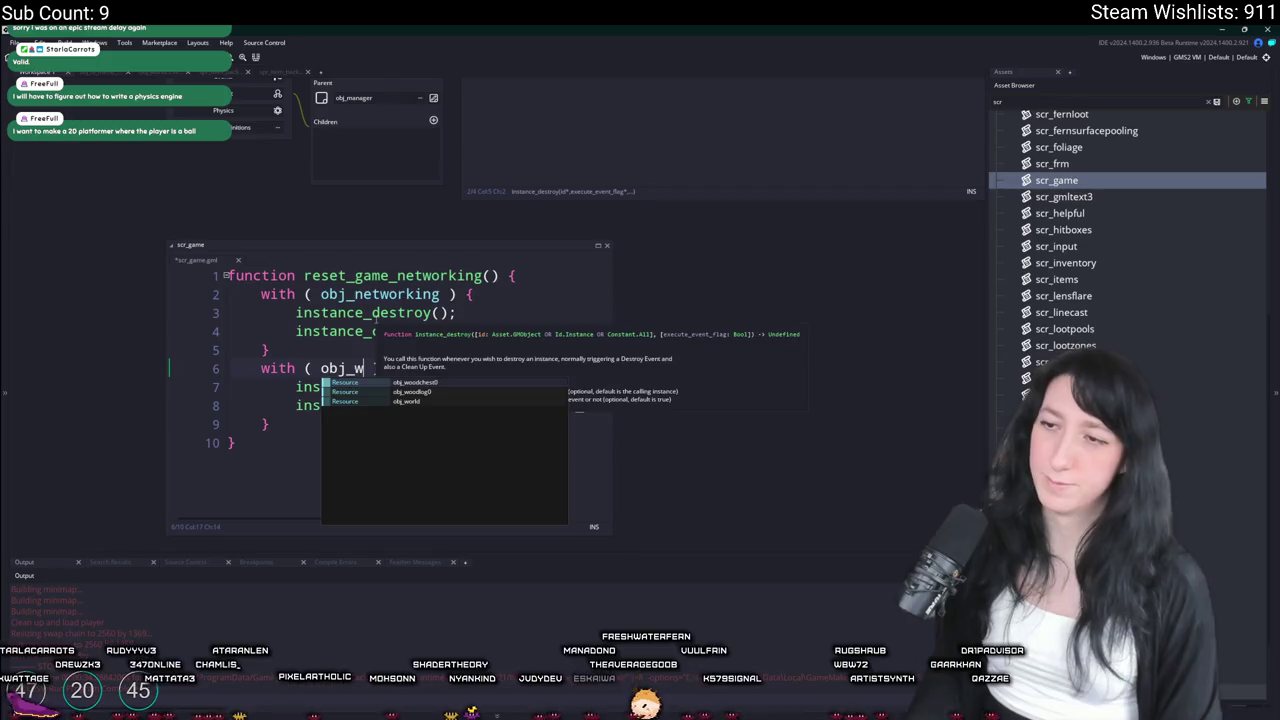
text(orld ) {)
key(Return)
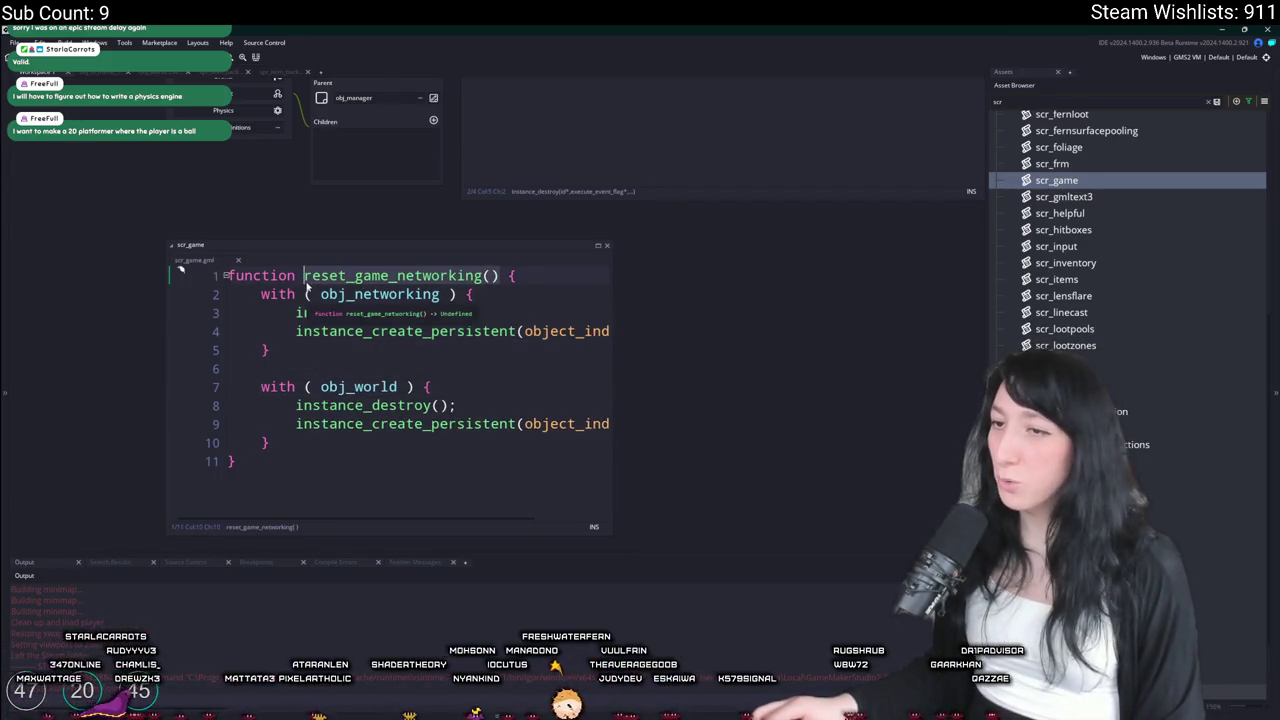
drag(478, 184, 353, 442)
Delete obj_networking's Room End event
right_click(246, 228)
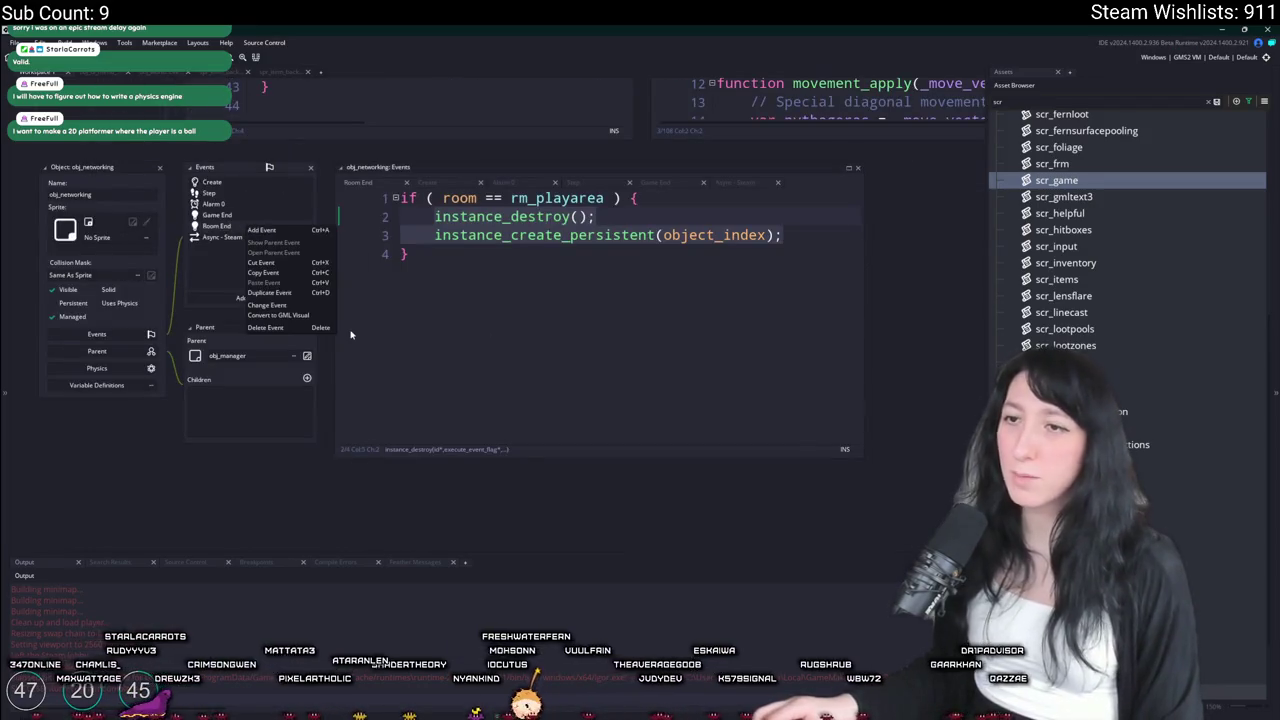
click(290, 329)
click(686, 397)
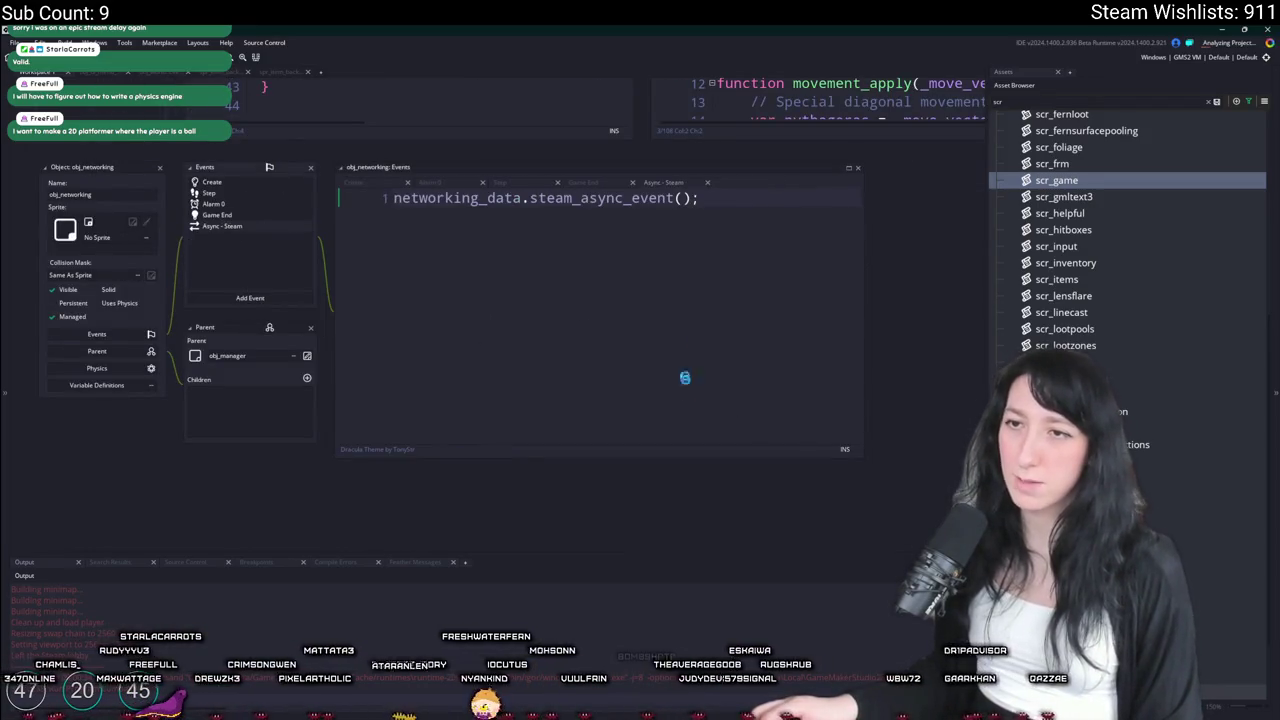
Delete obj_world's Room End event and start a project-wide search for disconnect
scroll(660, 440, up, 3)
scroll(367, 250, up, 10)
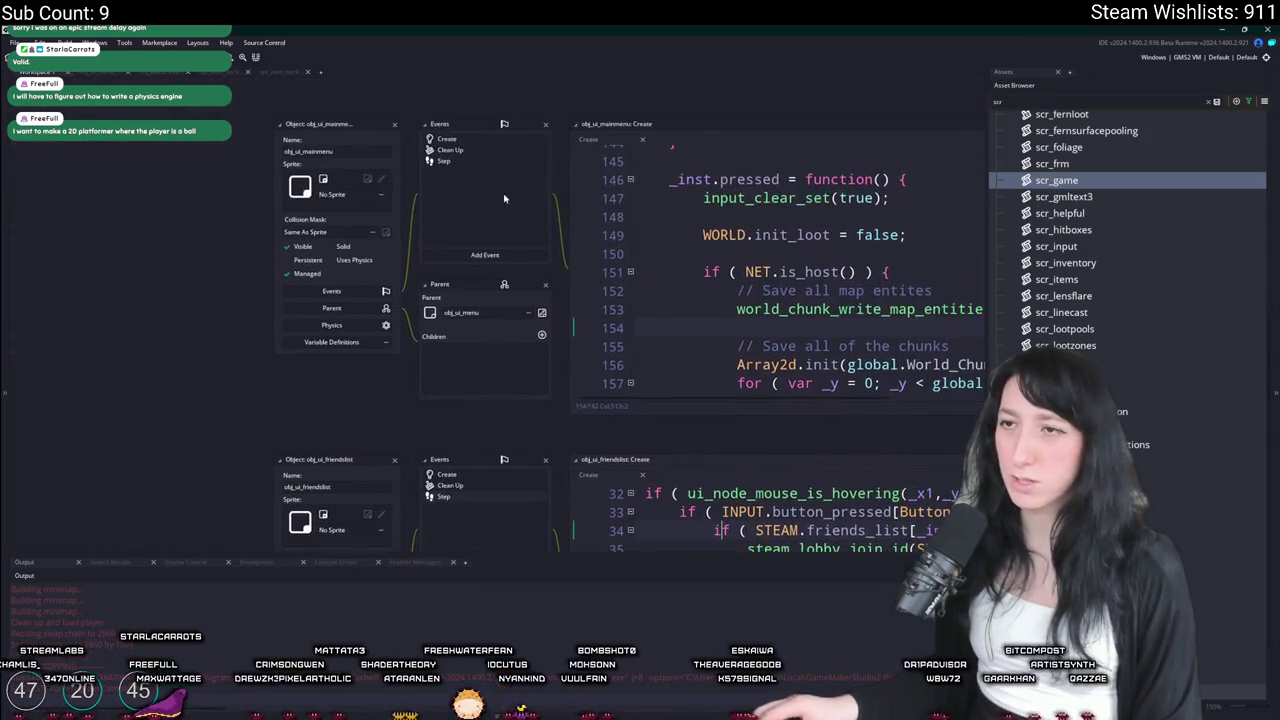
scroll(480, 250, up, 10)
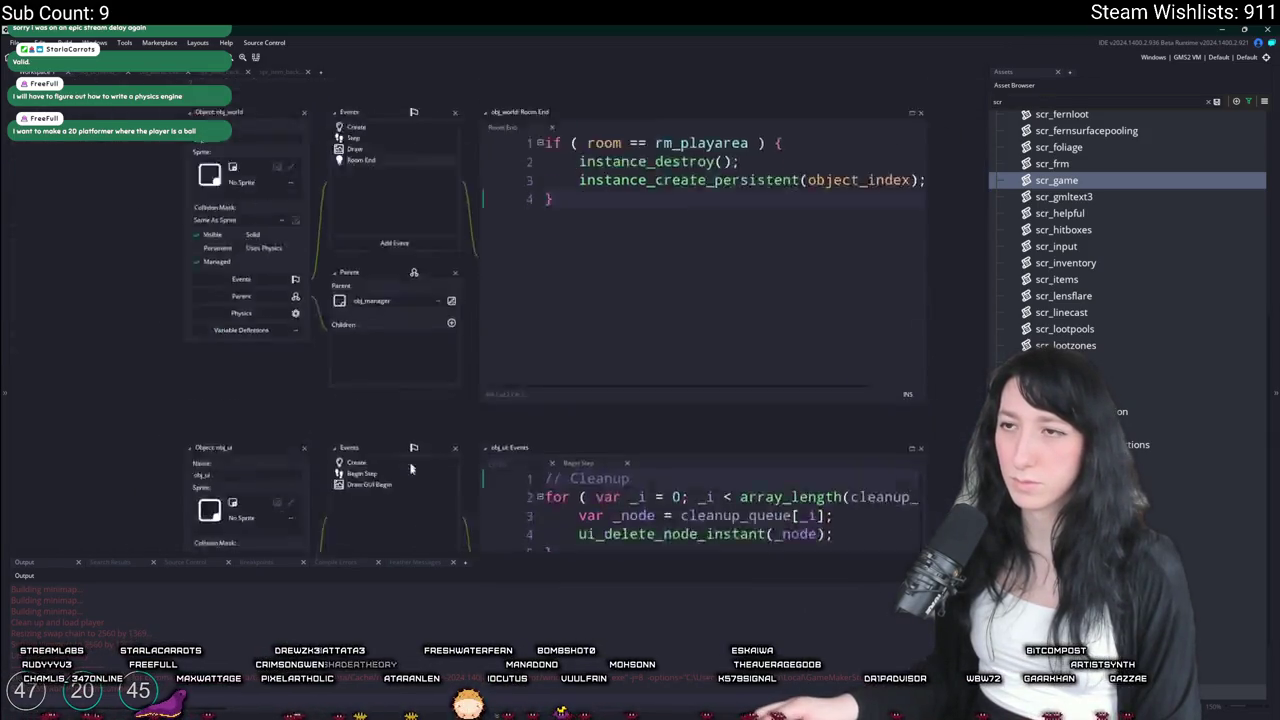
right_click(405, 206)
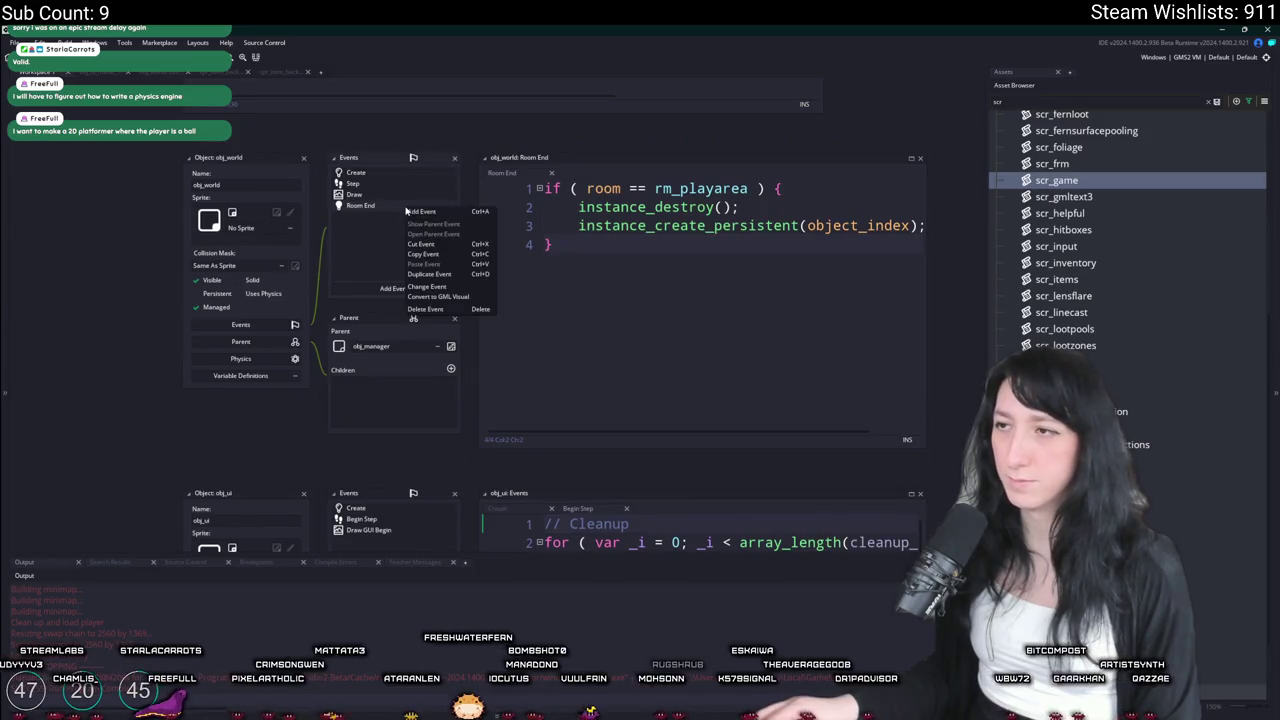
click(440, 303)
click(678, 396)
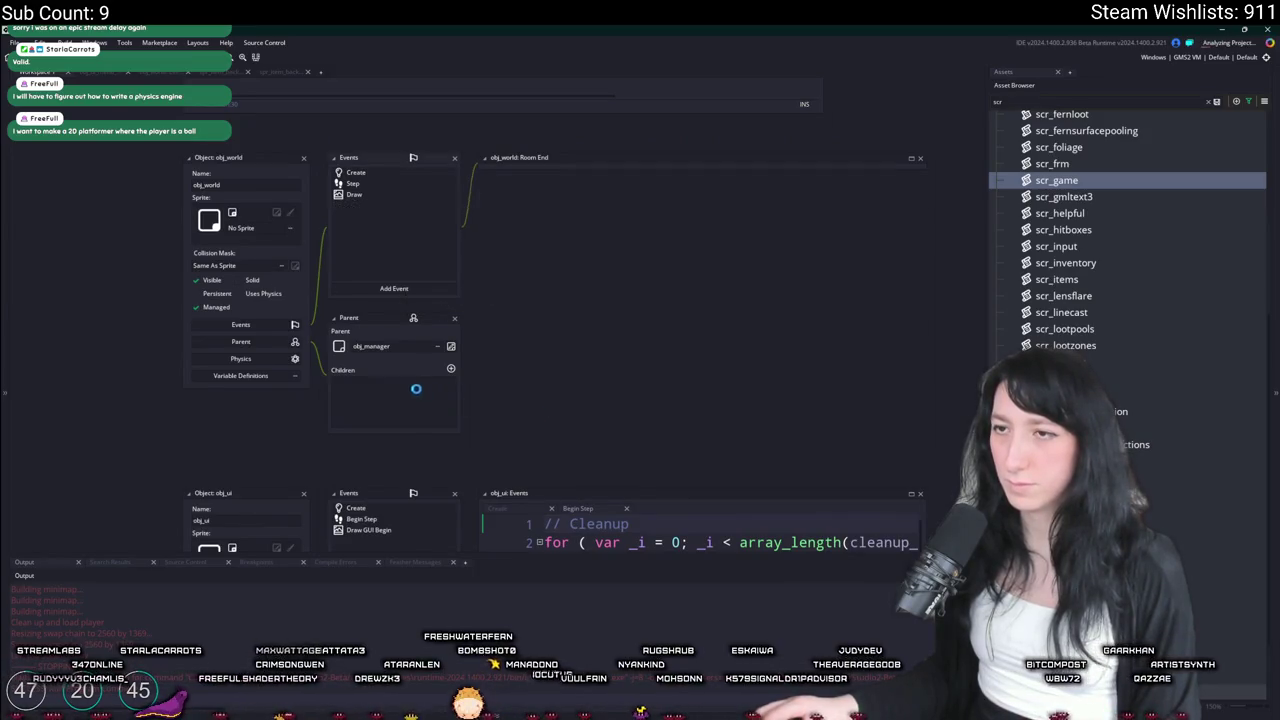
key(ctrl+shift+f)
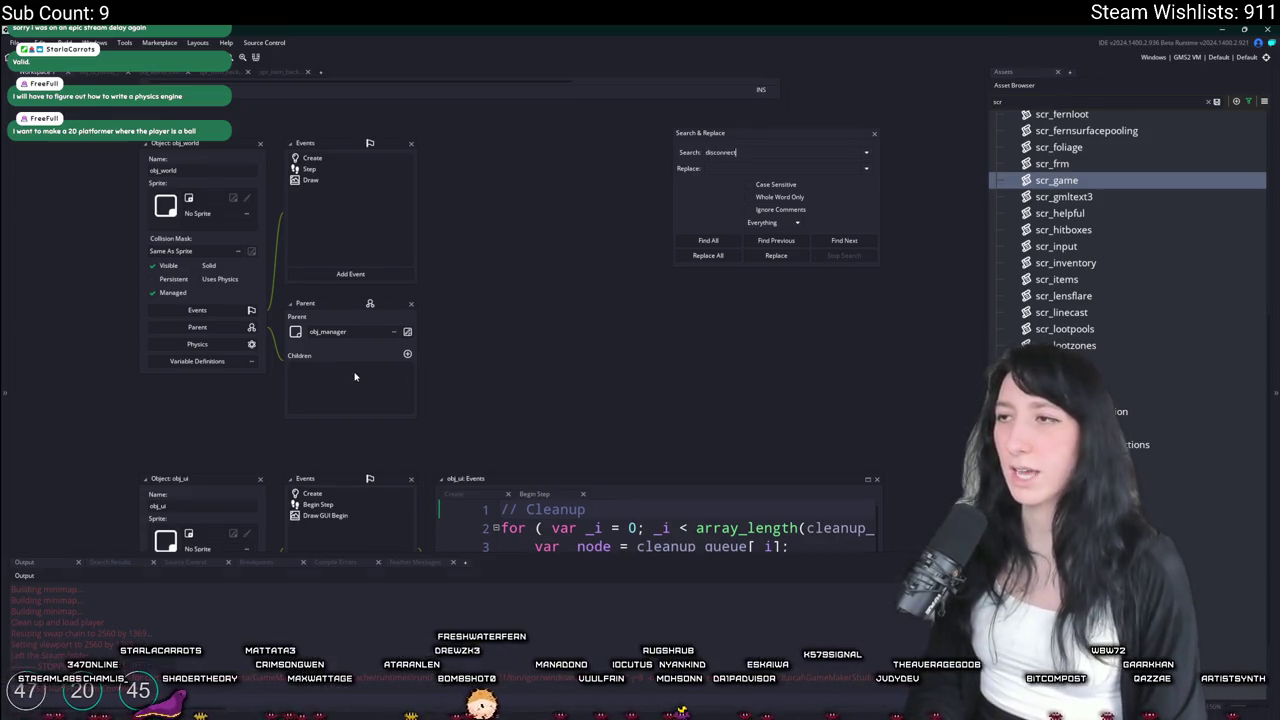
Find all disconnect matches and inspect line 781 of scr_networking
key(Return)
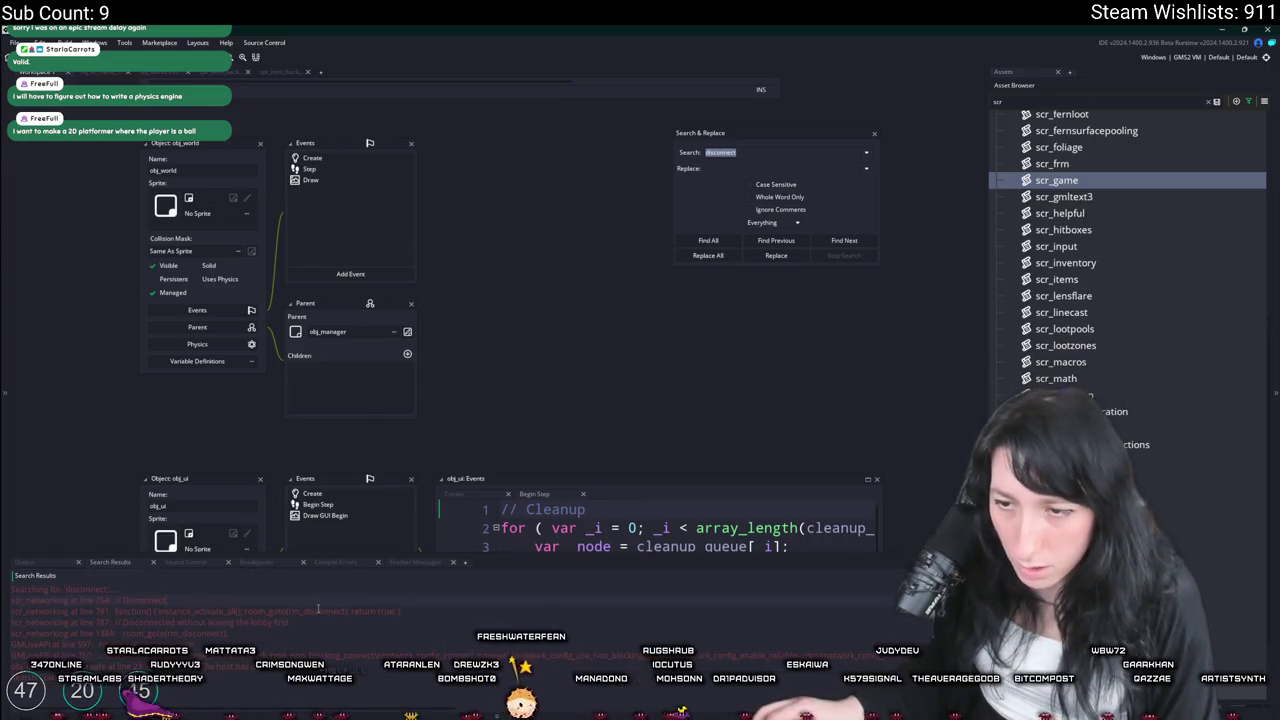
double_click(317, 609)
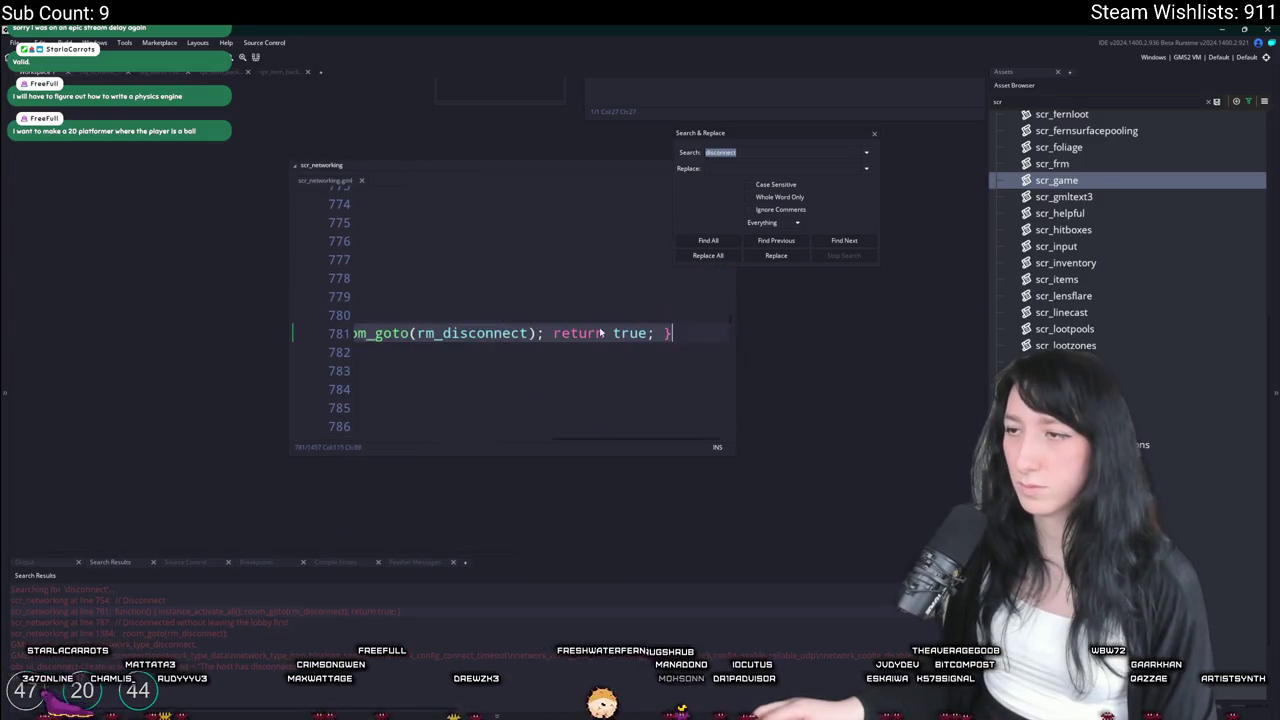
click(600, 333)
scroll(491, 340, left, 5)
click(722, 333)
key(Right)
key(Right)
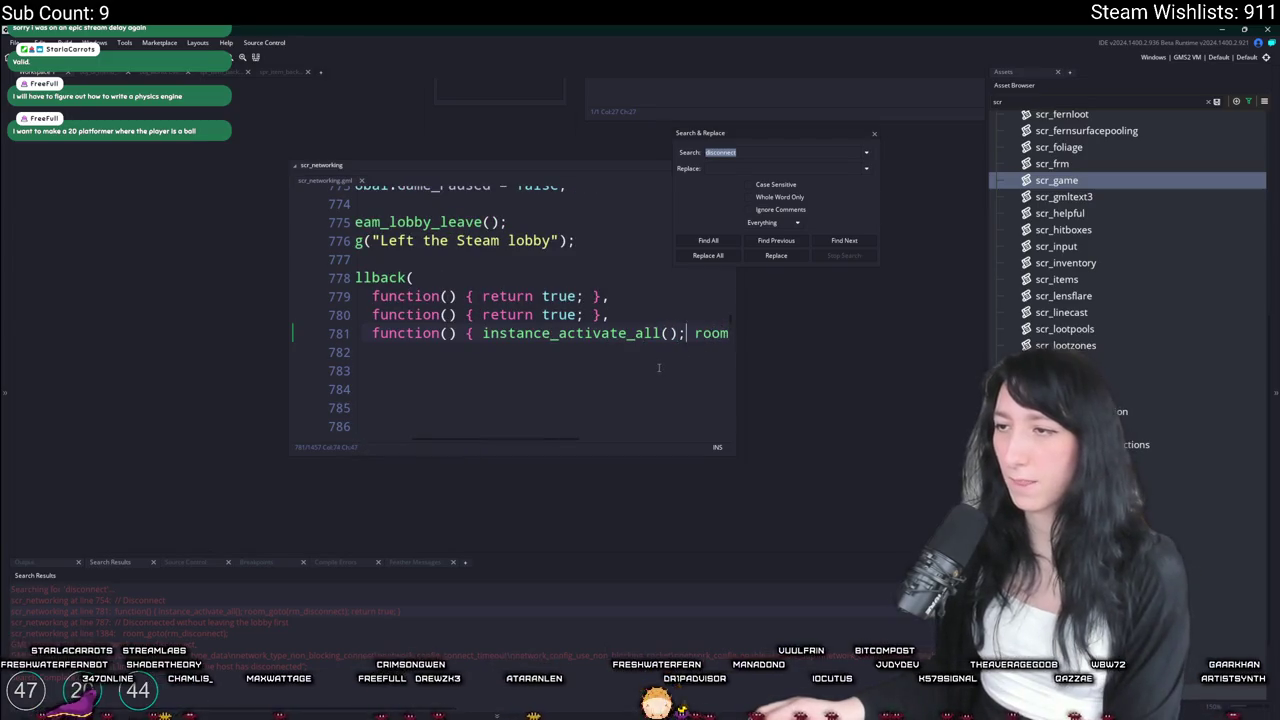
key(Right)
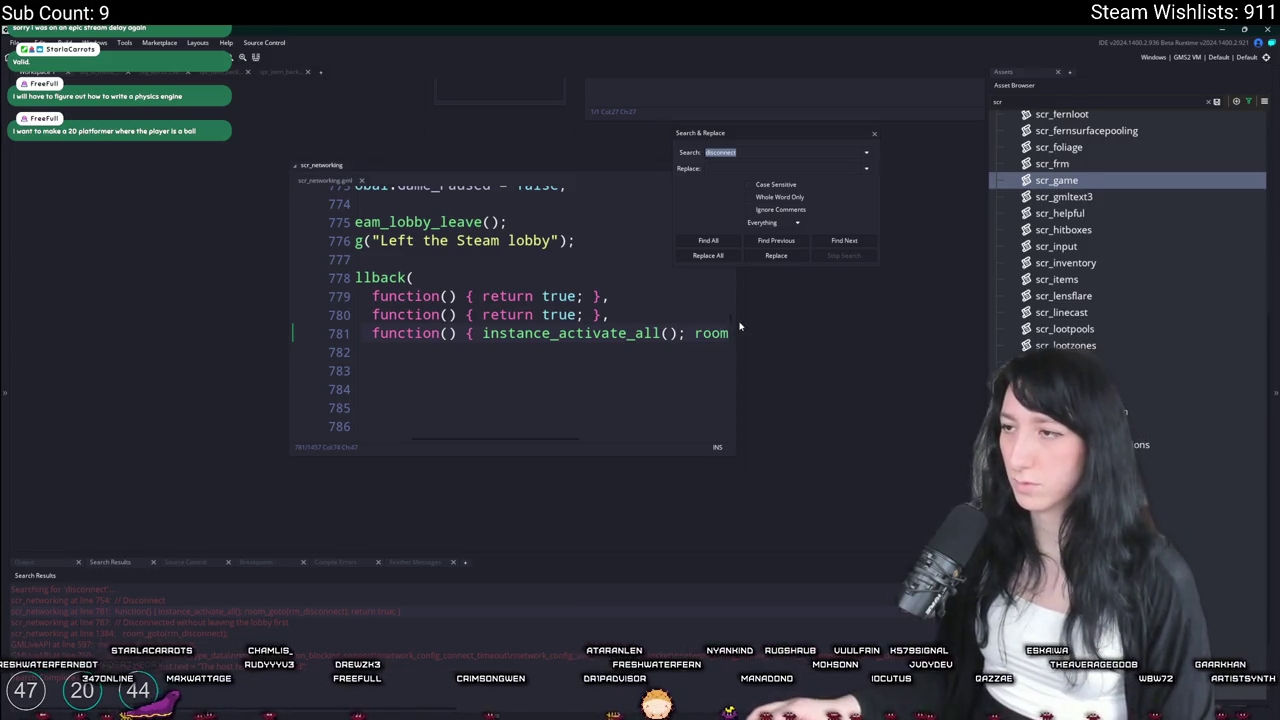
drag(766, 317, 900, 320)
key(End)
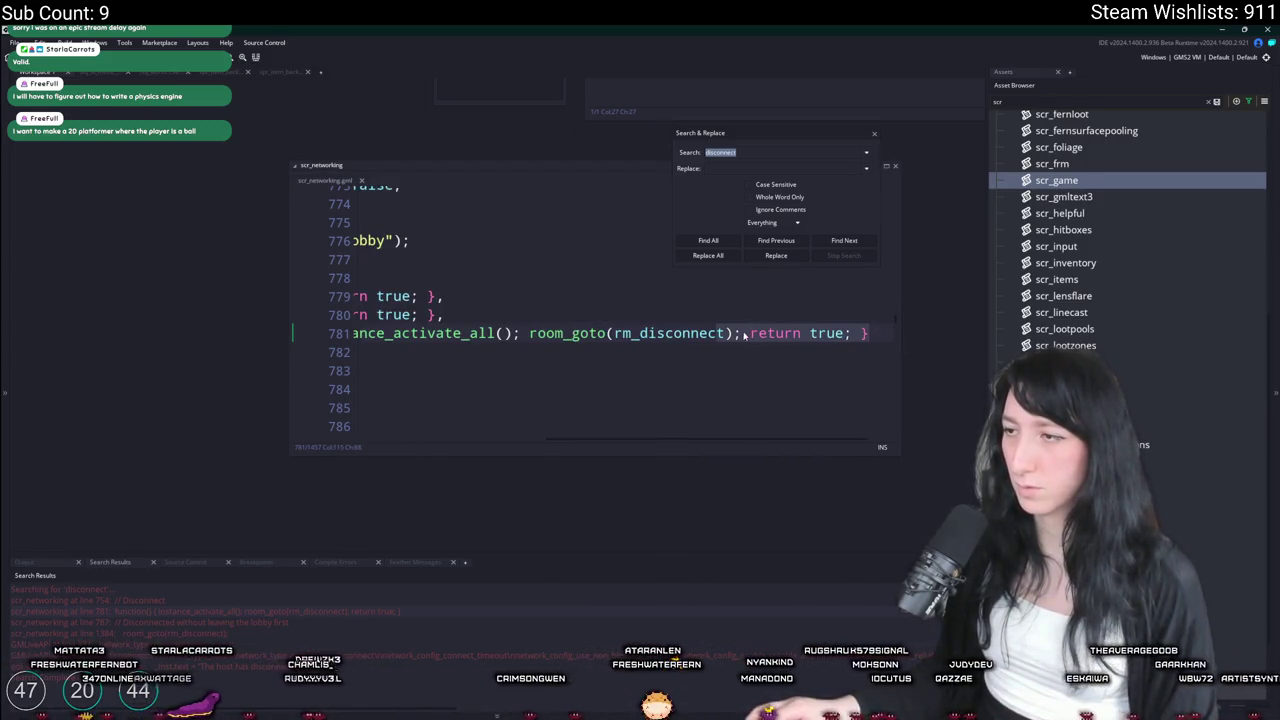
click(744, 334)
click(618, 276)
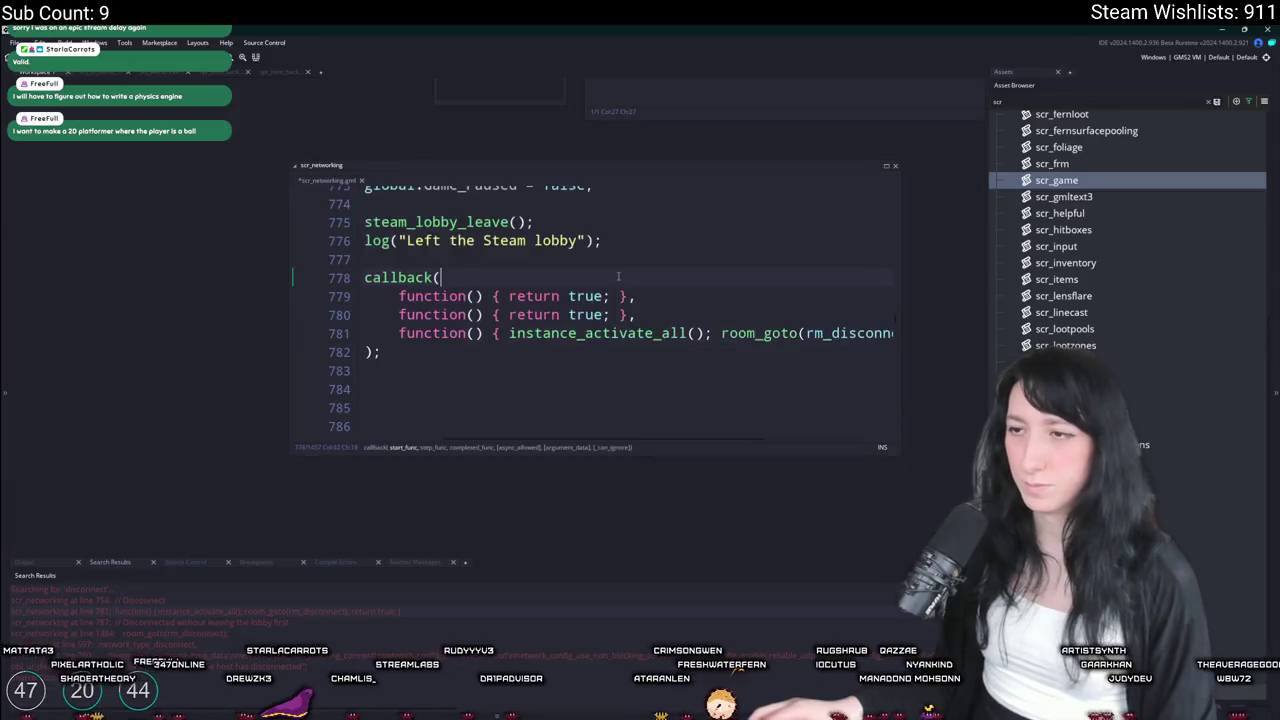
Open obj_ui_mainmenu through the asset search and read through its code
key(ctrl+t)
text(obj_ma)
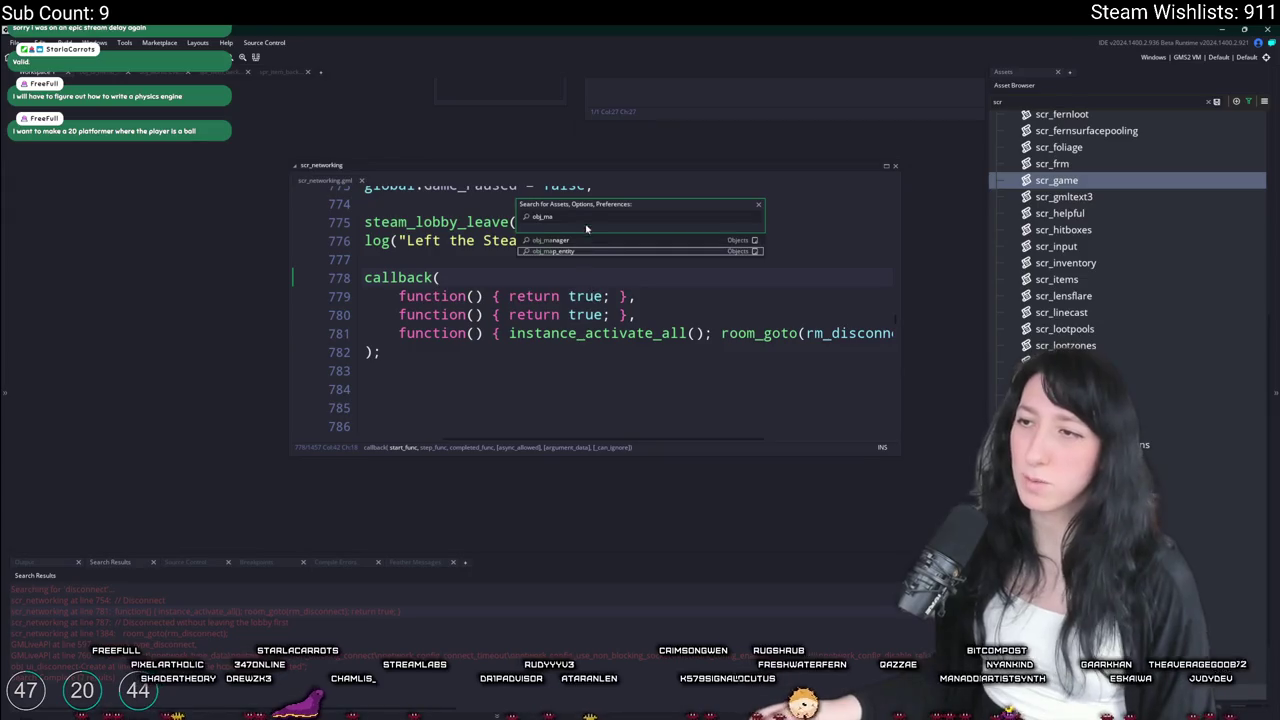
text(o_net)
key(Return)
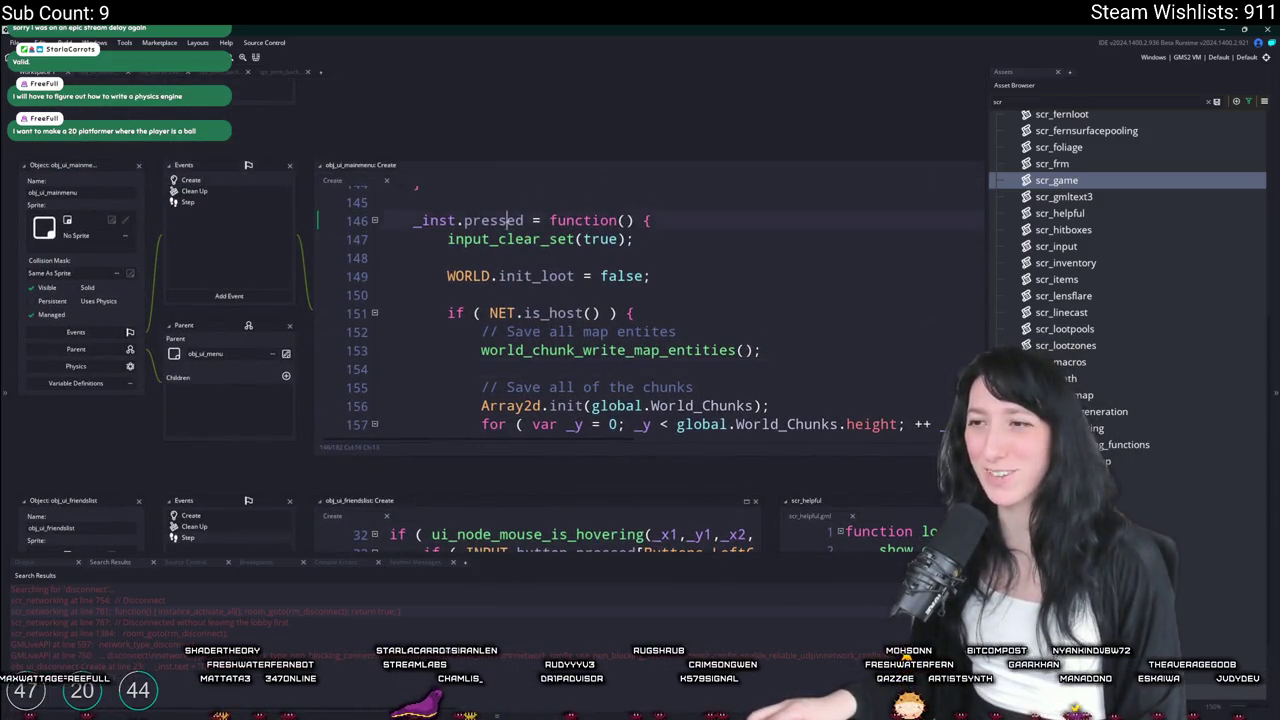
scroll(600, 310, up, 6)
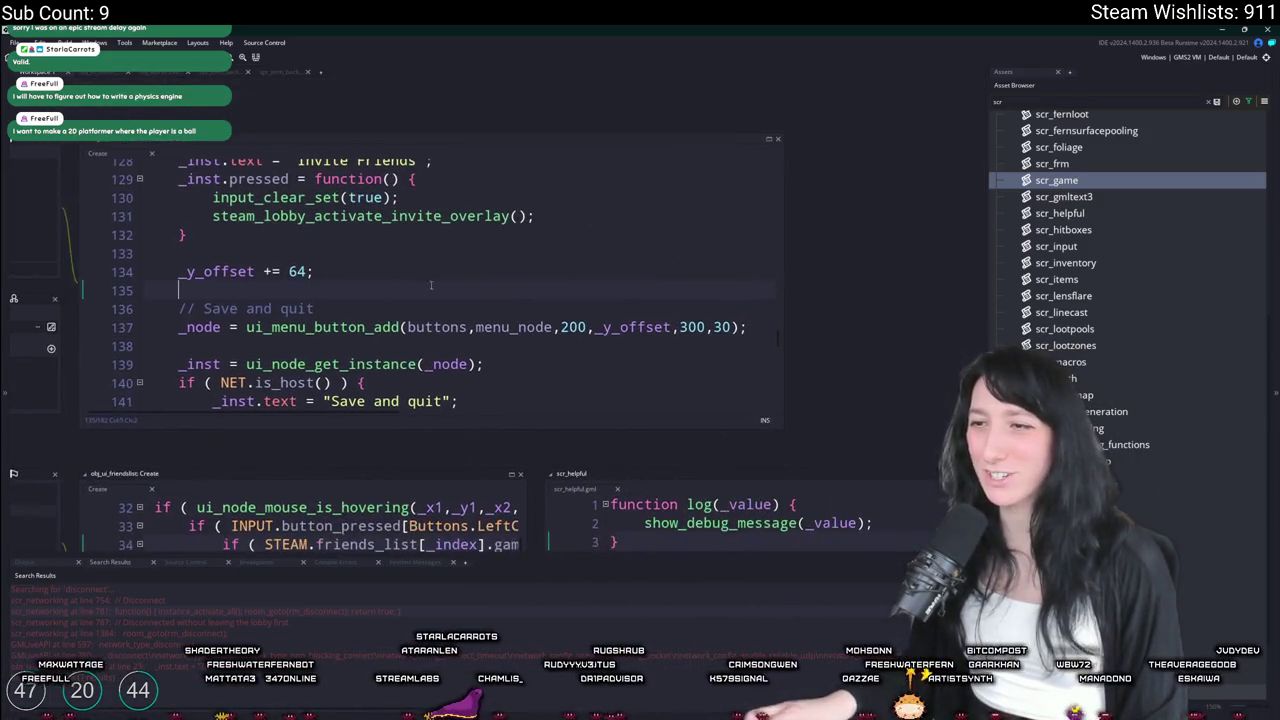
click(769, 138)
scroll(470, 357, up, 9)
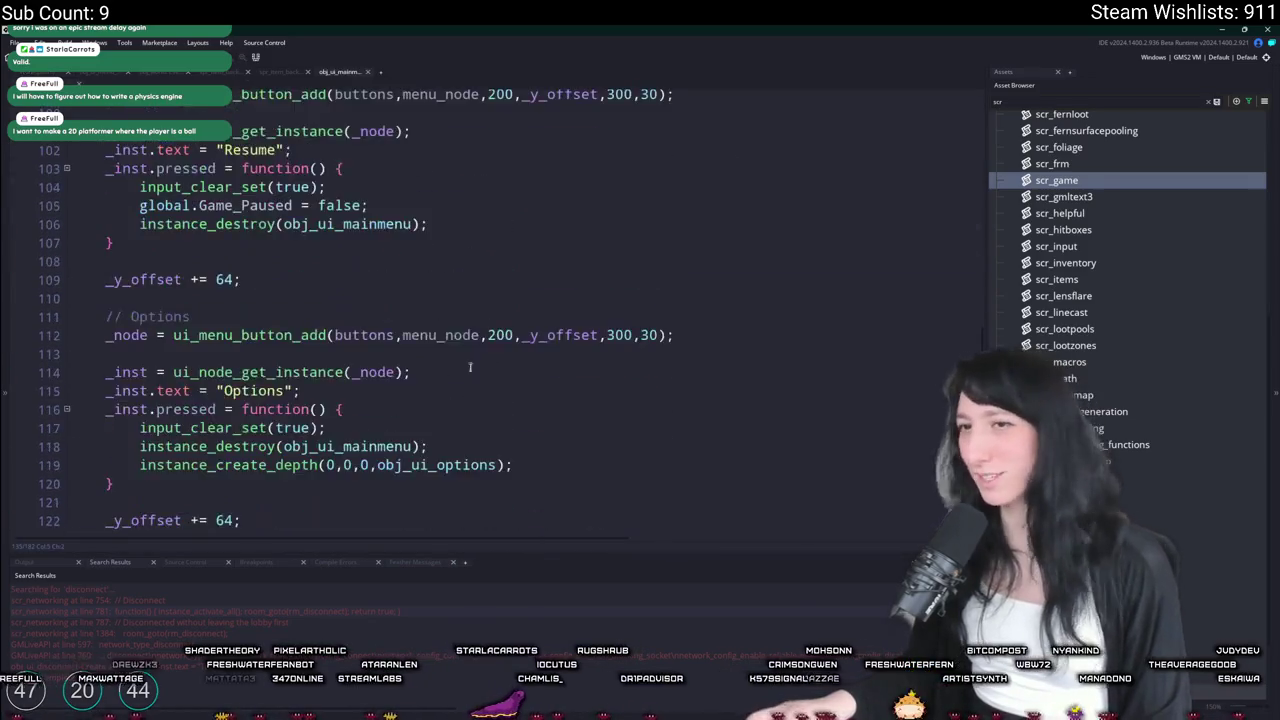
scroll(470, 357, up, 6)
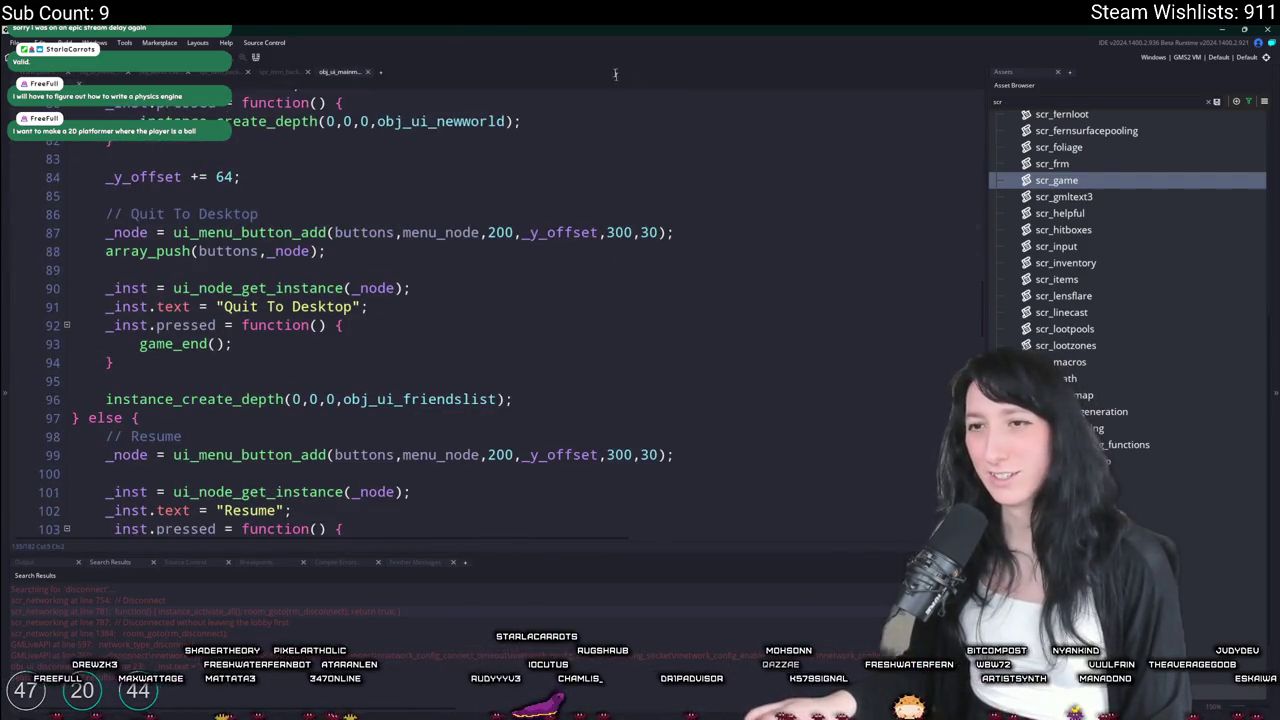
key(ctrl+m)
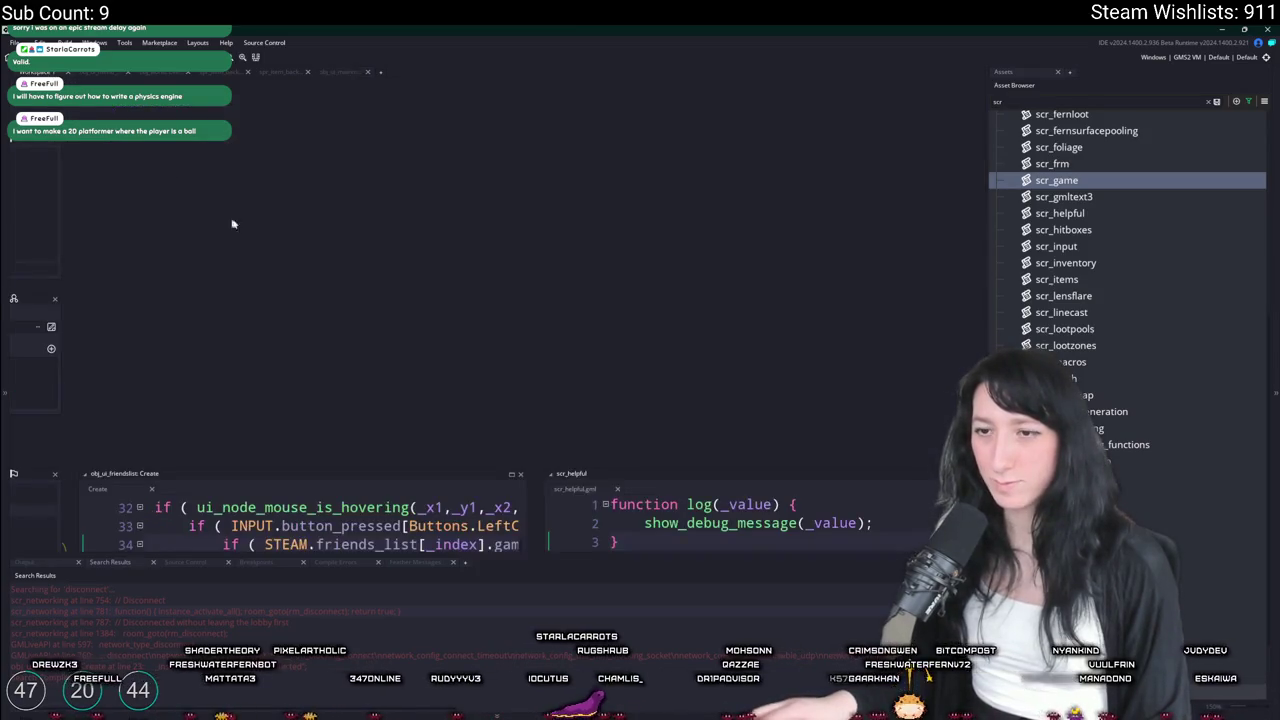
Give obj_ui_mainmenu a Room Start event calling reset_game_networking() when room != rm_playarea, then build
click(527, 280)
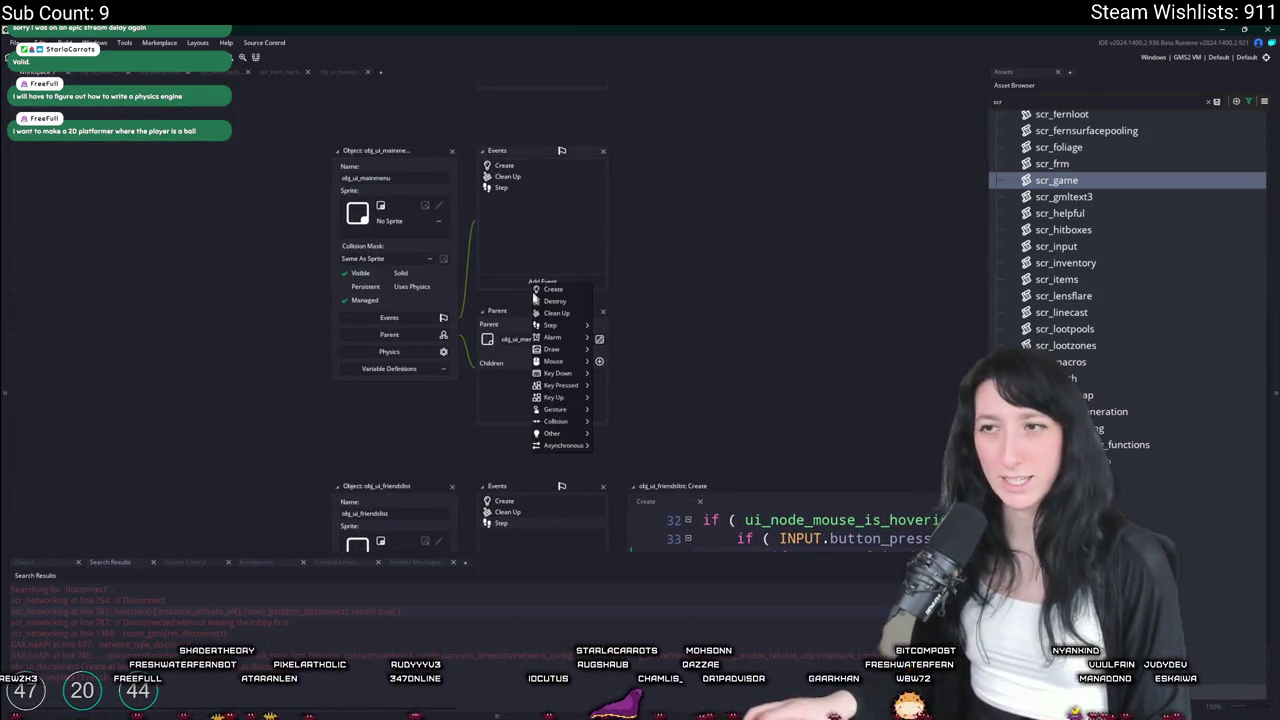
mouse_move(552, 433)
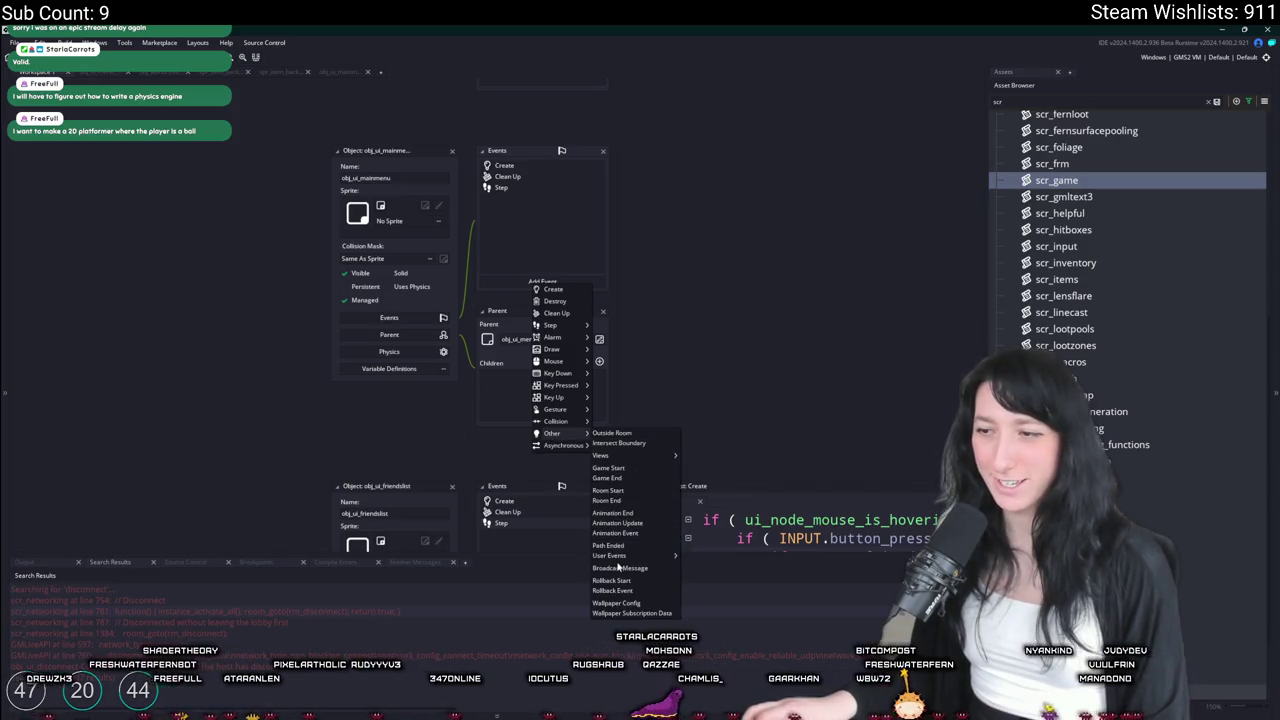
click(631, 491)
text(i)
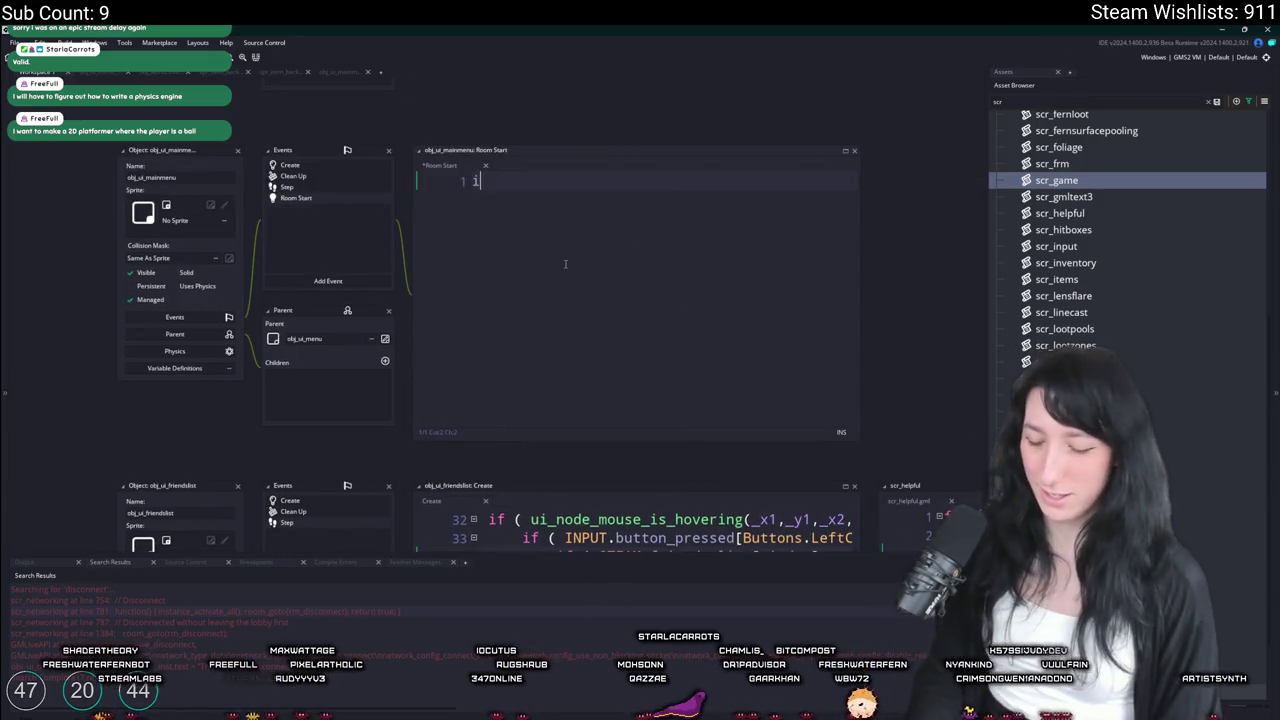
text(f ( ro)
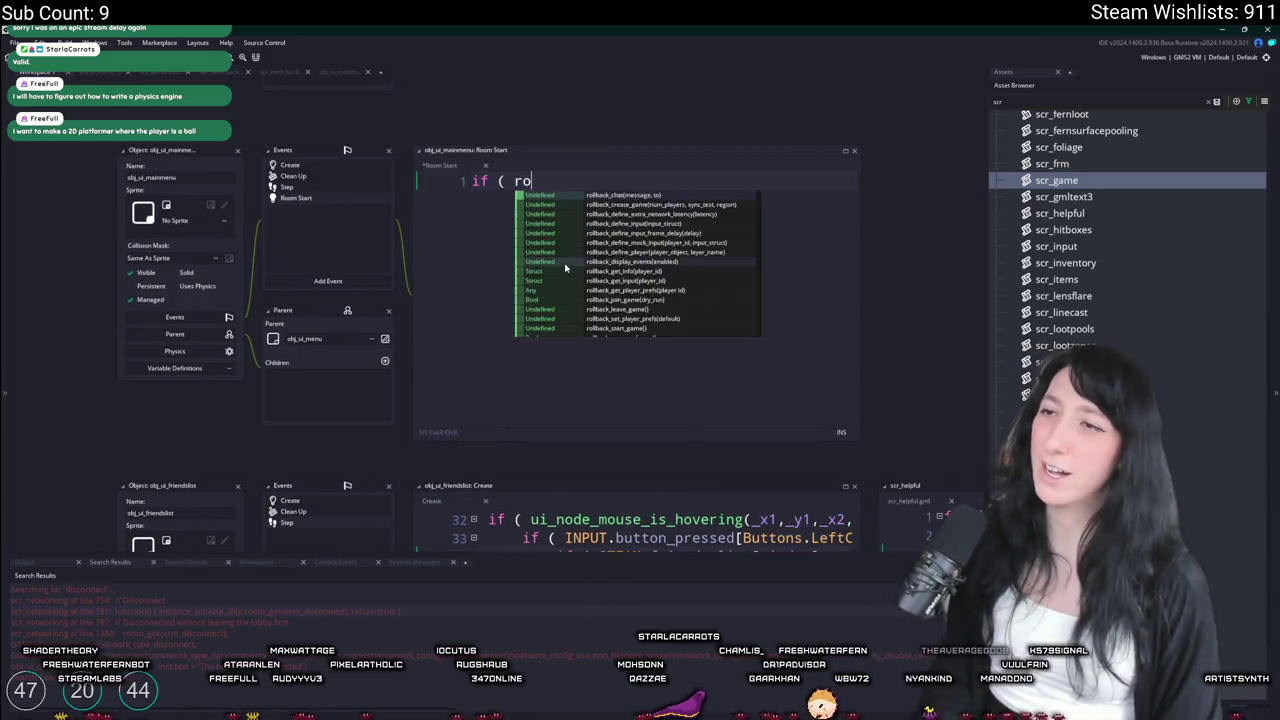
text(om != r)
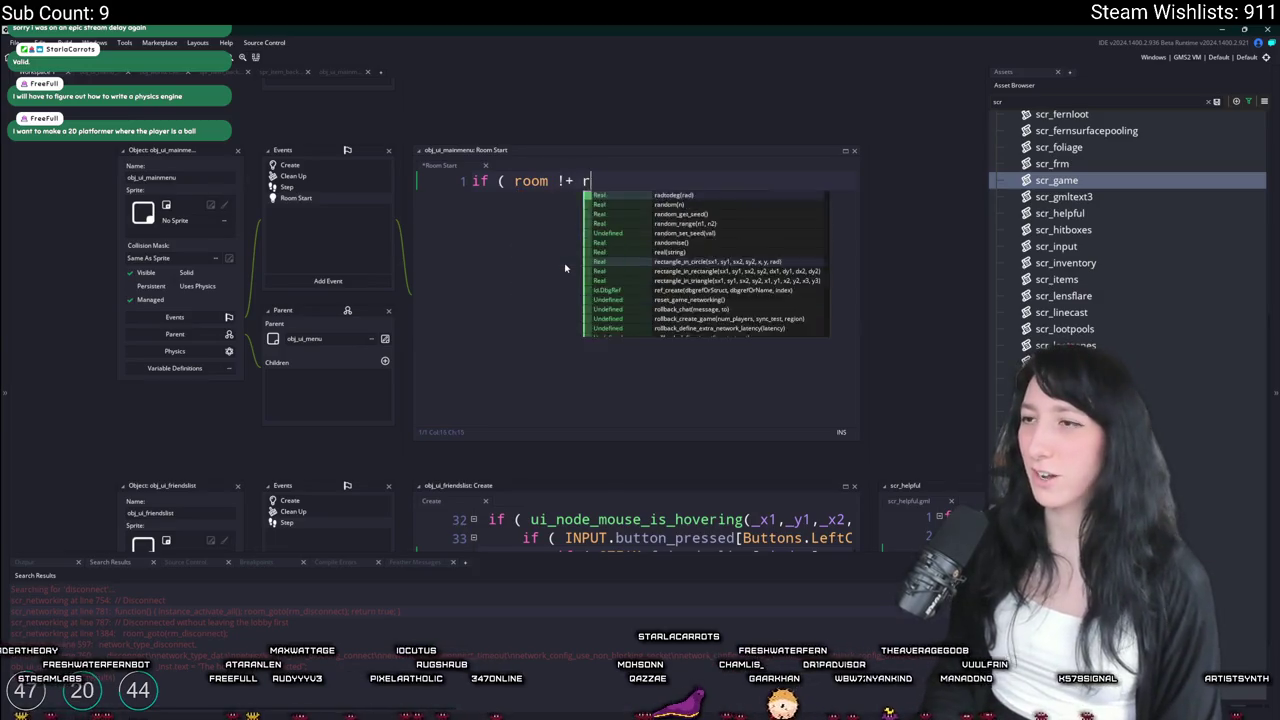
text(m_pla)
key(Return)
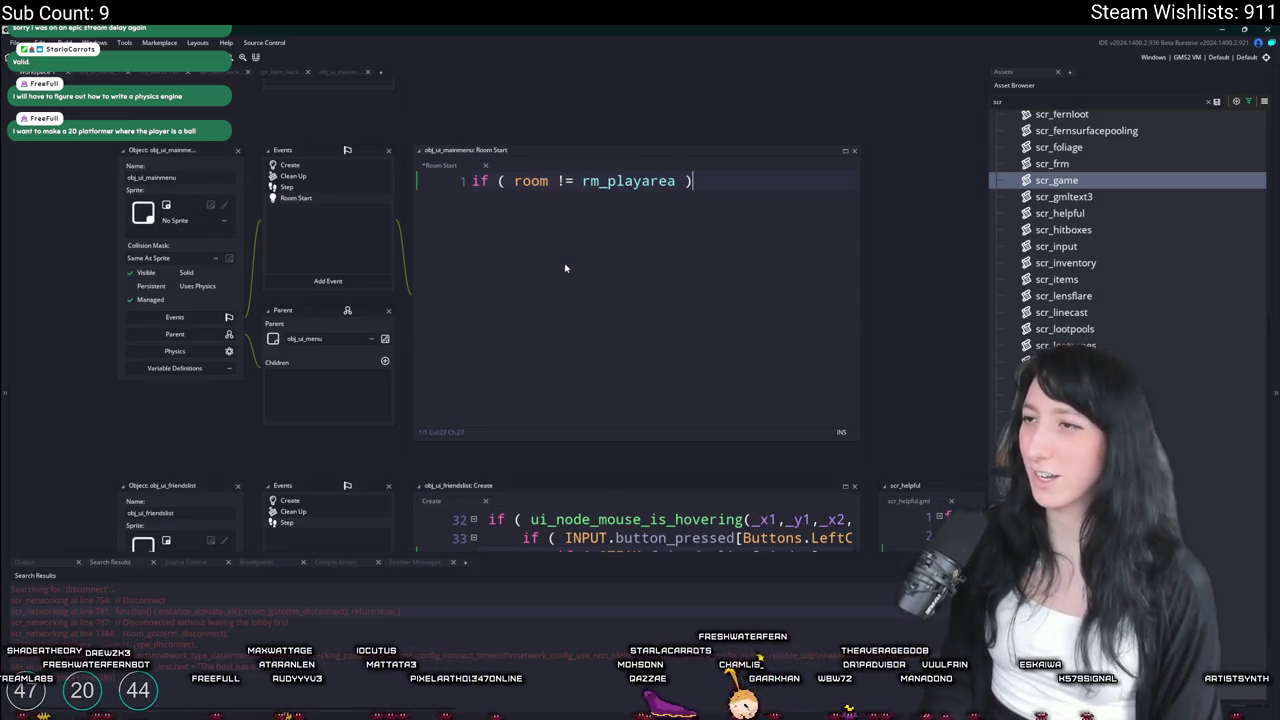
key(Return)
text(reset_game_networking();)
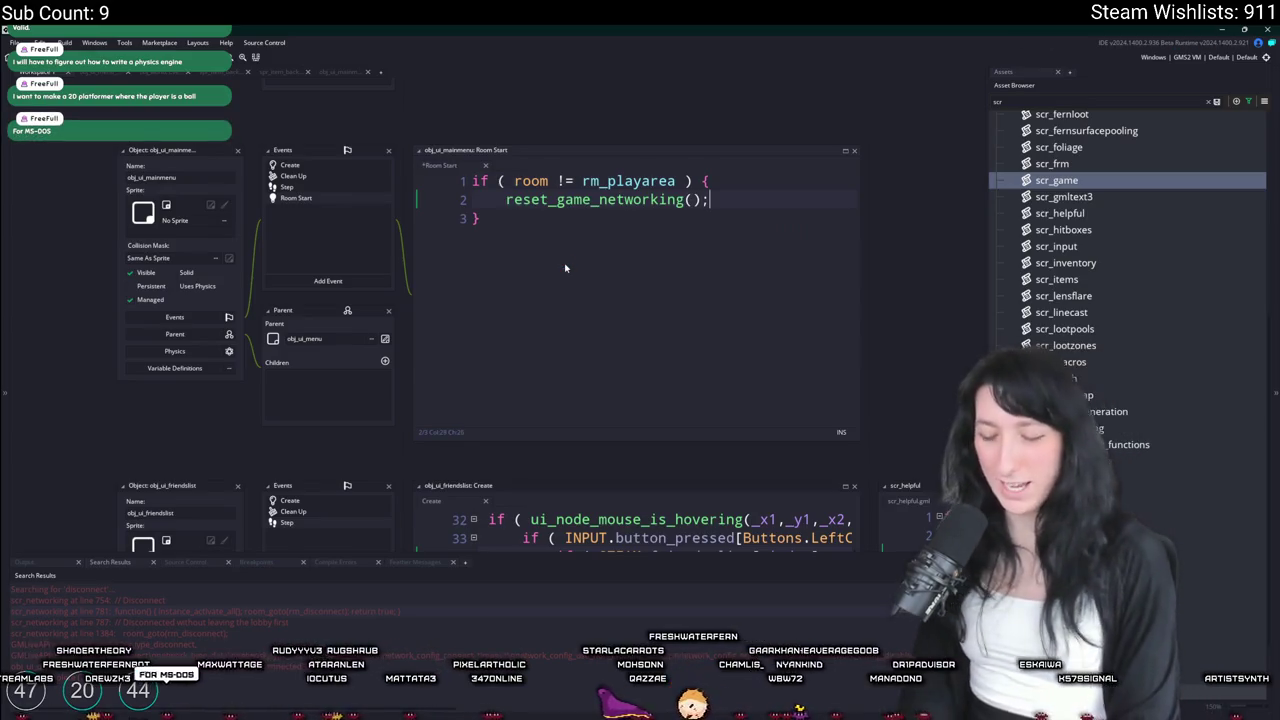
key(F5)
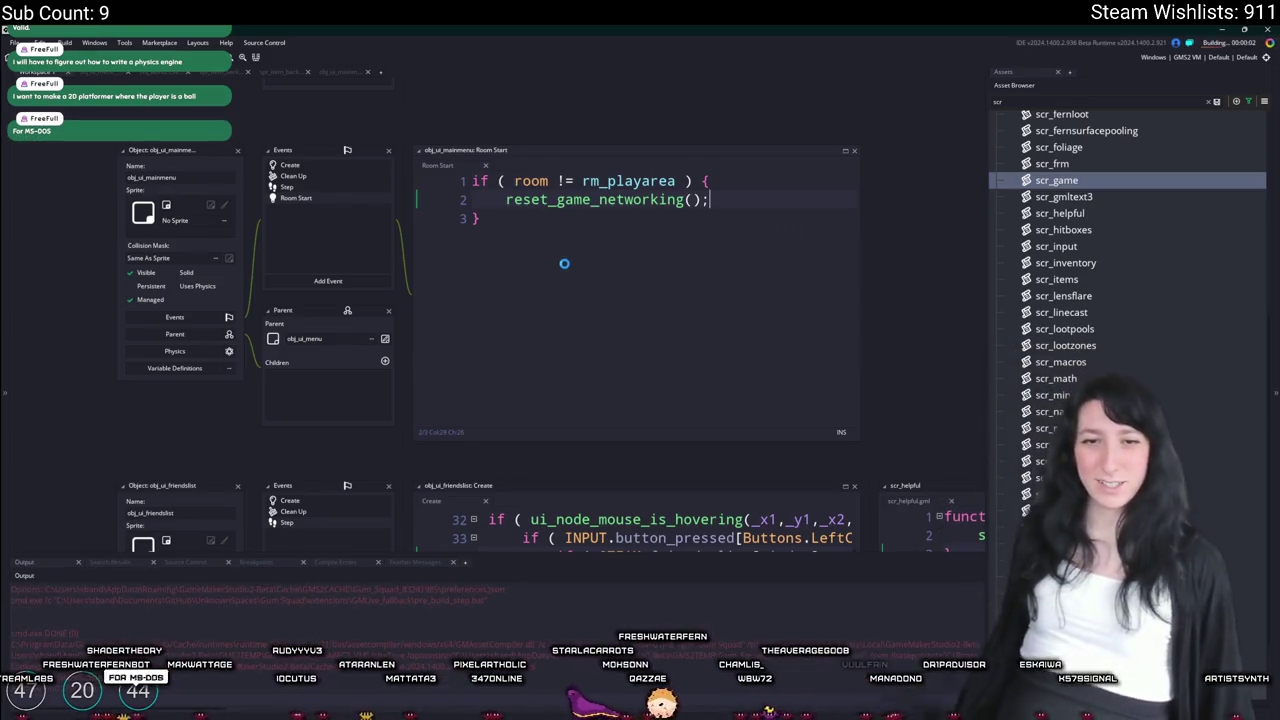
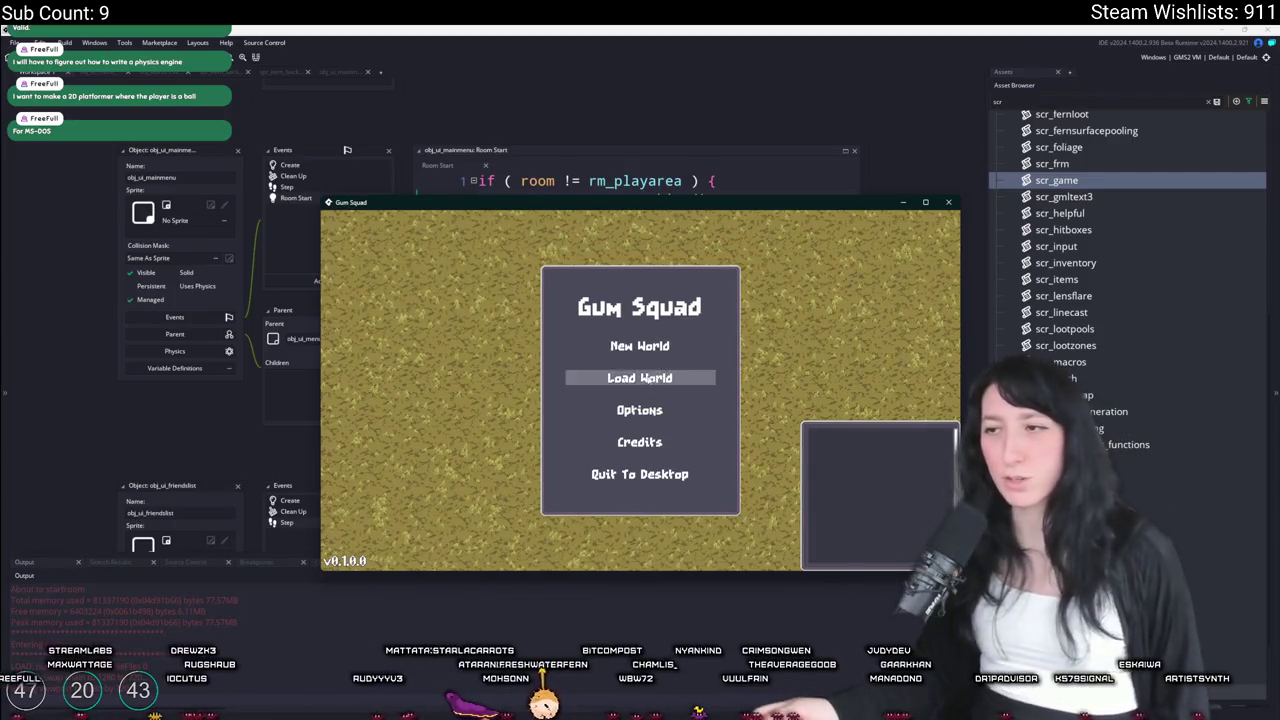
Host the MajorCraft world as a Friends Only lobby and maximize the game window
click(640, 378)
click(578, 340)
click(712, 348)
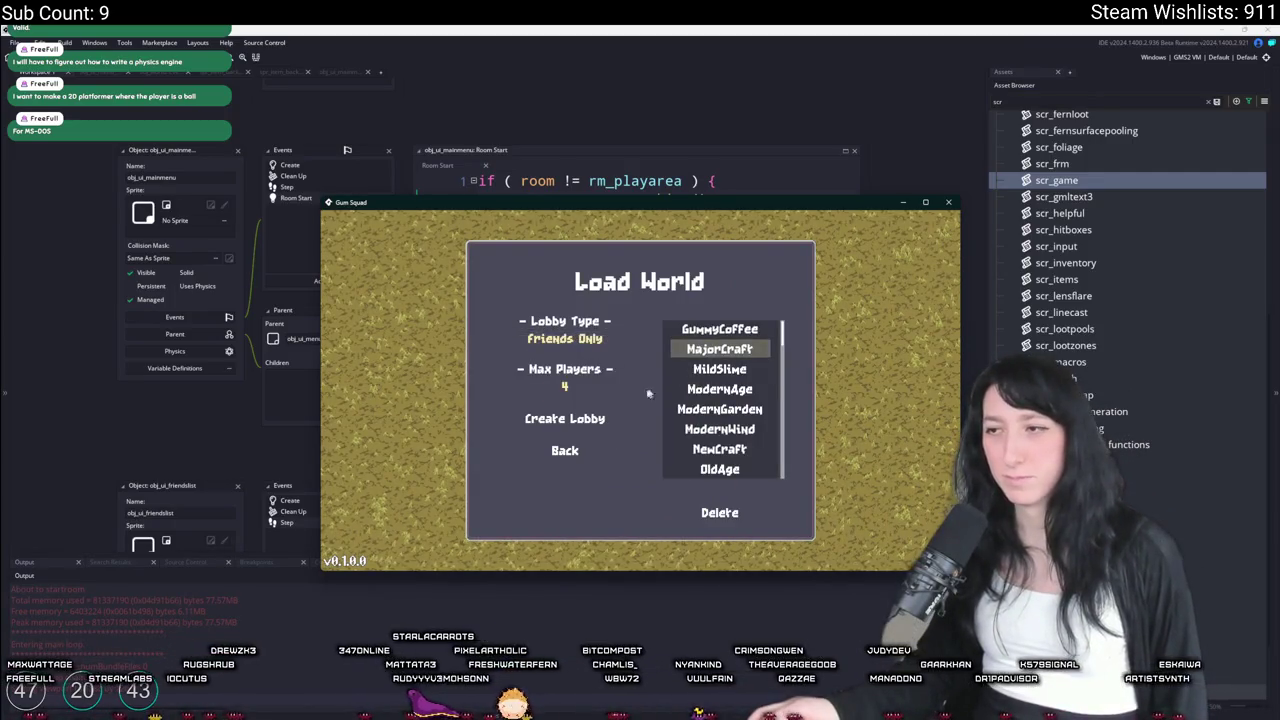
click(576, 420)
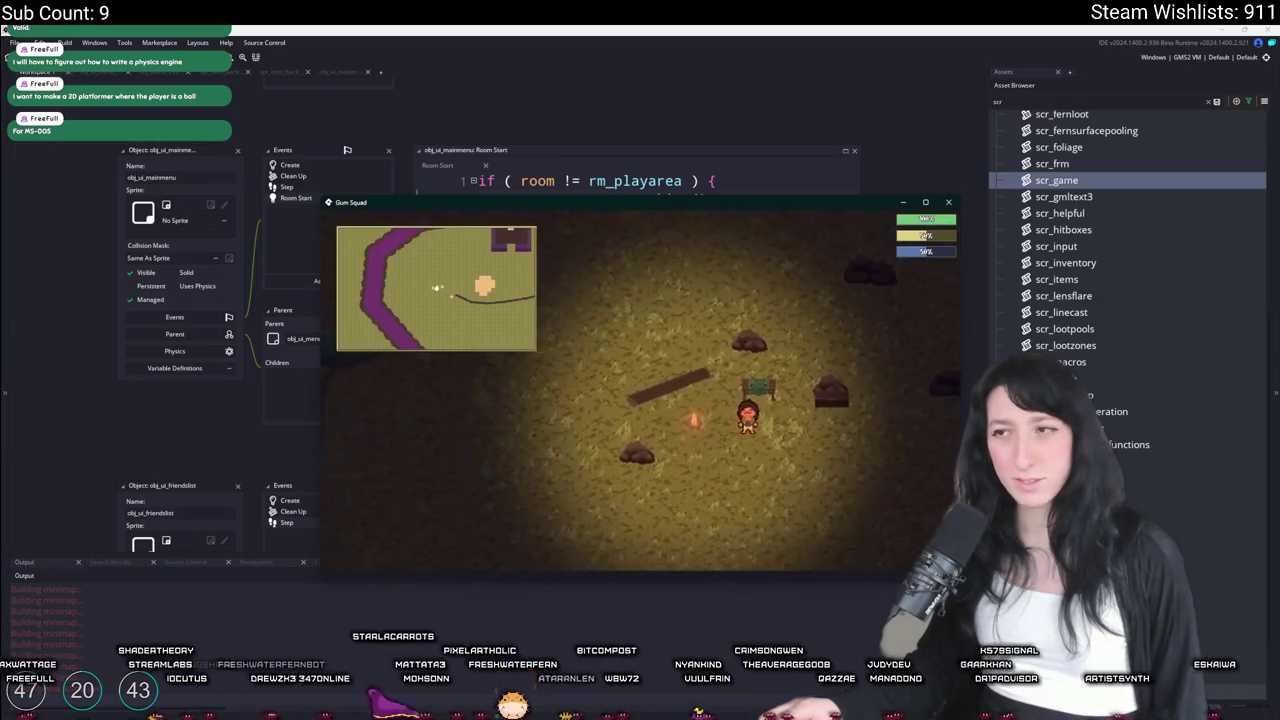
double_click(697, 204)
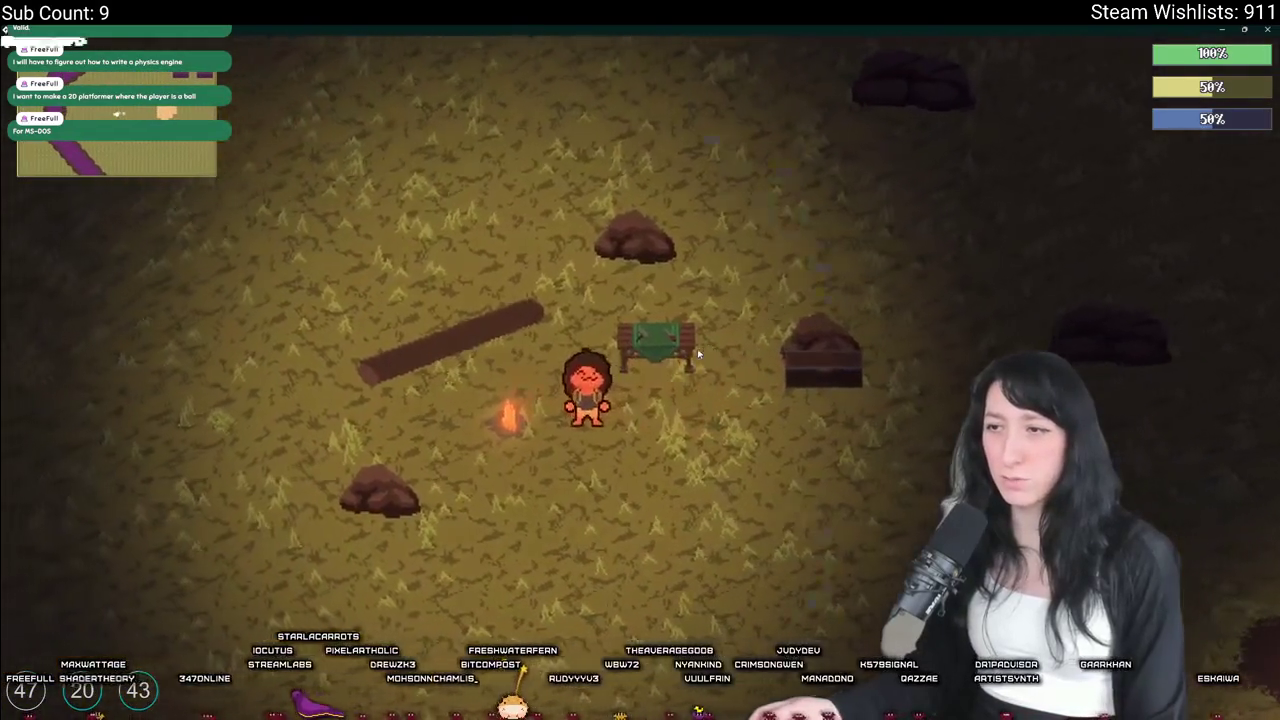
Turn Post-Processing off in the Graphics options, then switch it back on
key(Escape)
click(697, 348)
key(Return)
click(838, 324)
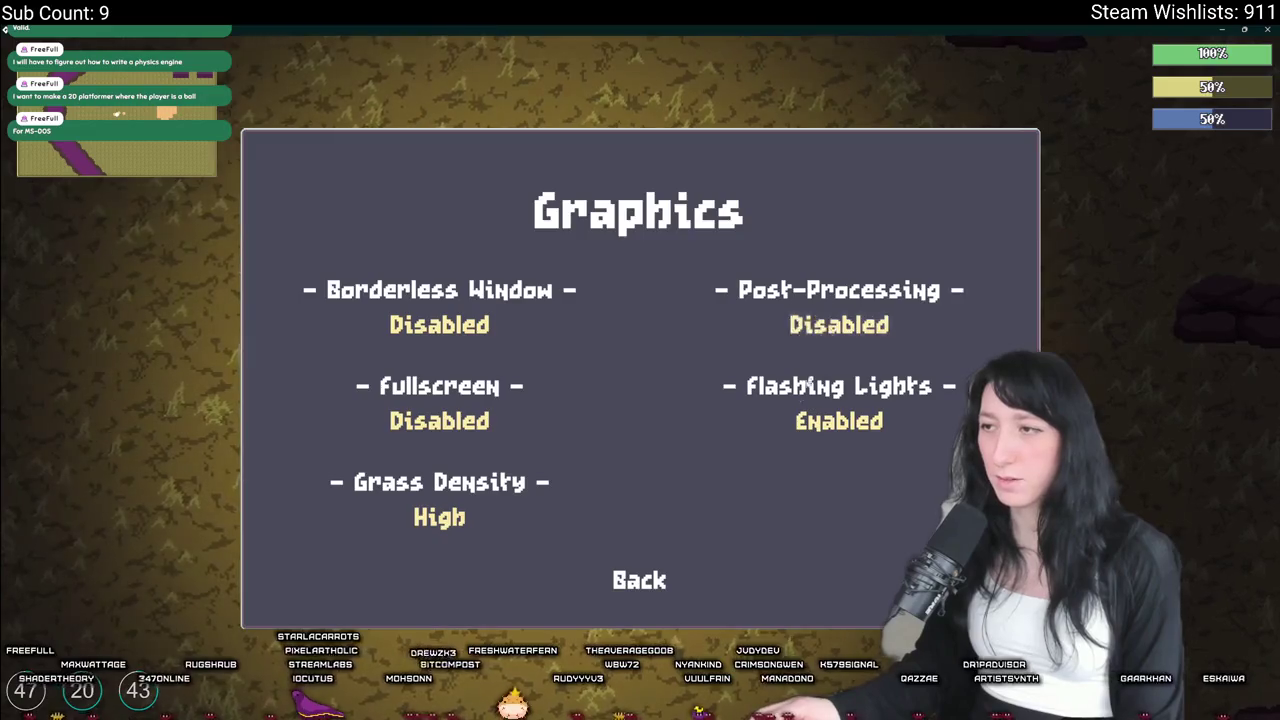
key(Escape)
key(Escape)
click(640, 351)
key(Return)
click(838, 324)
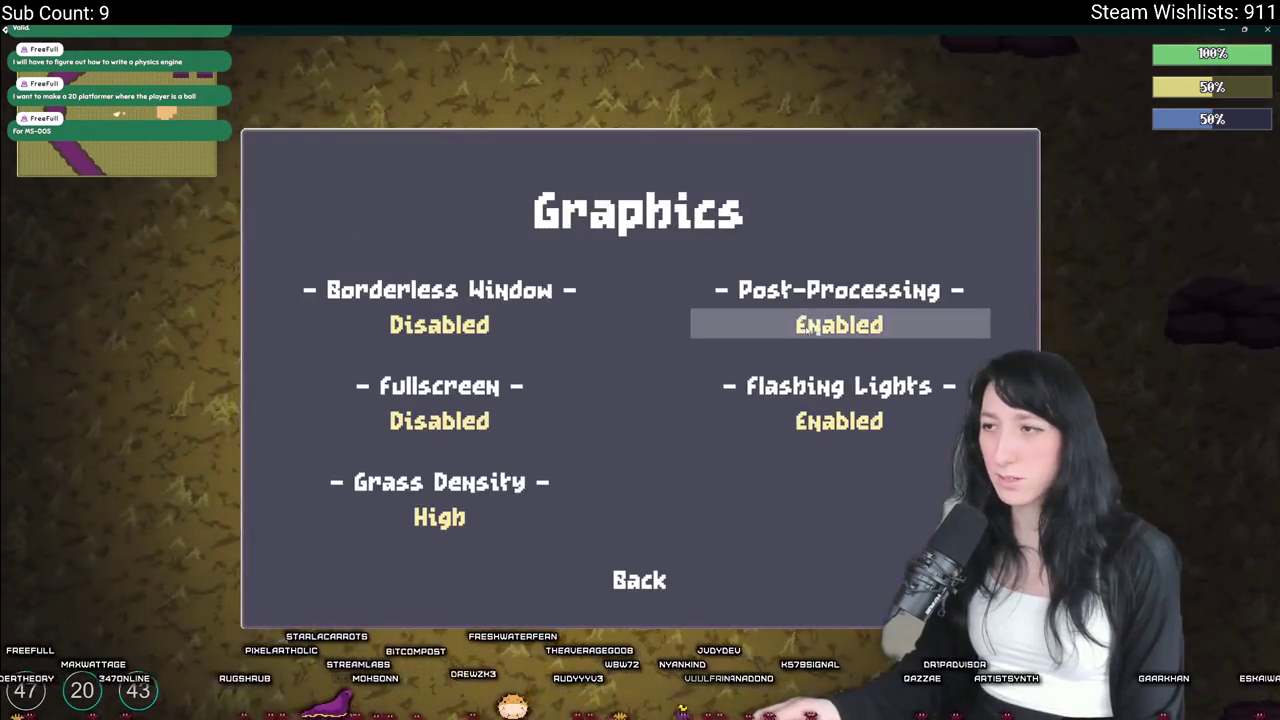
key(Escape)
key(Escape)
Walk the character left and down, then close the game with Alt+F4
key(a)
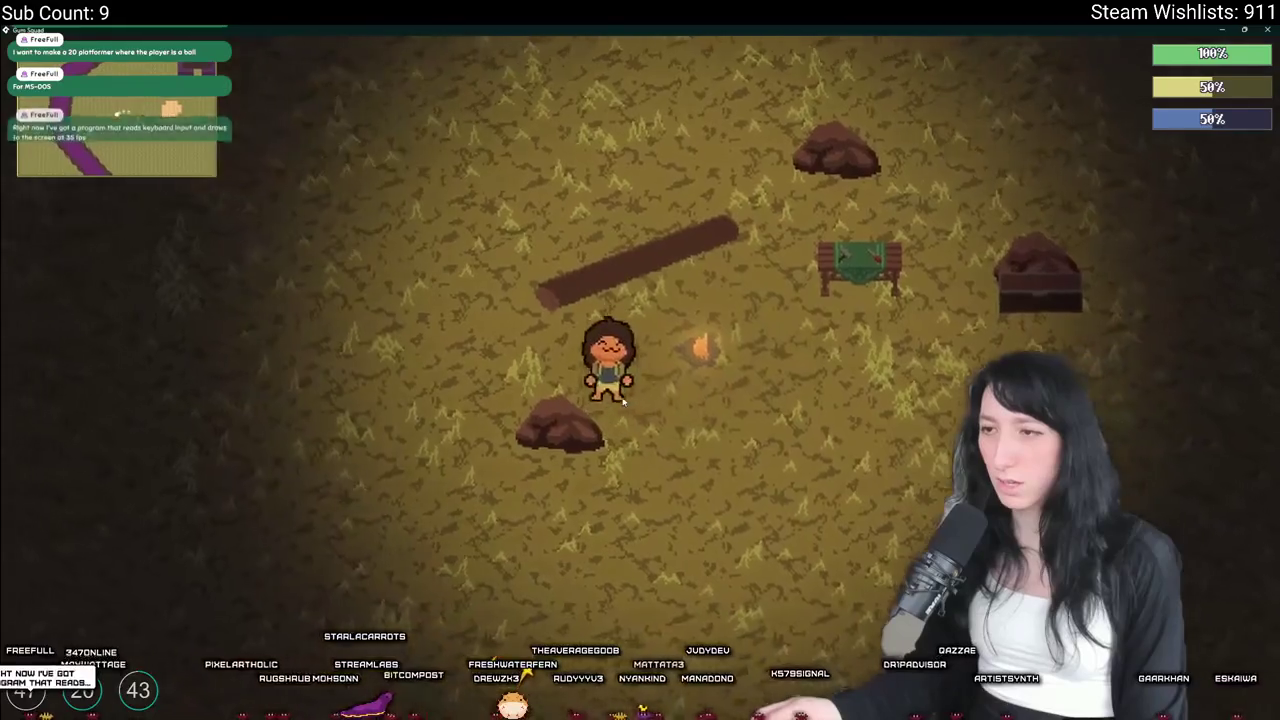
key(s)
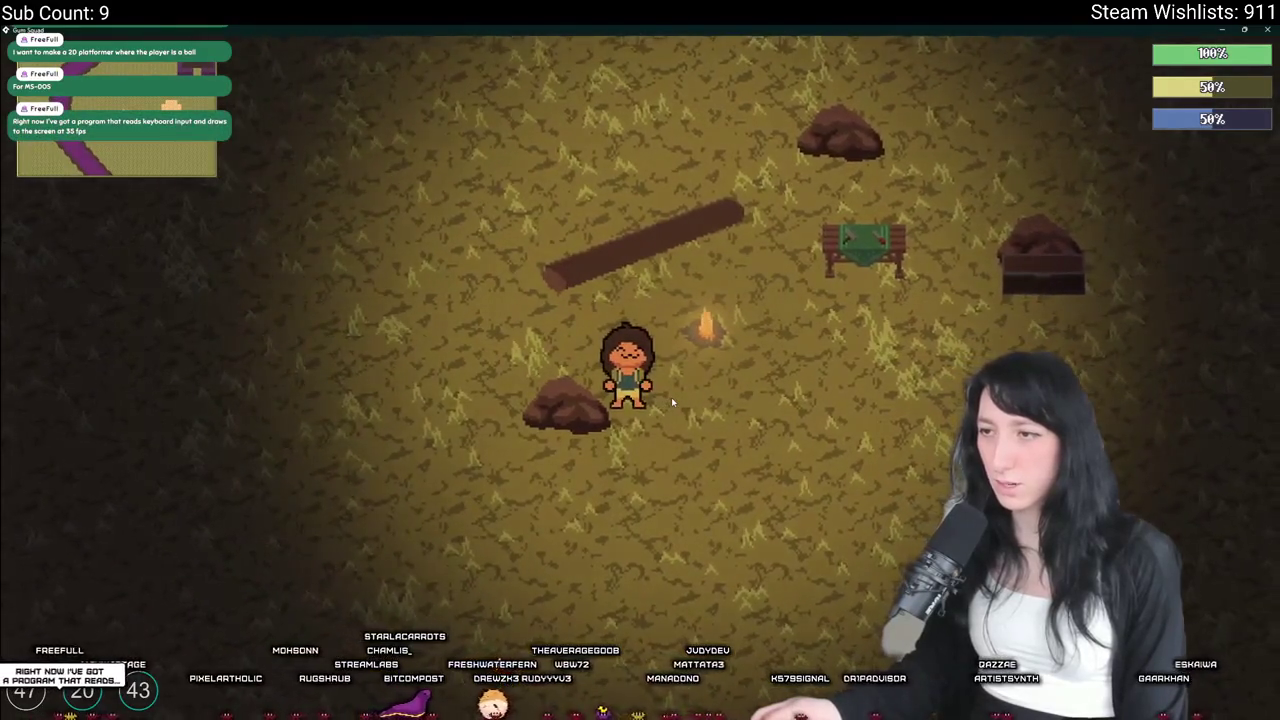
key(alt+F4)
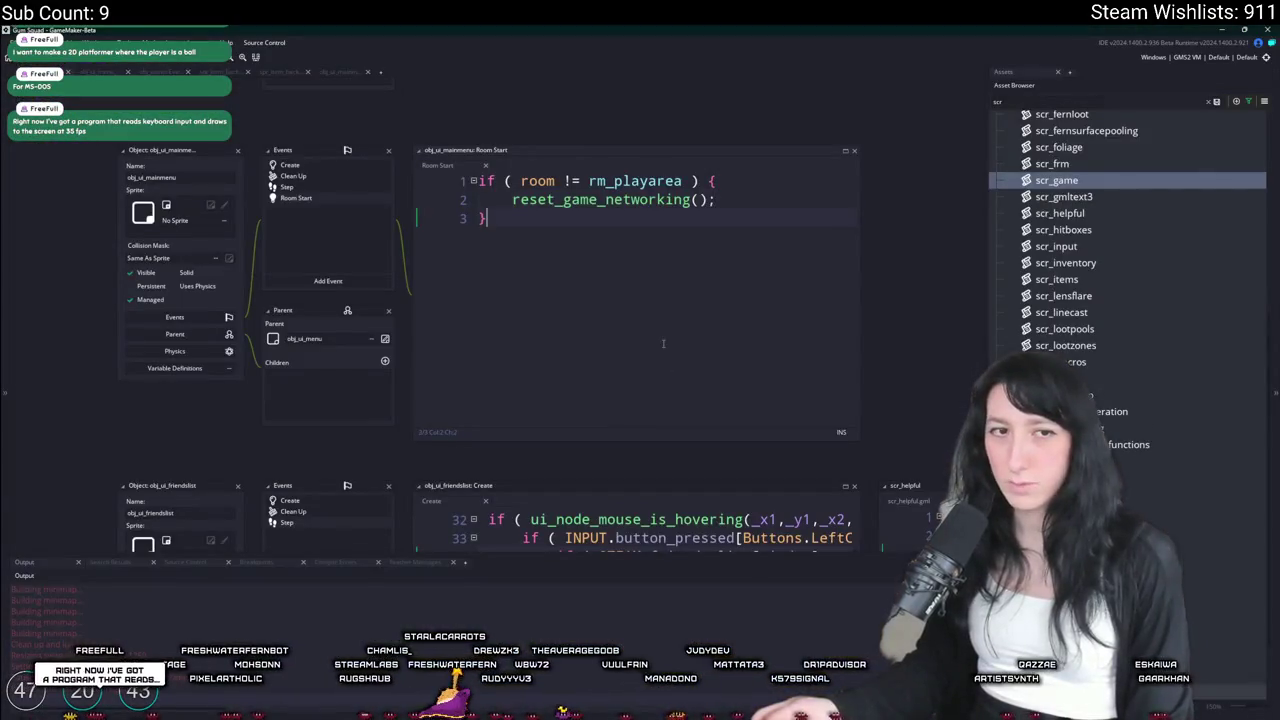
Open obj_draw's Post-Draw code and review the post-processing effect calls around line 24
key(ctrl+t)
text(obj_dr)
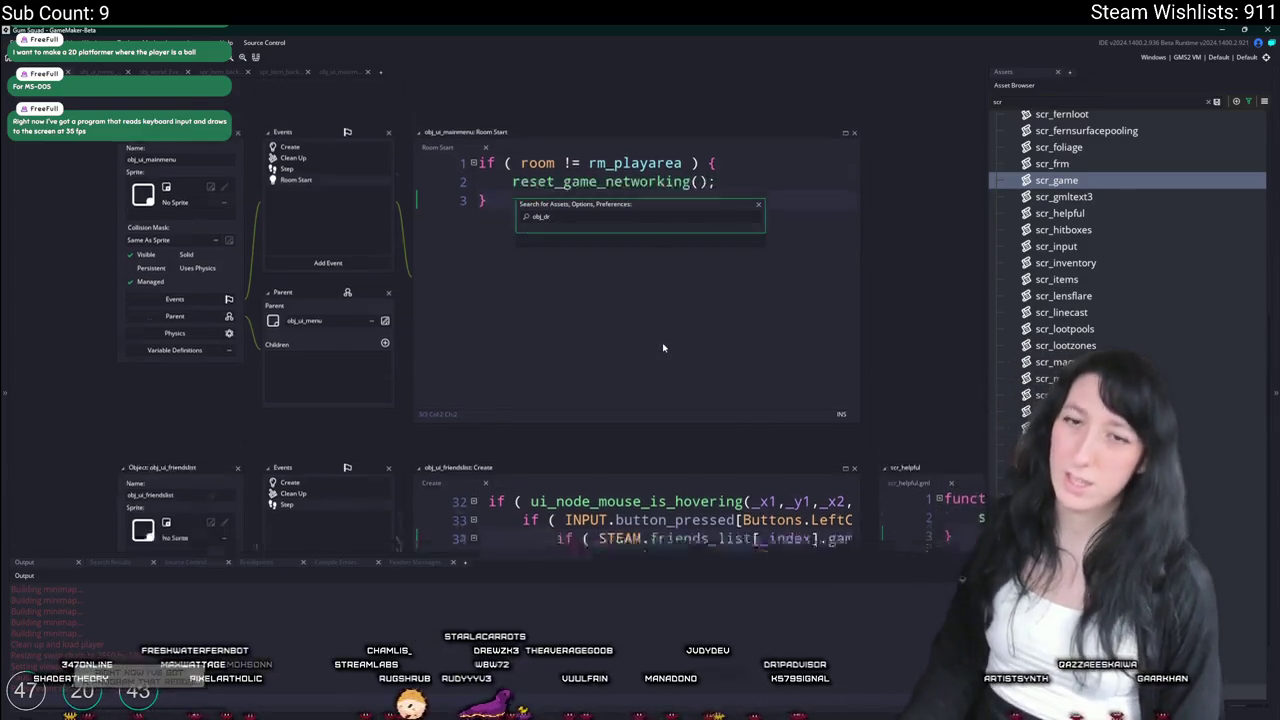
key(Return)
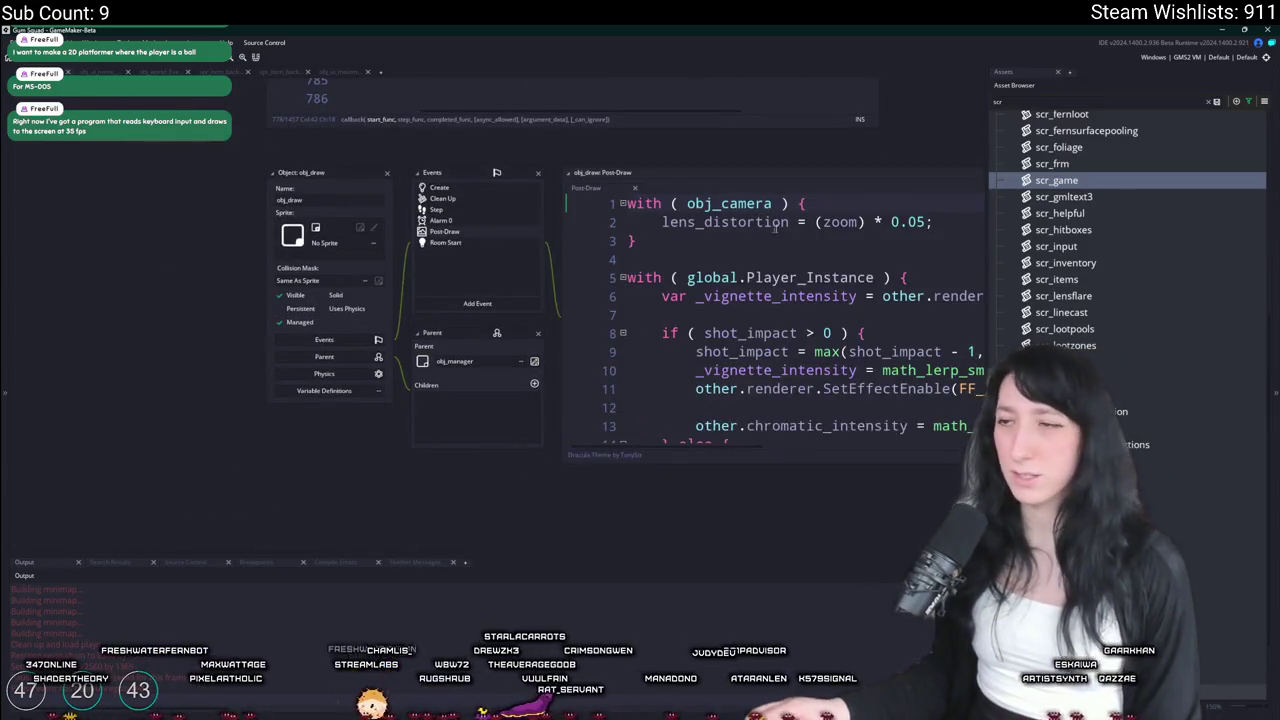
click(760, 240)
click(757, 170)
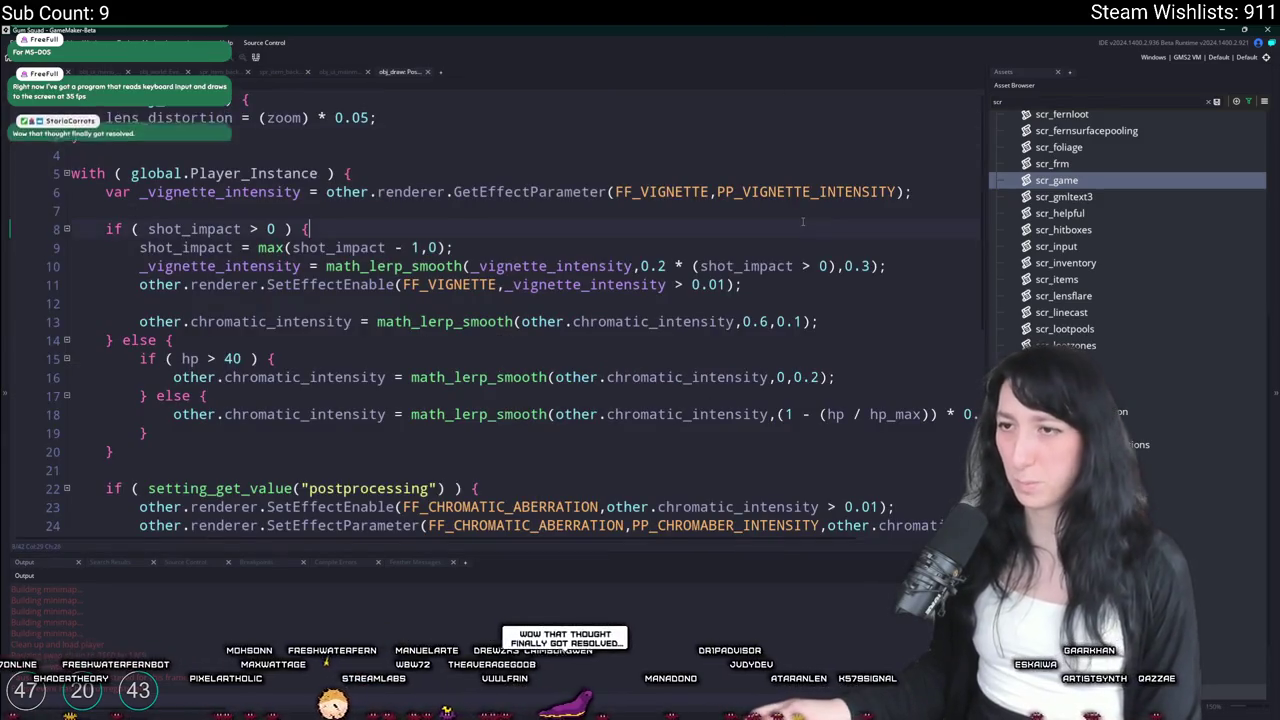
scroll(287, 405, down, 3)
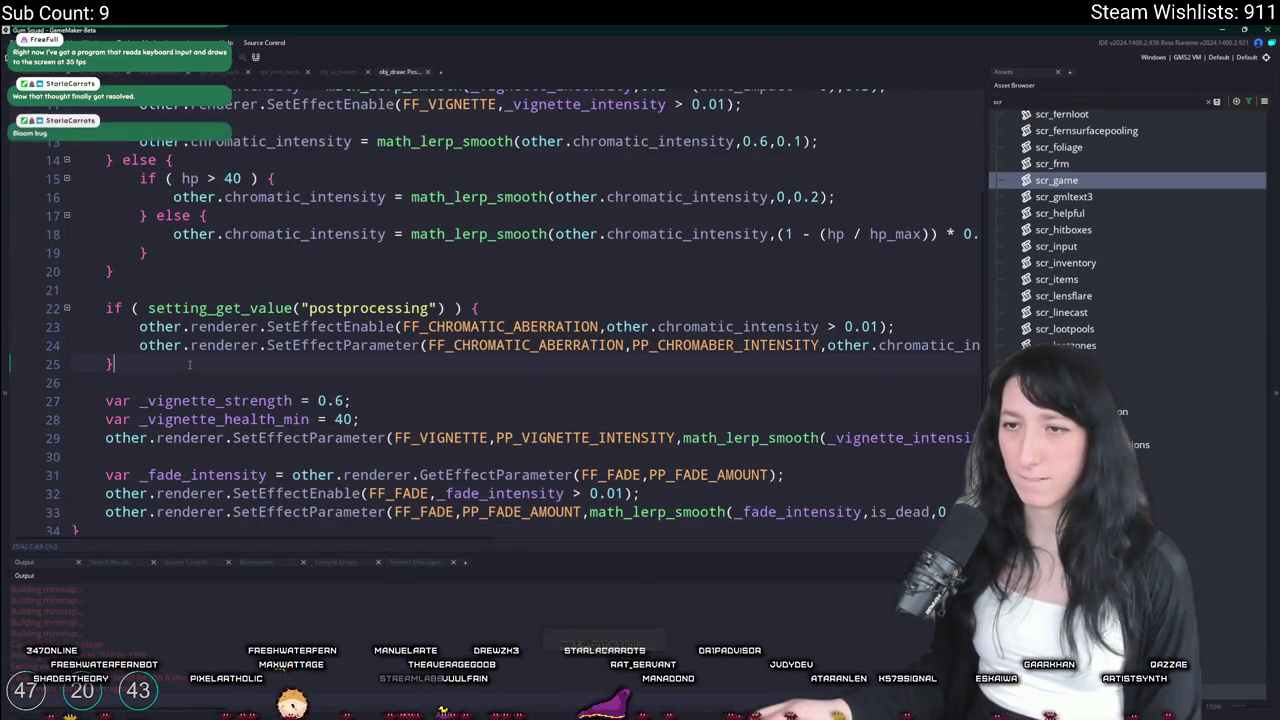
click(980, 345)
key(End)
click(303, 345)
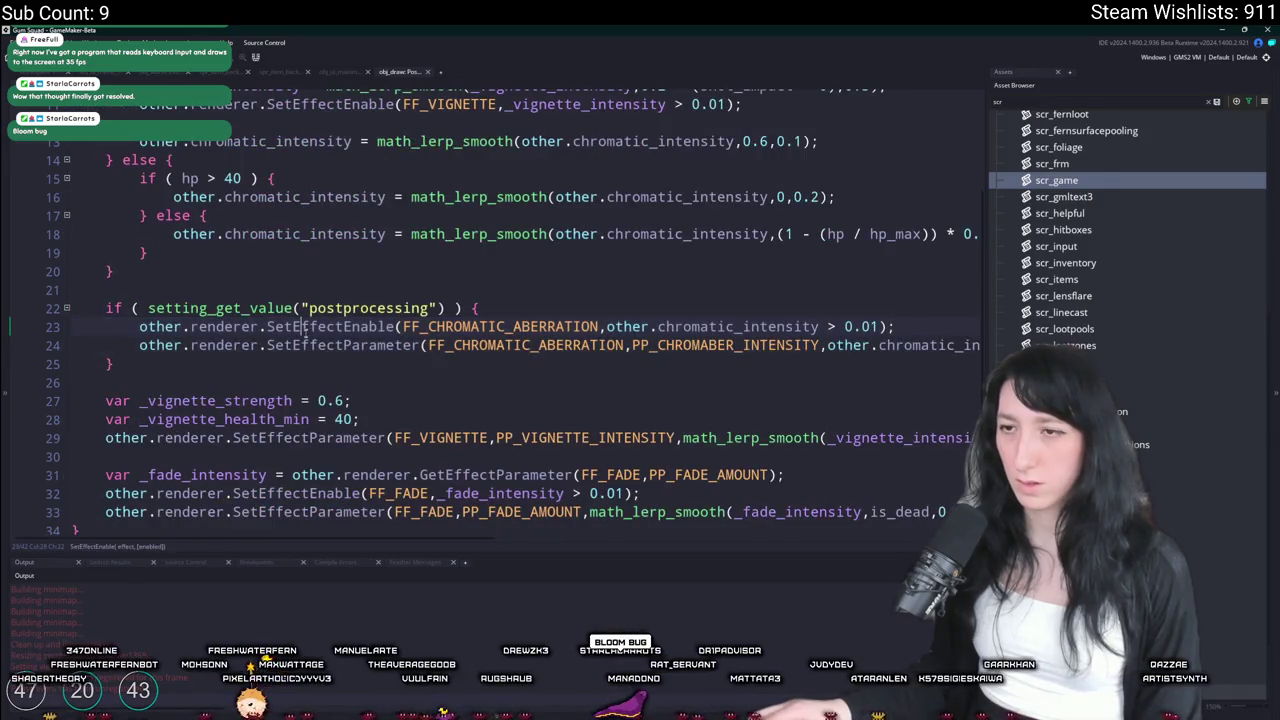
scroll(316, 315, down, 4)
scroll(300, 338, down, 1)
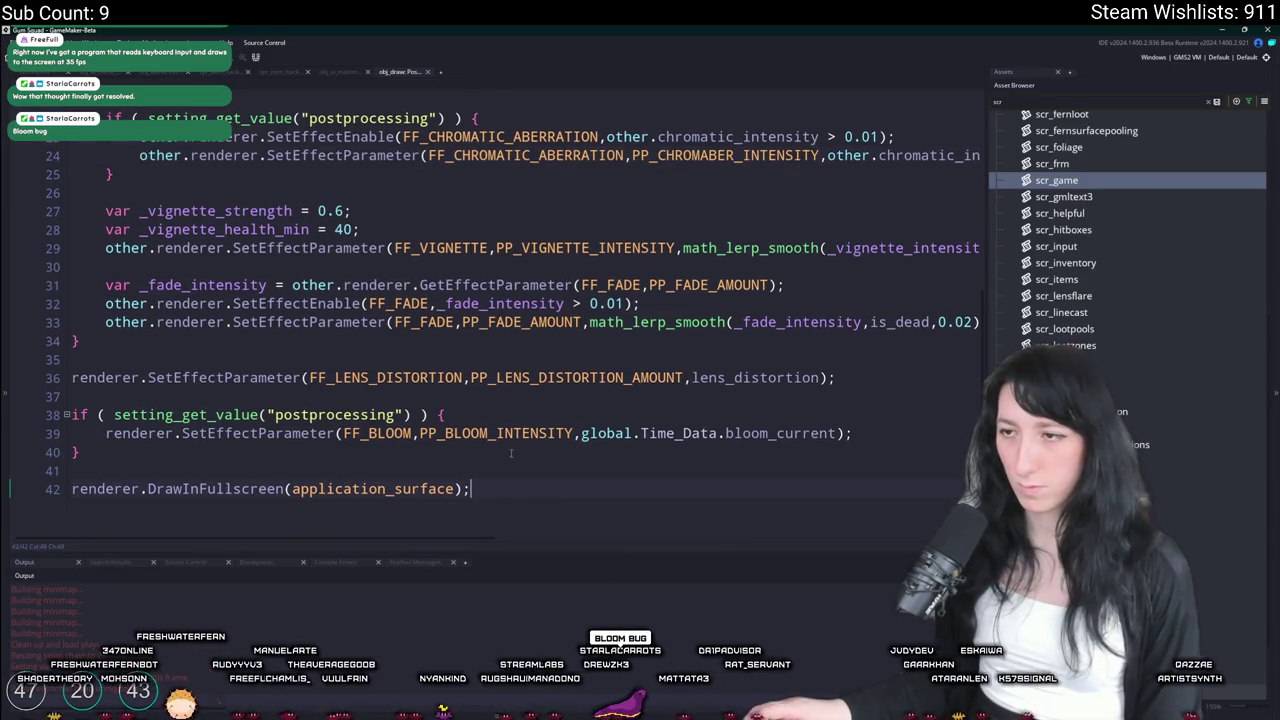
scroll(515, 486, up, 10)
Paste the two SetEffectEnable lines into the empty else branch of obj_draw's Step event
click(35, 73)
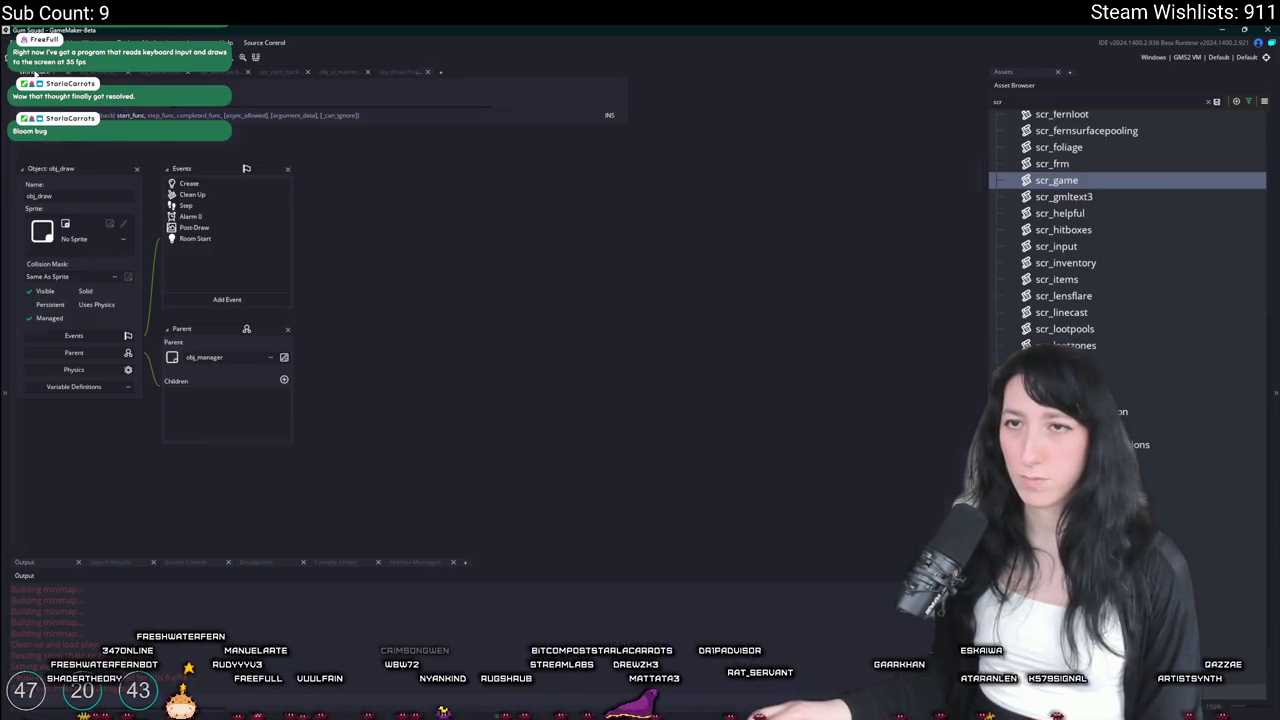
double_click(187, 206)
scroll(703, 222, down, 3)
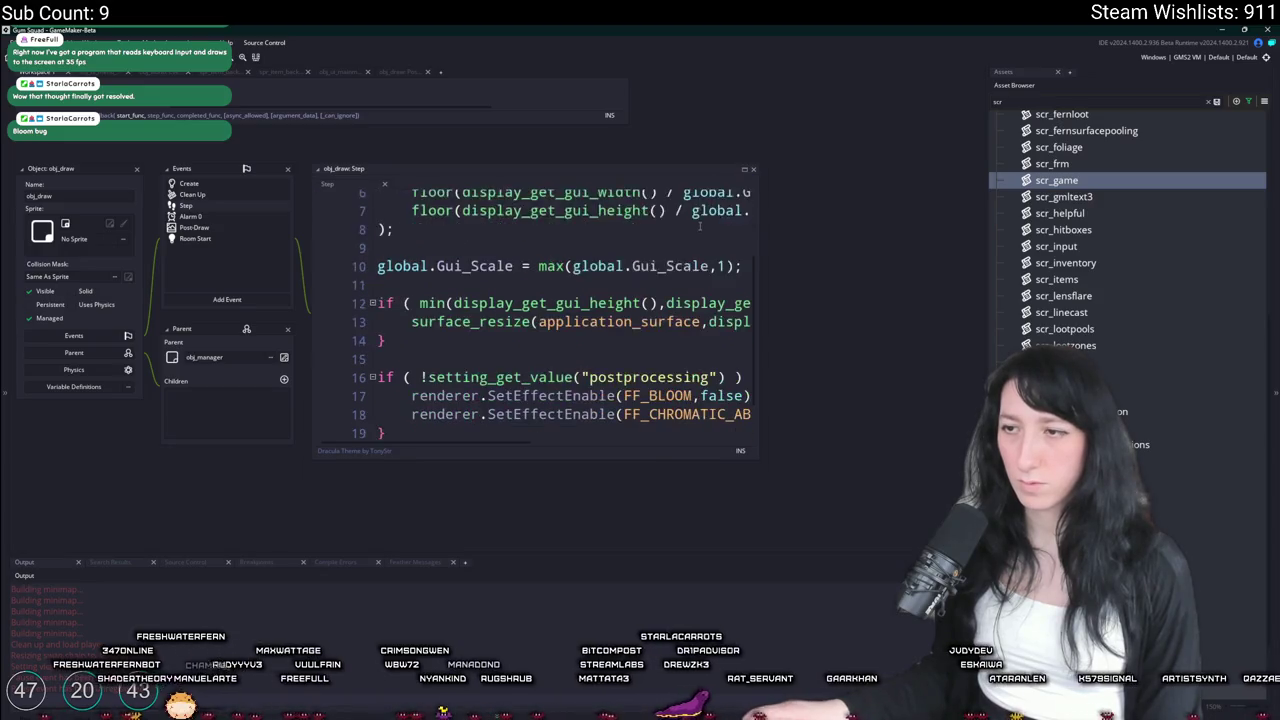
click(744, 171)
text(else {)
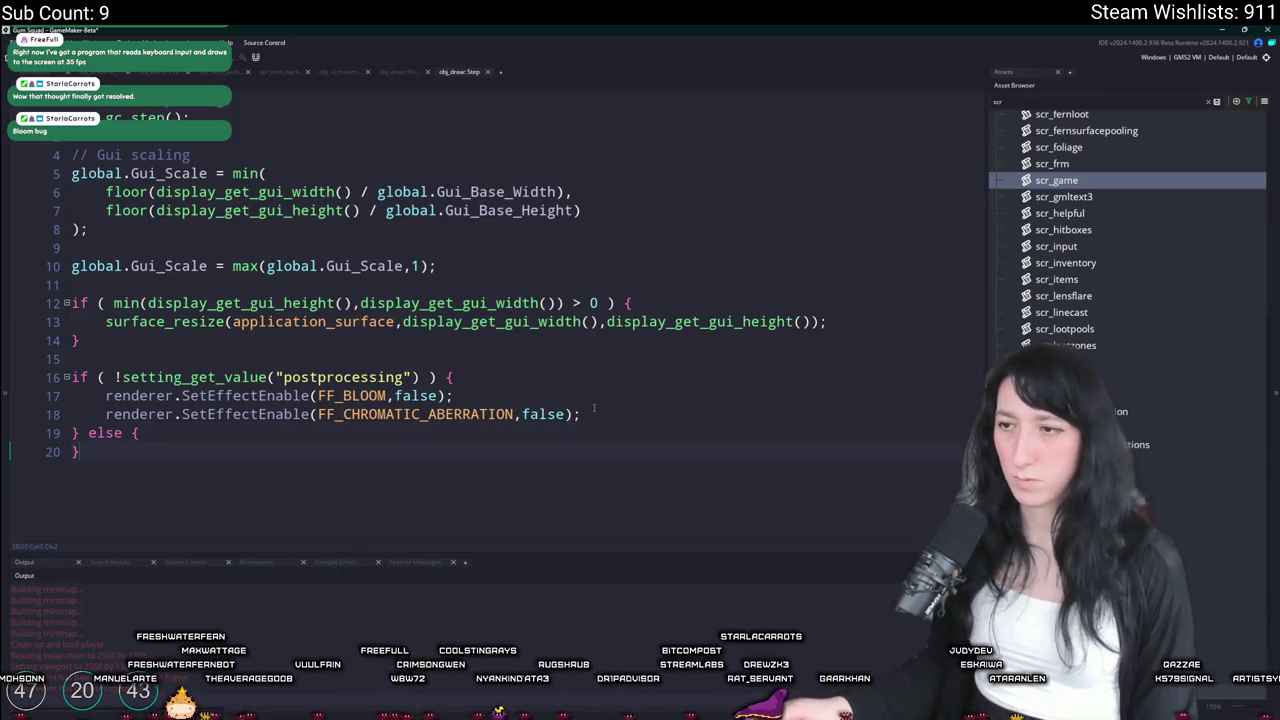
click(201, 432)
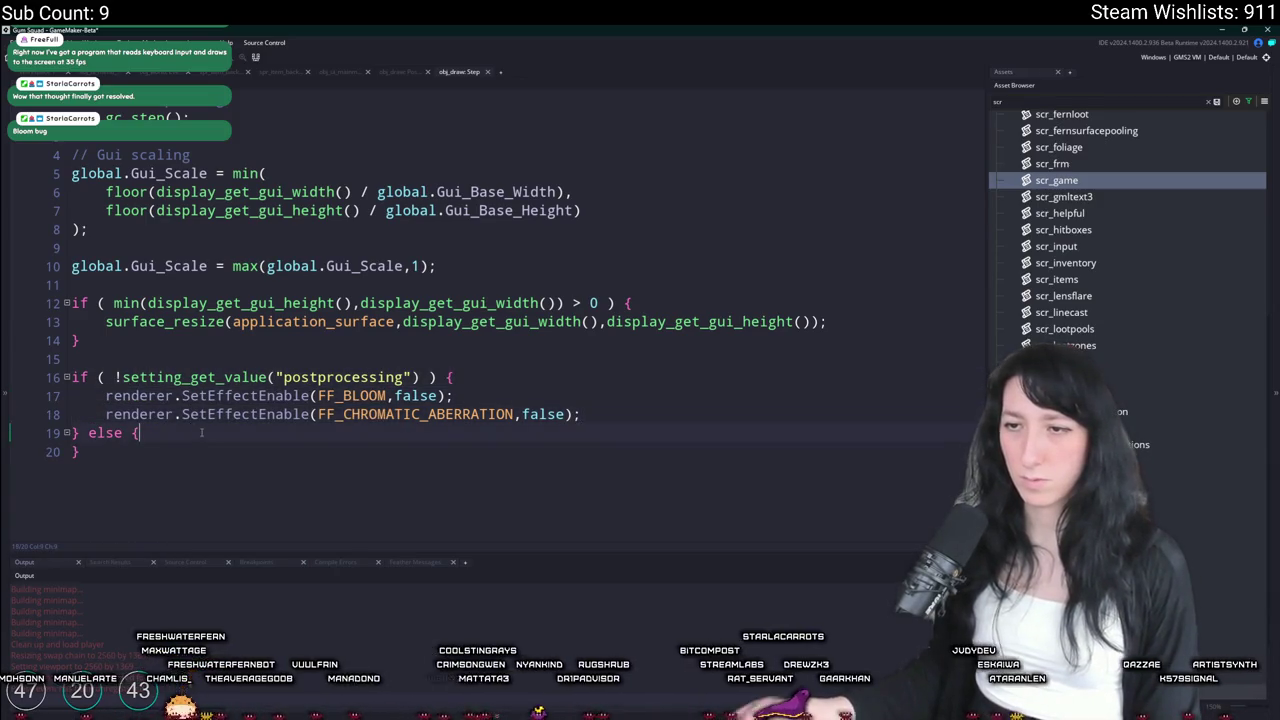
key(Return)
text(renderer.SetEffectEnable(FF_BLOOM,false); 	renderer.SetEffectEnable(FF_CHROMATIC_ABERRATION,false);)
Set FF_BLOOM and FF_CHROMATIC_ABERRATION to true in the else branch and run the game with F5
double_click(412, 451)
text(true)
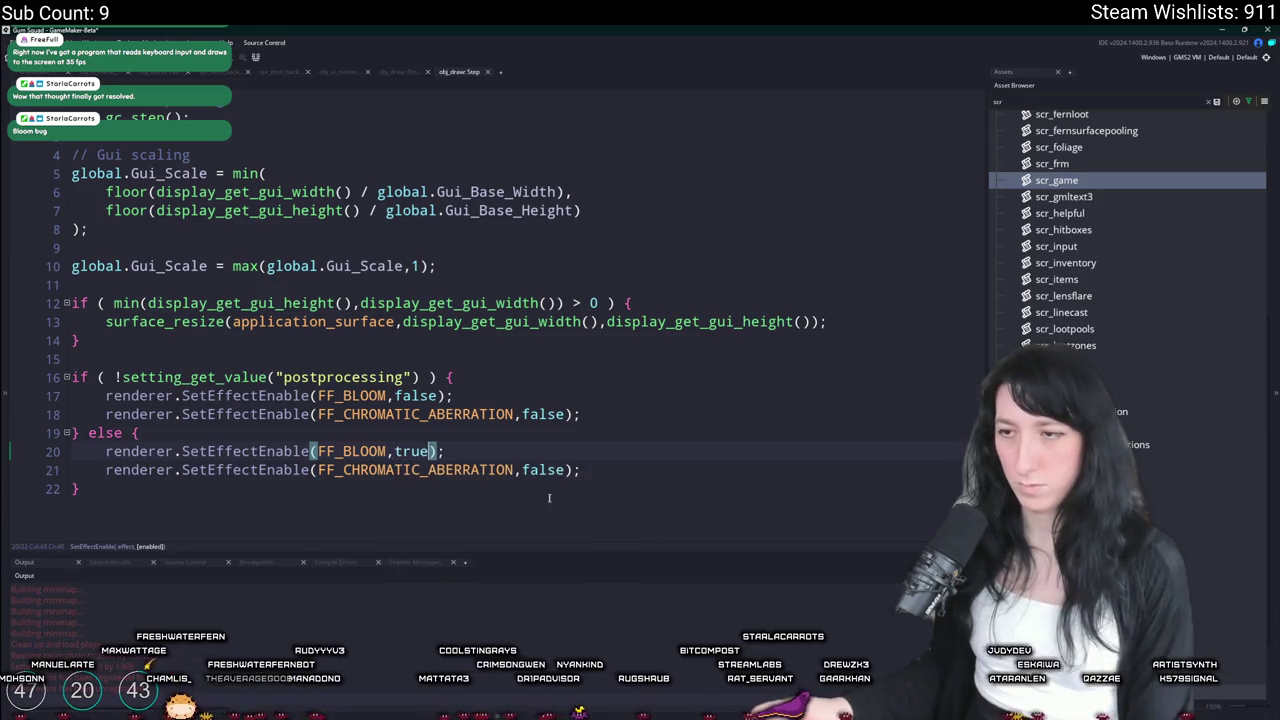
double_click(540, 470)
text(true)
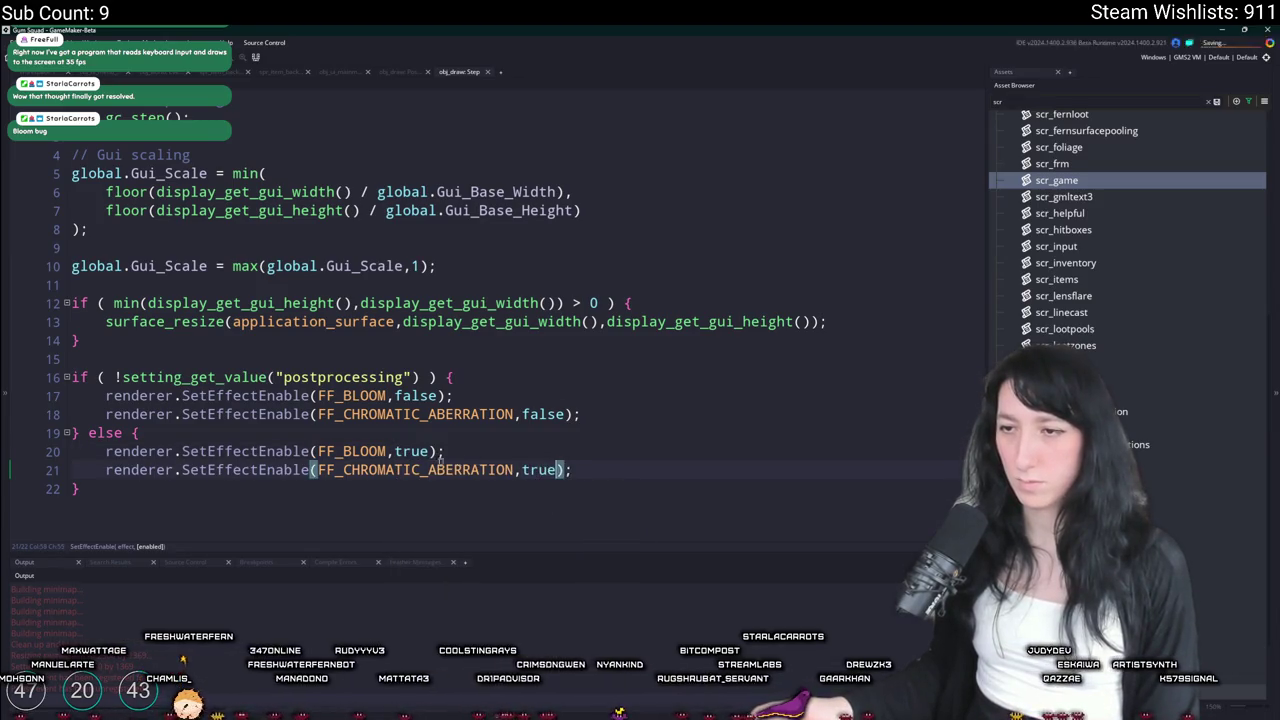
key(F5)
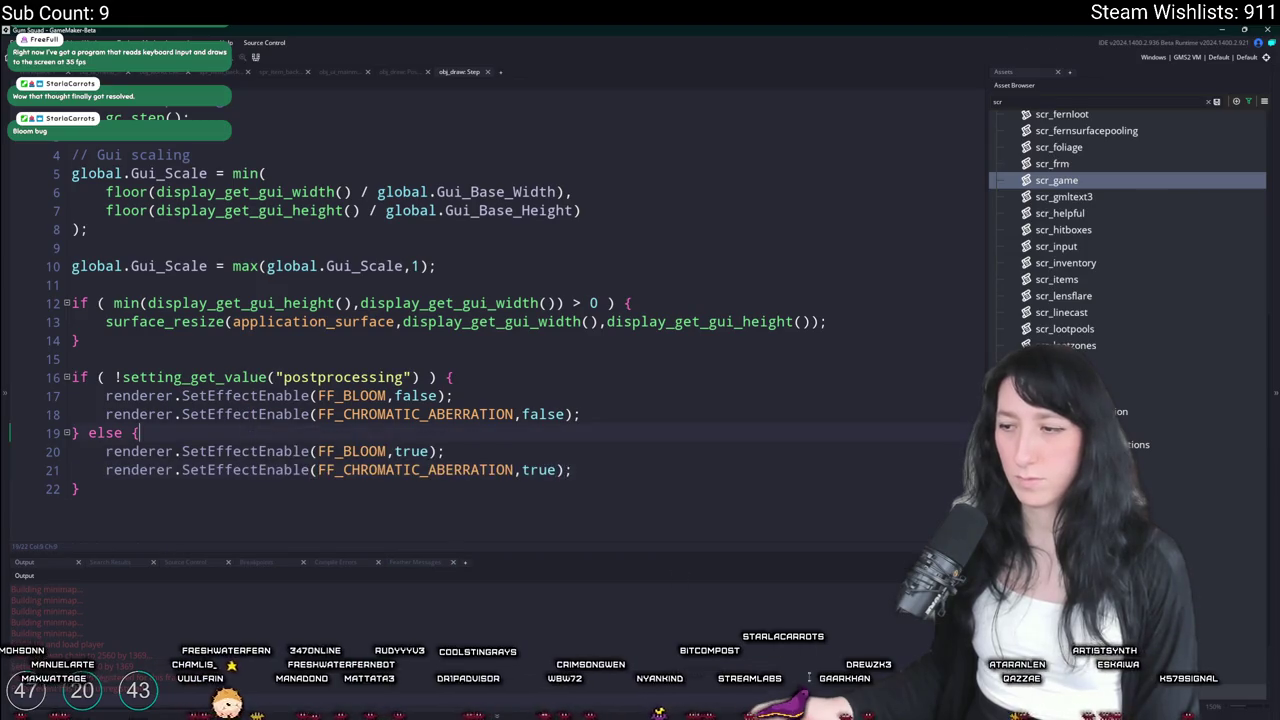
key(F11)
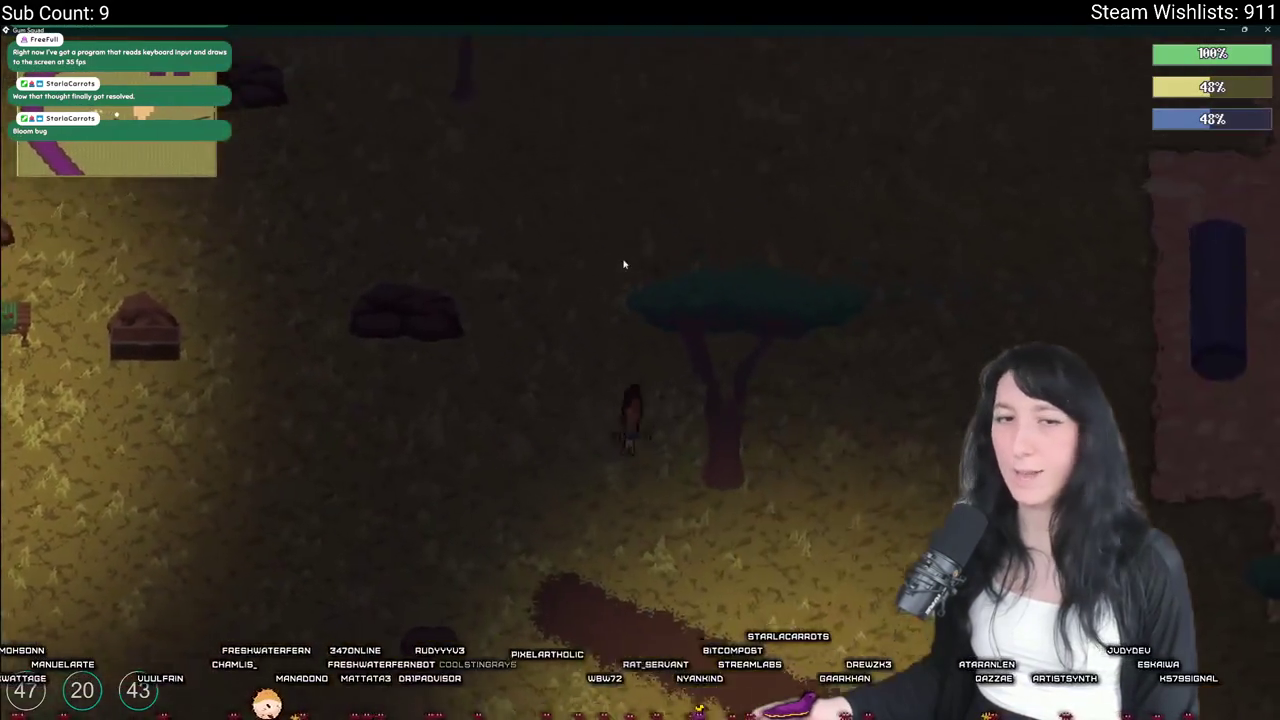
Maximize the game window, walk around the level, and open the inventory to check the guns
drag(480, 260, 498, 579)
double_click(498, 579)
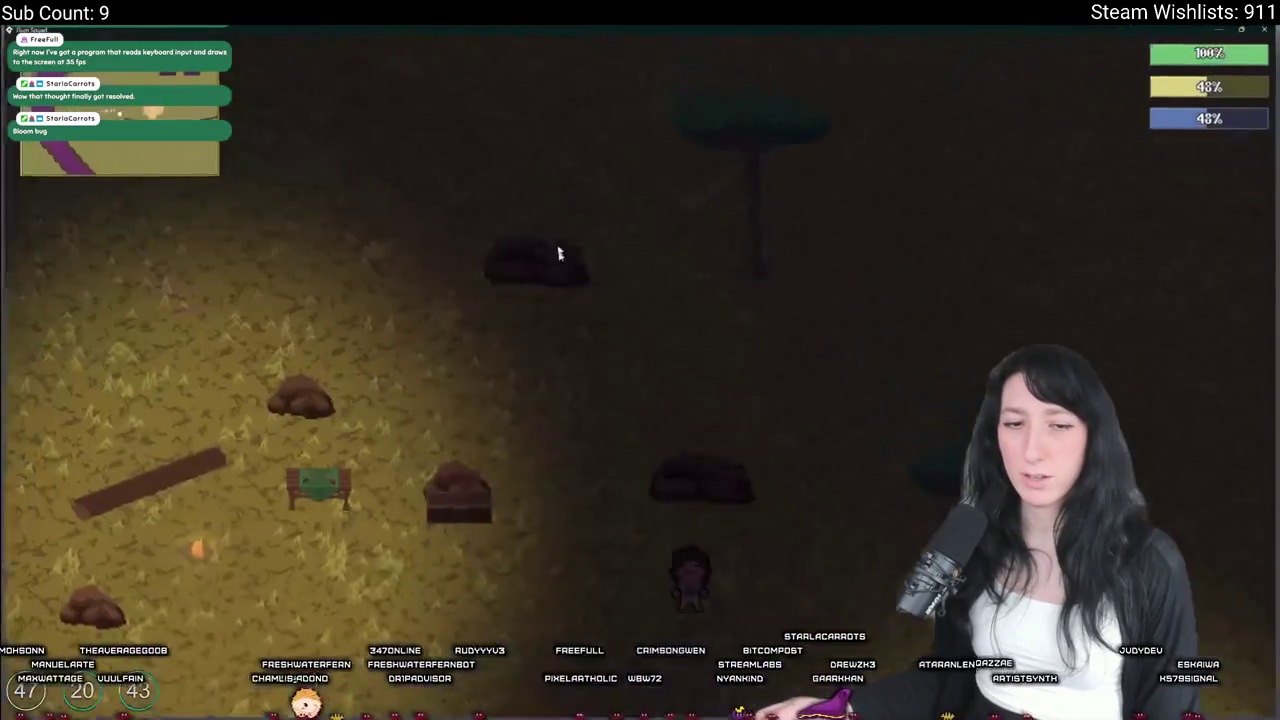
key(w)
key(s)
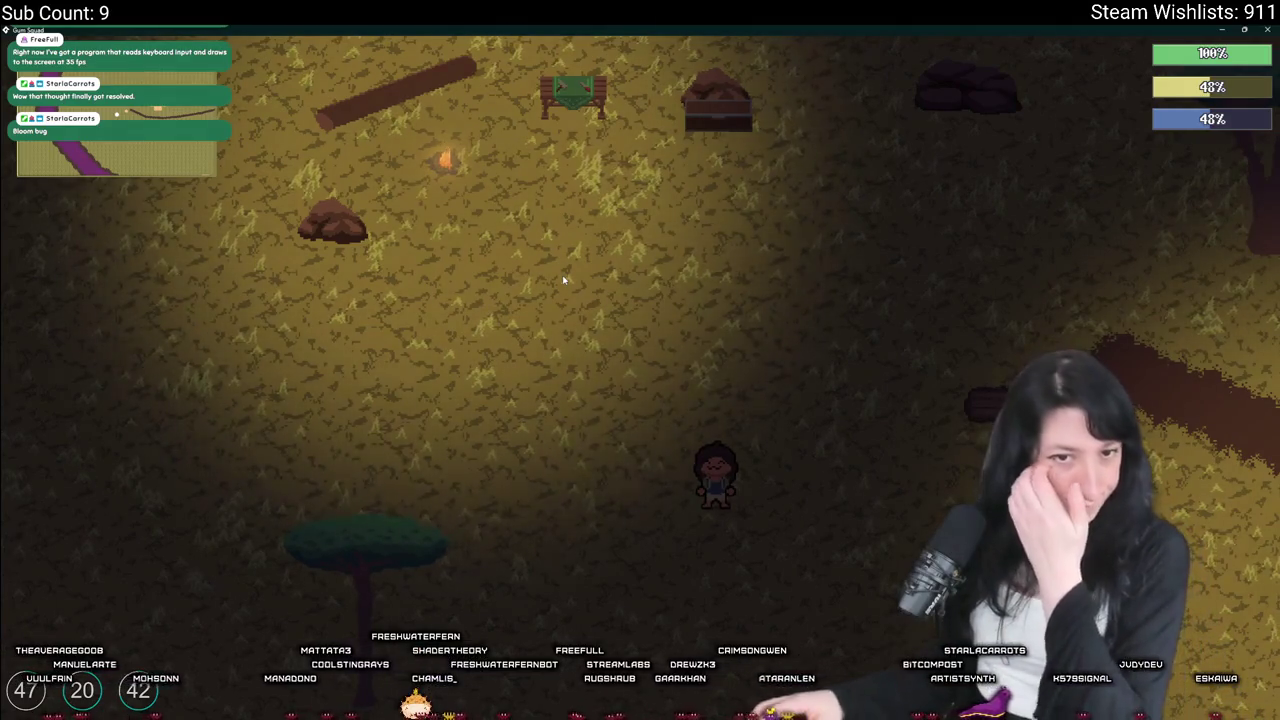
key(w)
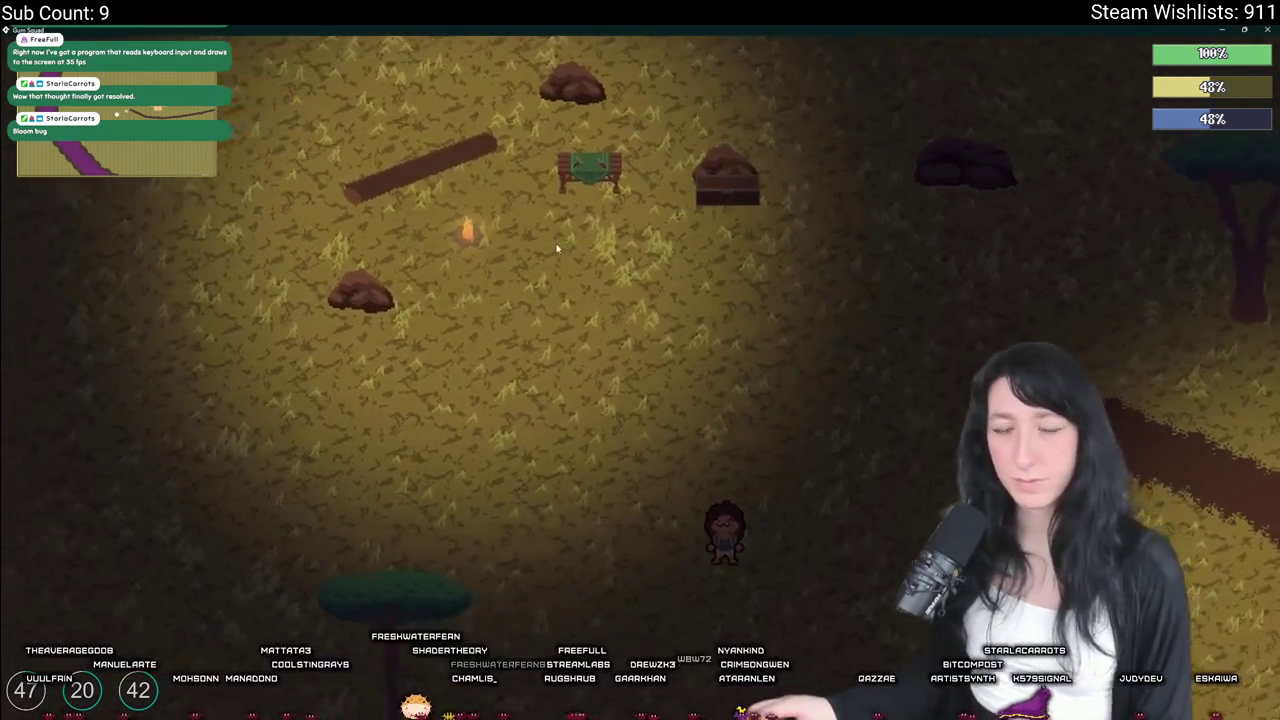
key(d)
key(d)
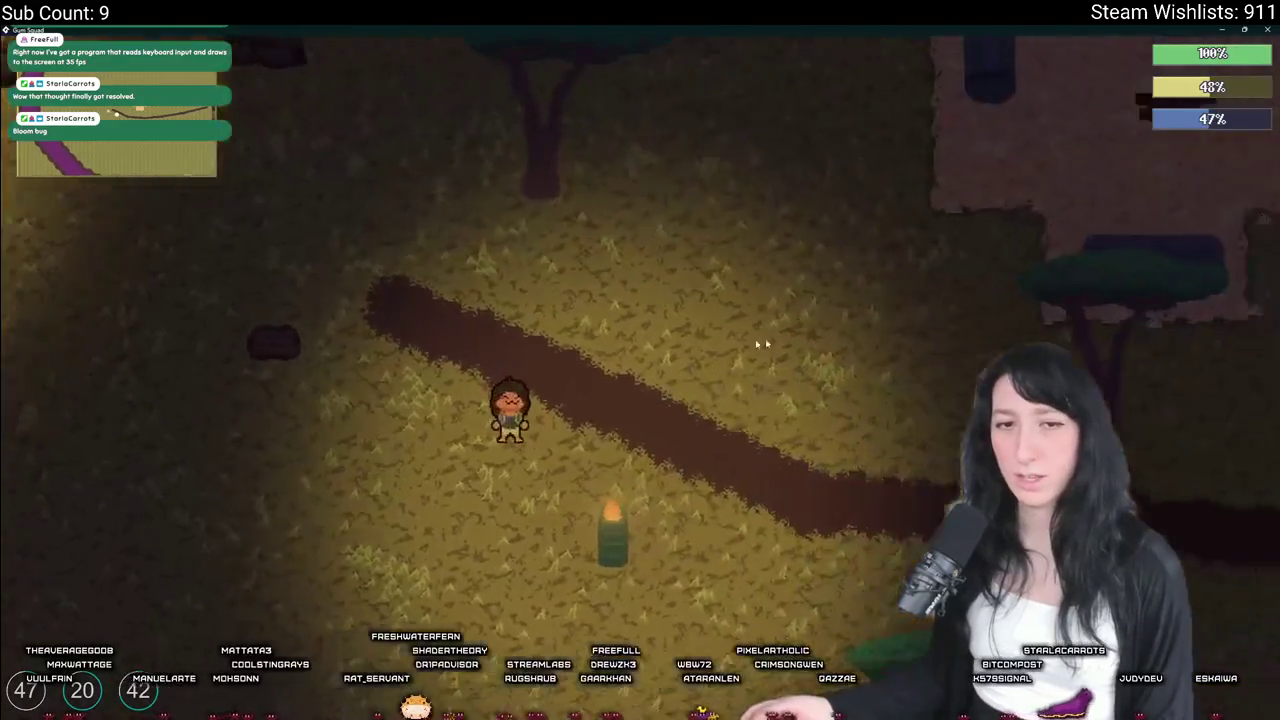
key(a)
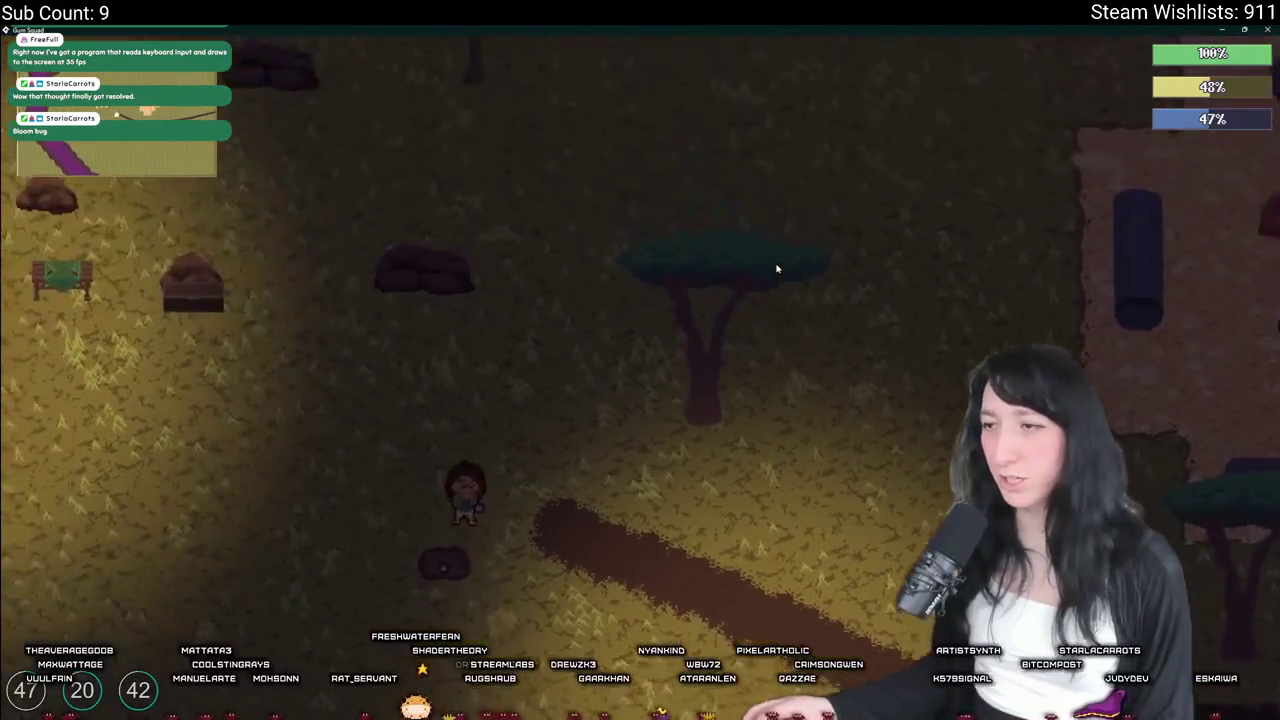
key(i)
key(i)
Walk further down the map, pause and resume, then close the game and return to the Steam lobby timeout code
key(s)
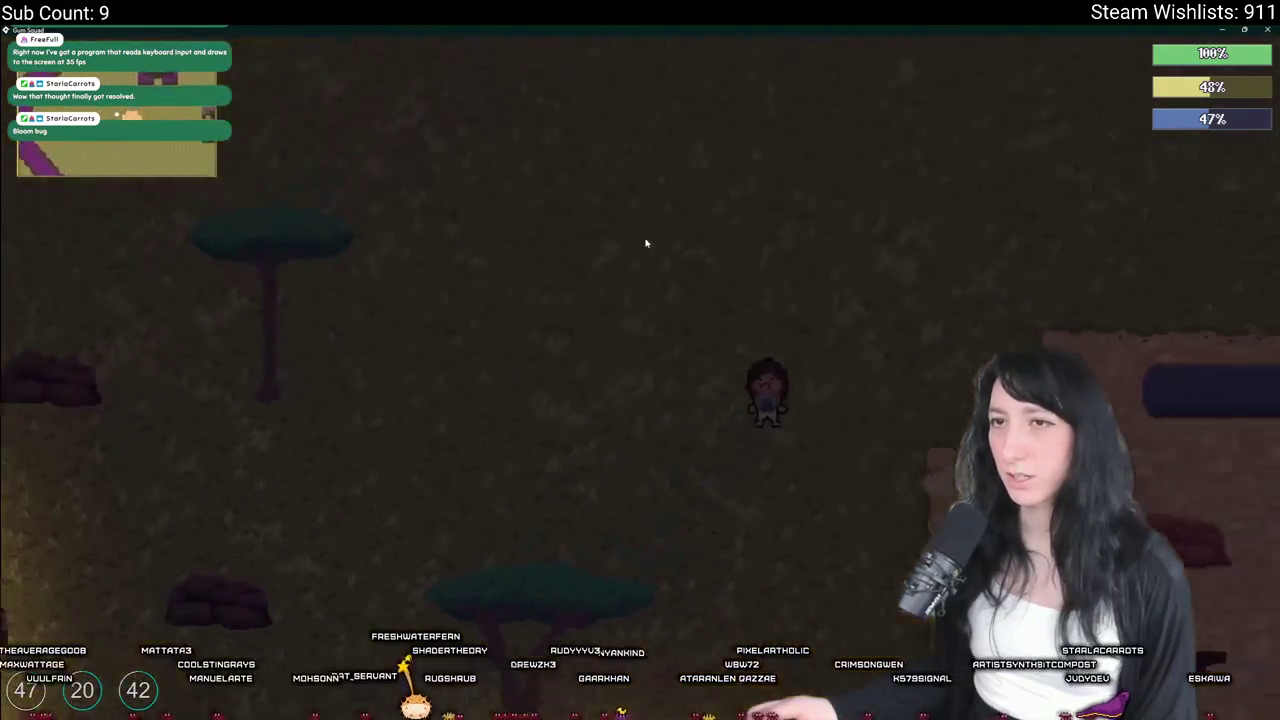
key(s)
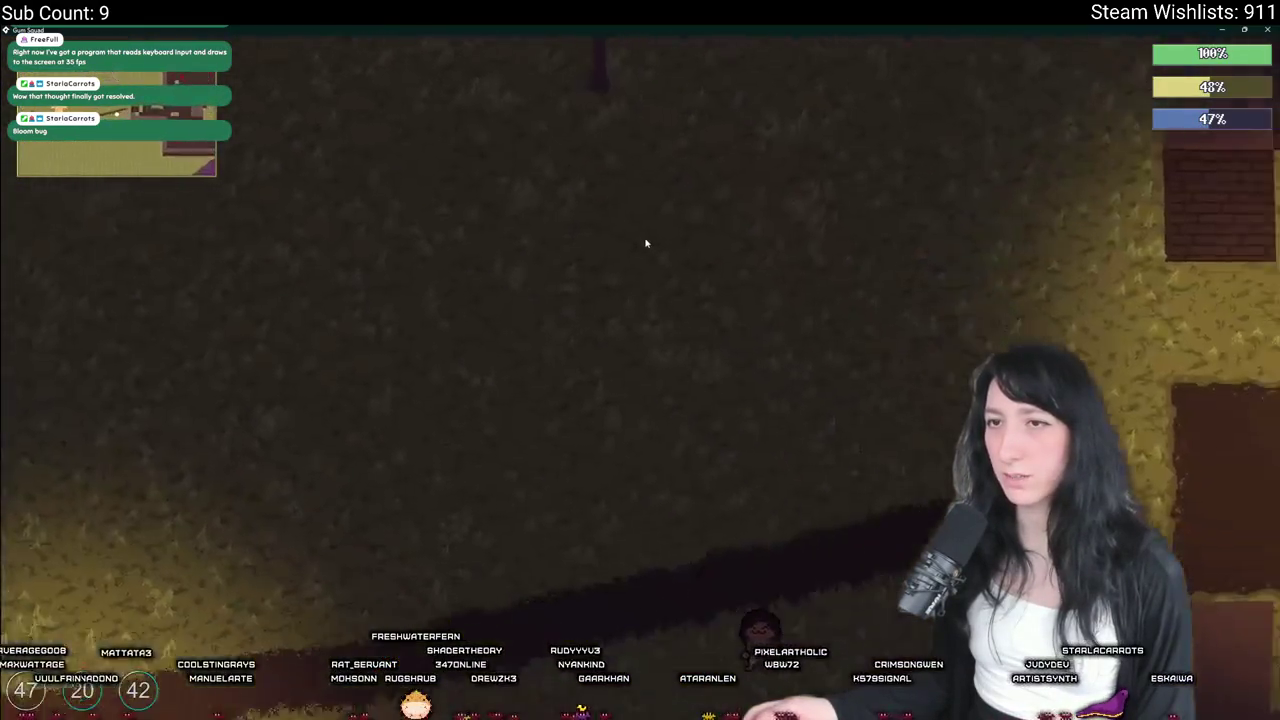
key(s)
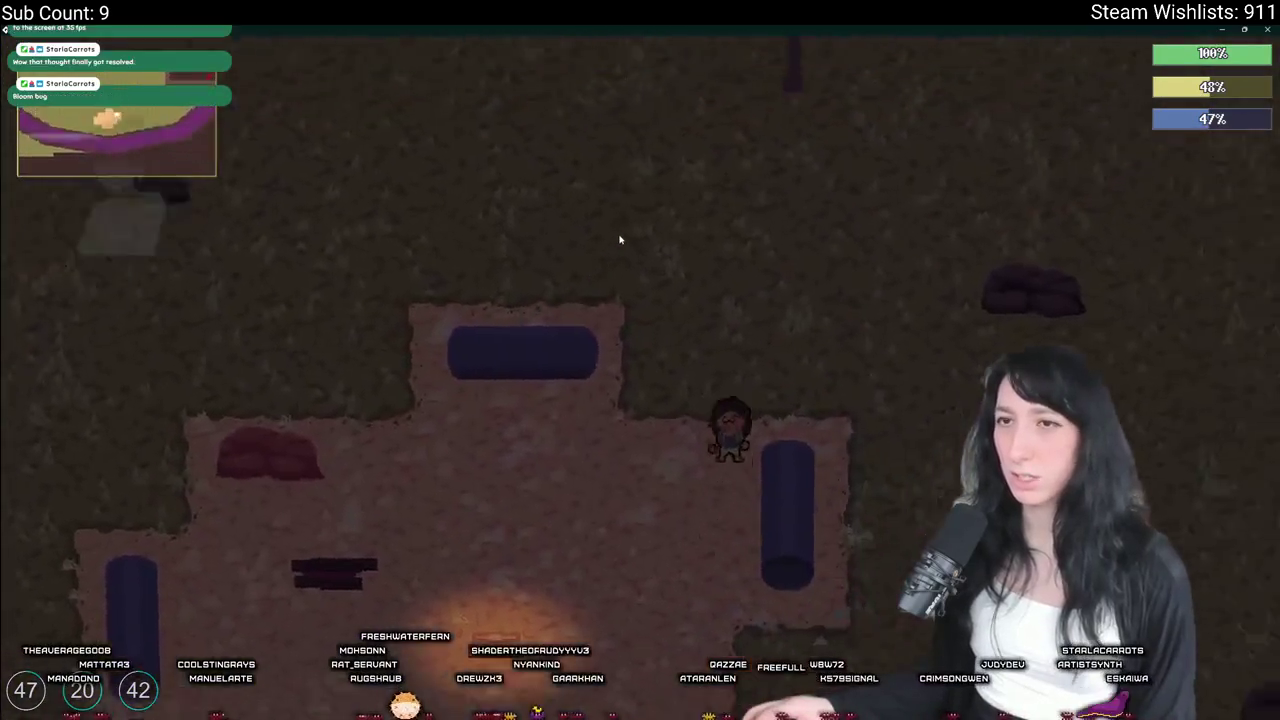
key(s)
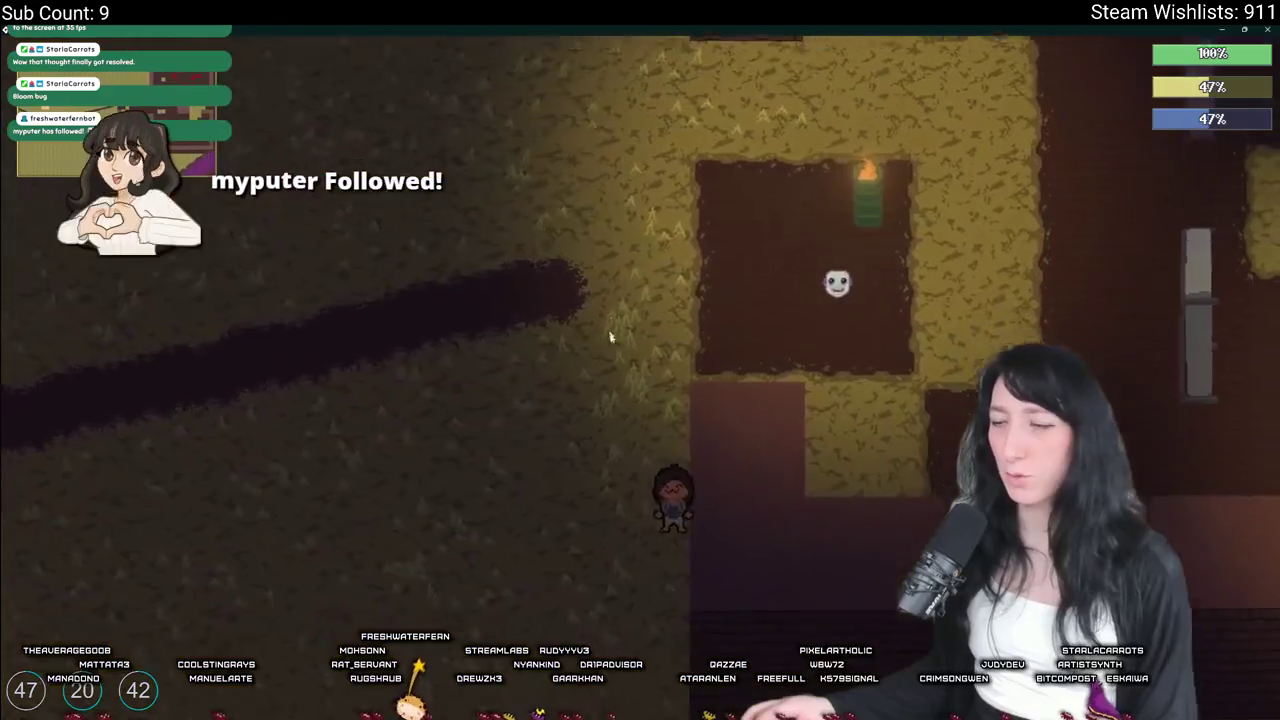
key(Escape)
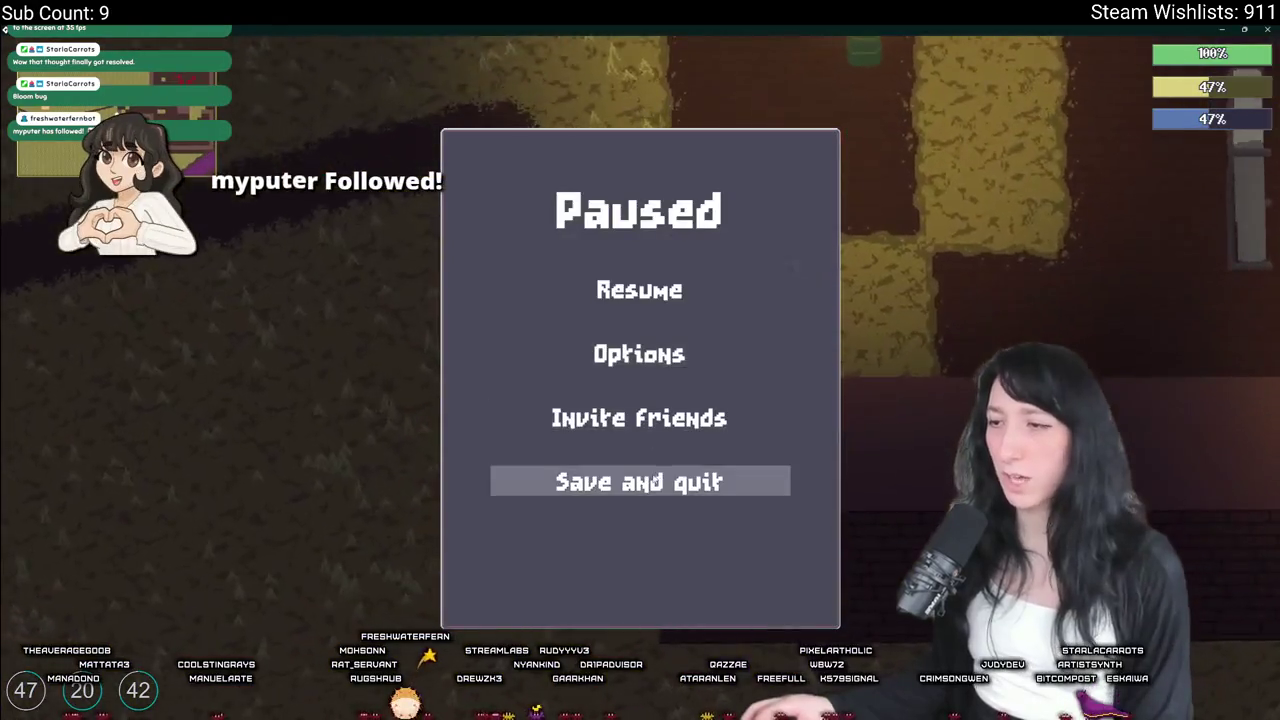
click(613, 300)
key(alt+F4)
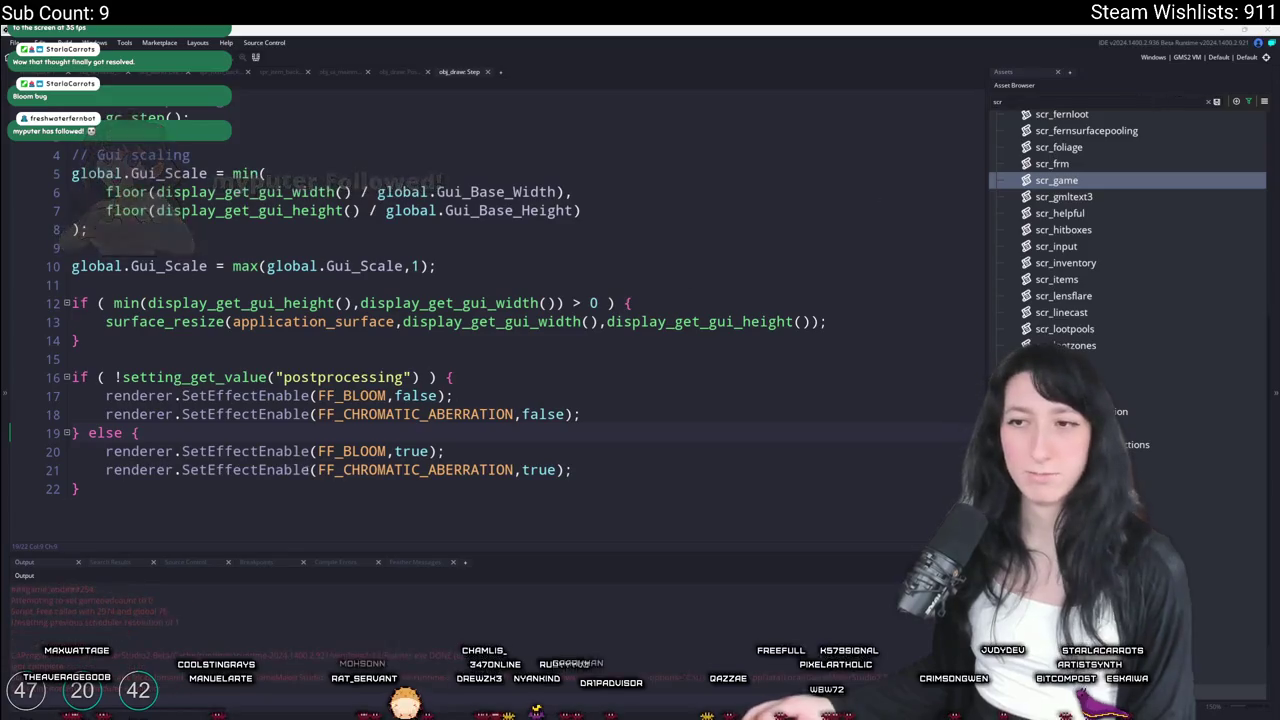
key(ctrl+Tab)
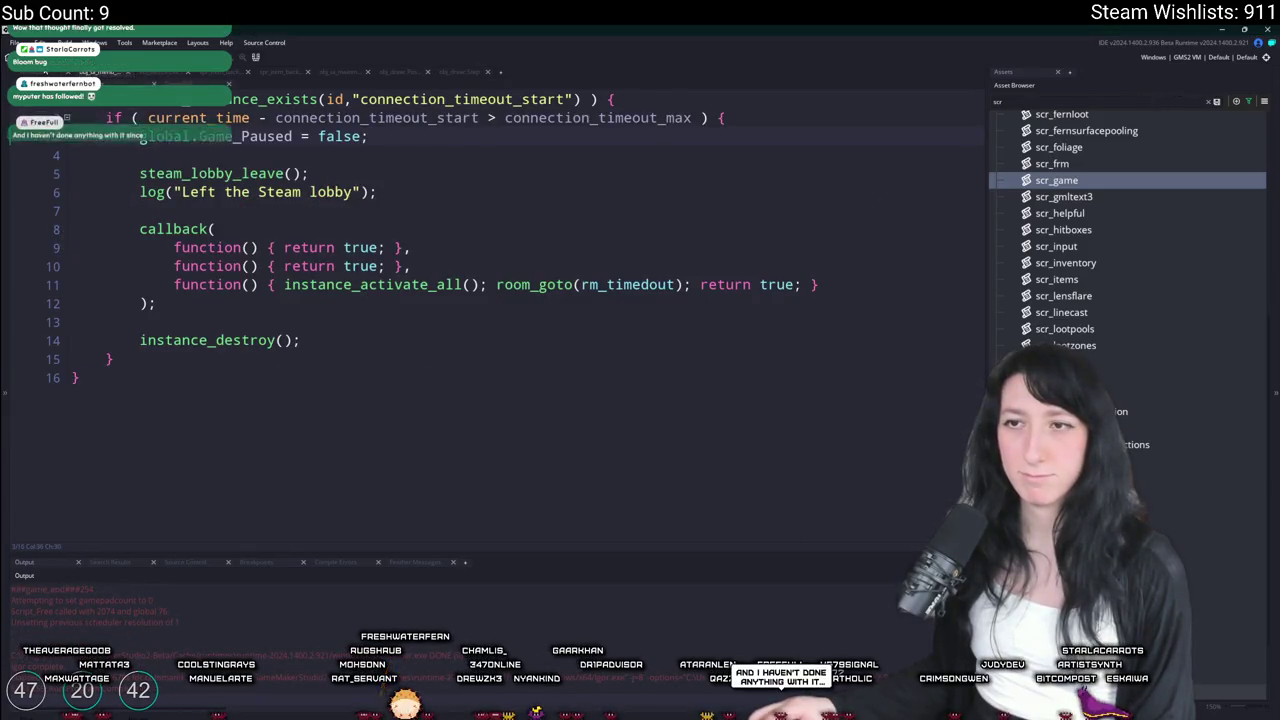
Review obj_draw's Room Start, obj_networking's Steam async event and the main menu's Room Start code
key(ctrl+Tab)
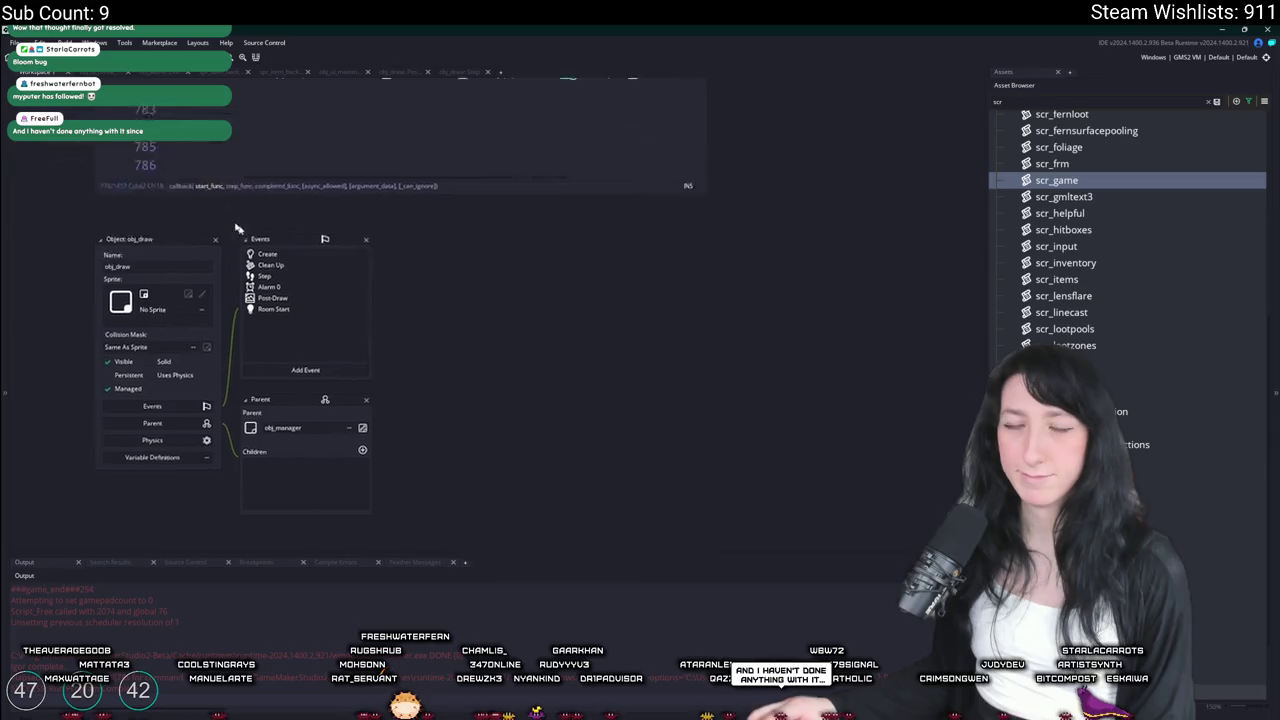
drag(385, 350, 493, 296)
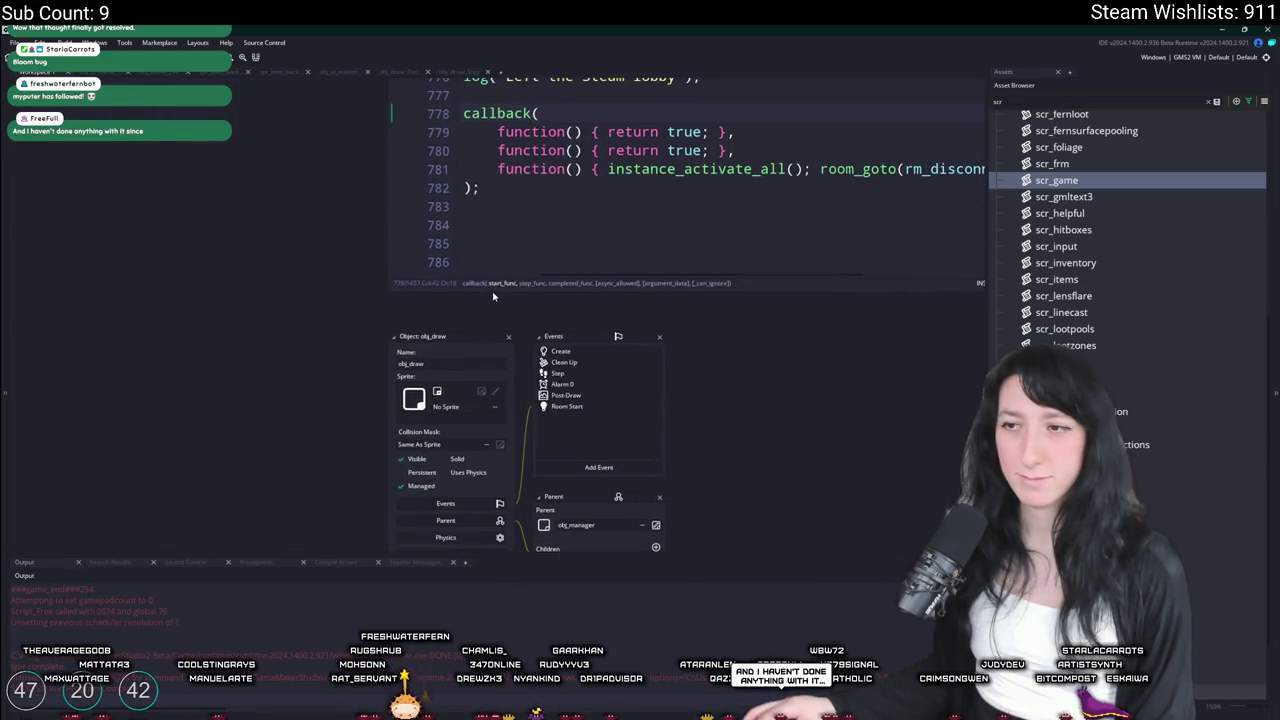
double_click(605, 410)
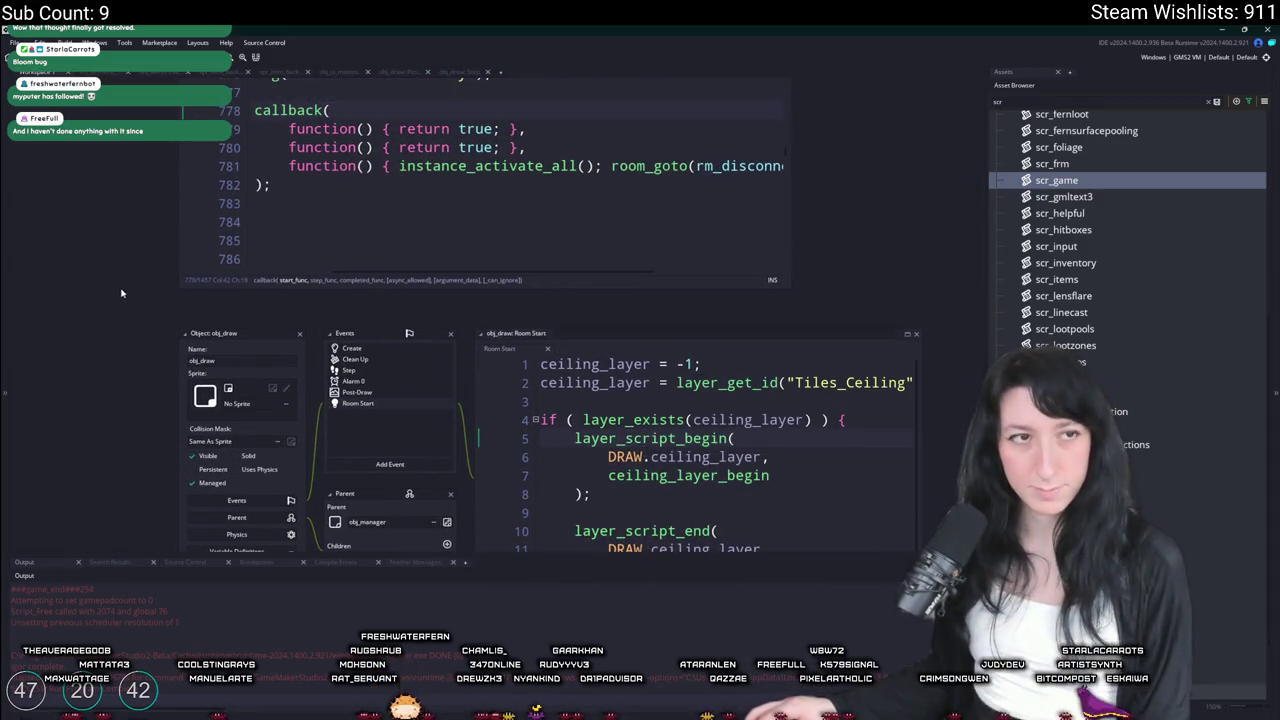
key(ctrl+Tab)
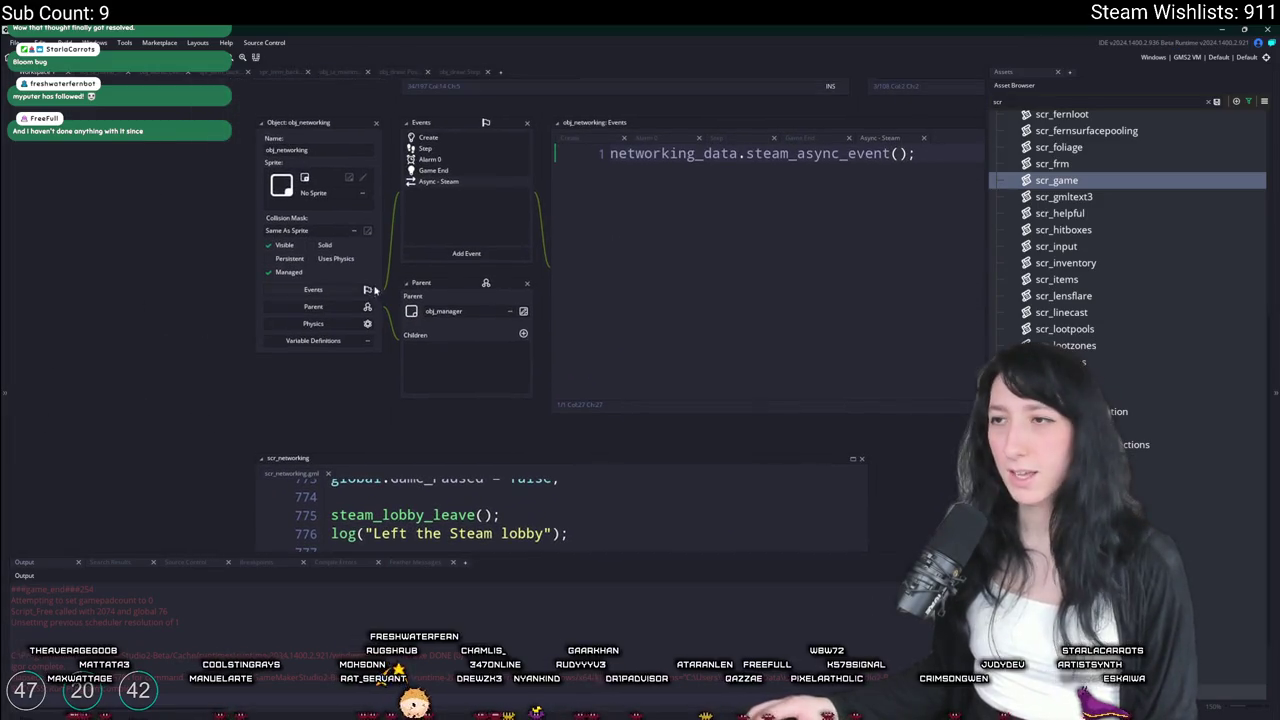
key(ctrl+Tab)
key(ctrl+Tab)
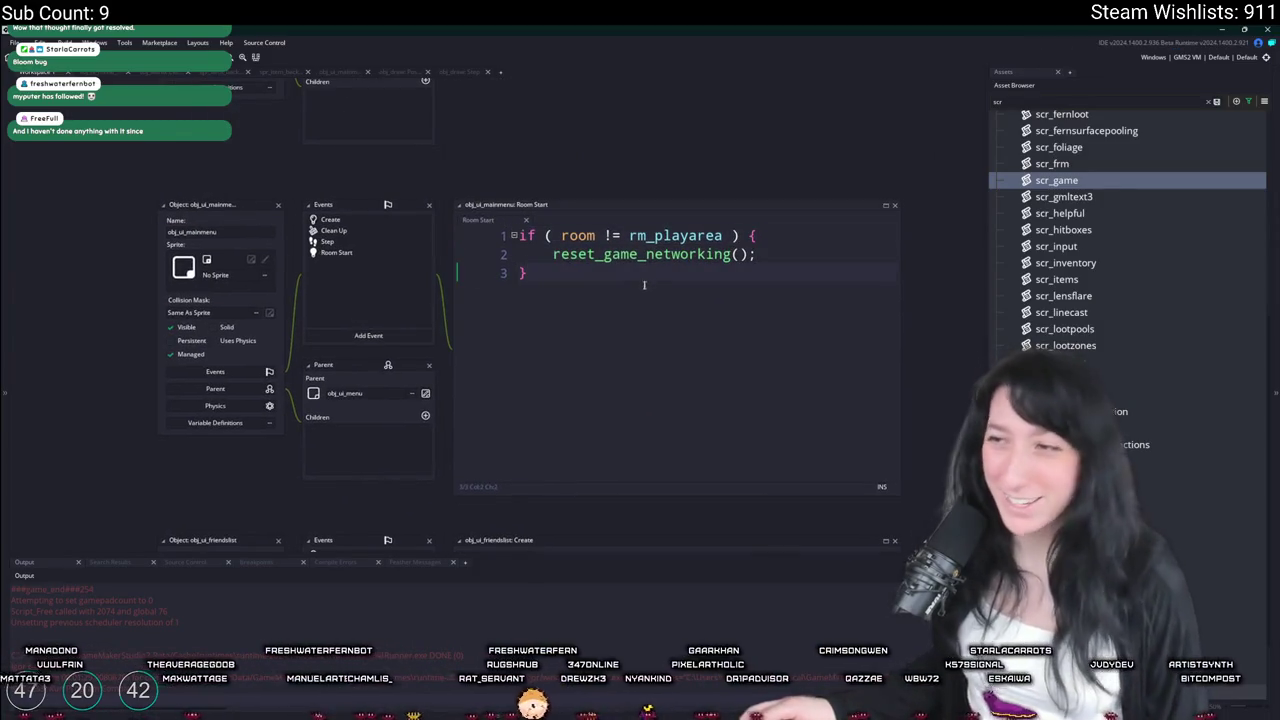
Search the whole project for PAUSED
key(ctrl+shift+f)
text(PAUSED)
key(Return)
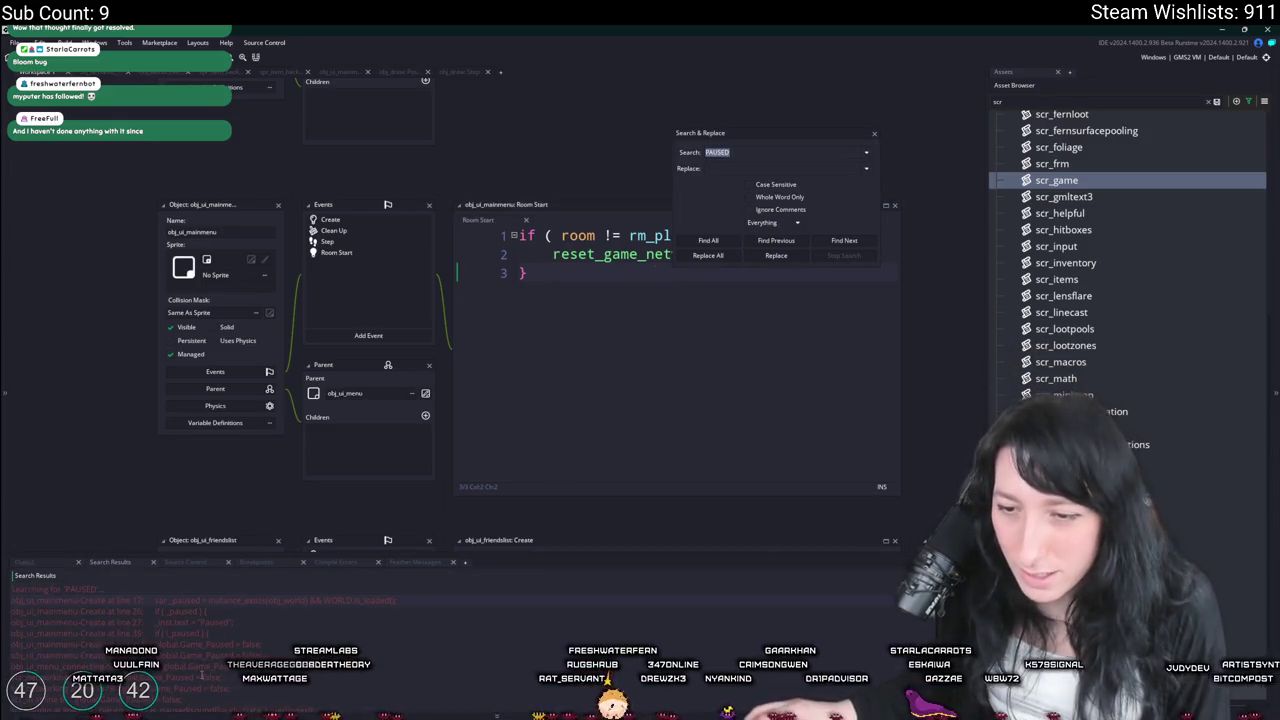
Open the Game_Paused match in scr_networking, then jump to obj_ui_newworld's Create code at world_name
double_click(203, 677)
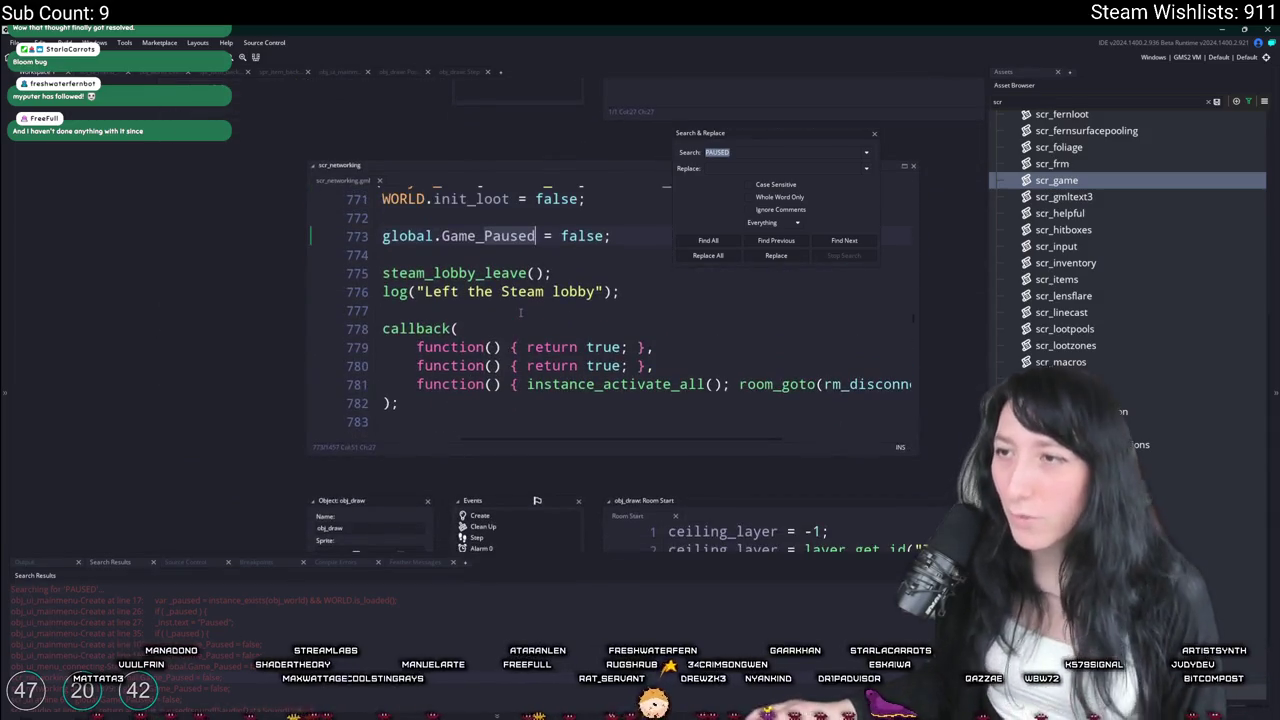
scroll(508, 357, up, 5)
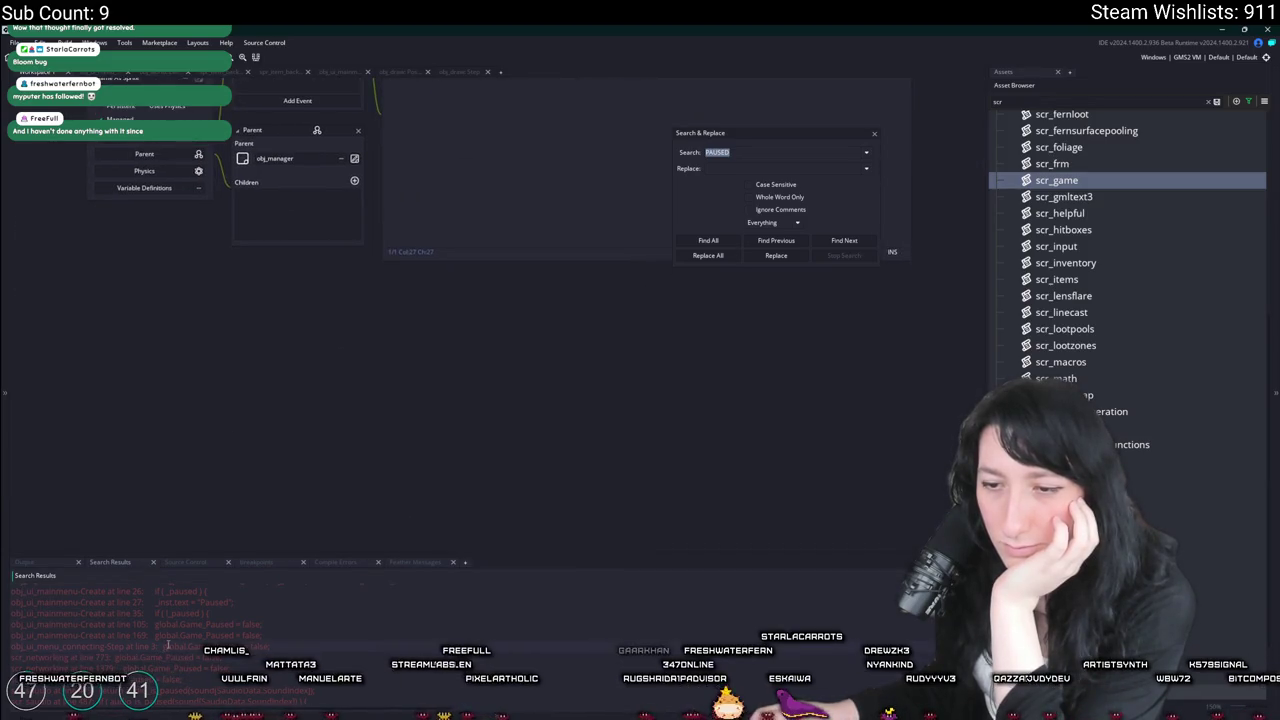
scroll(168, 646, up, 1)
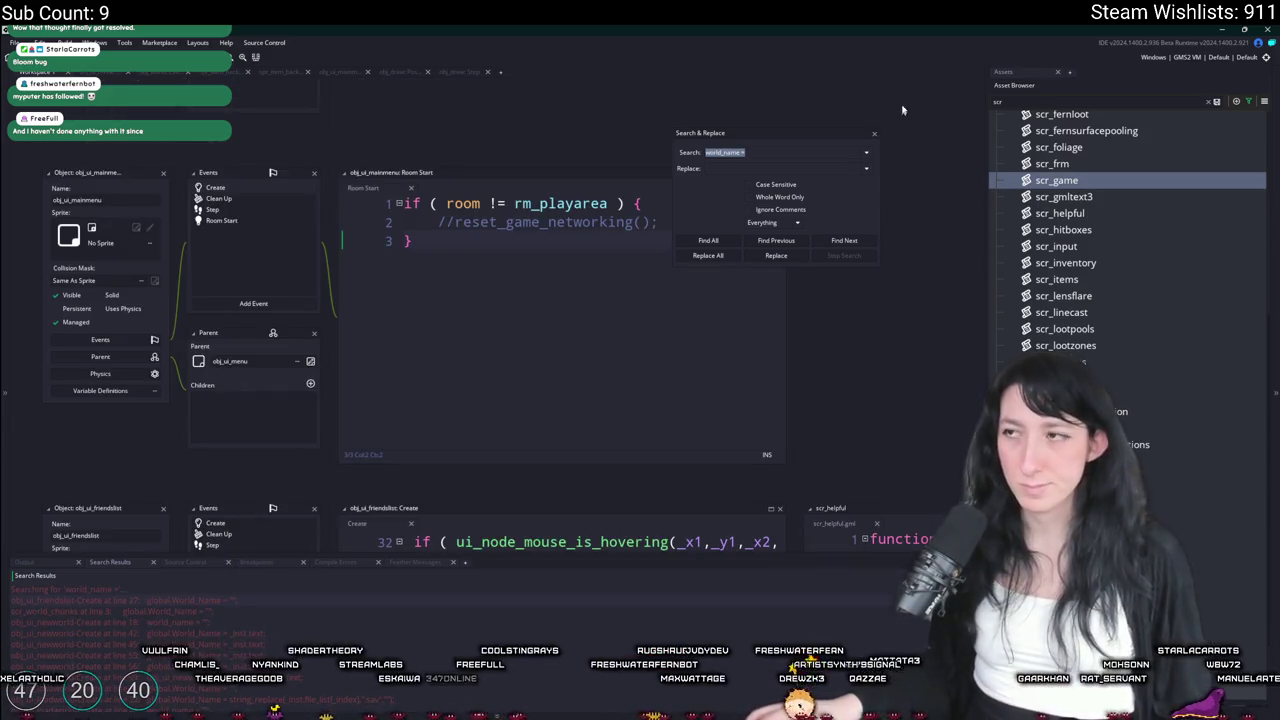
key(Escape)
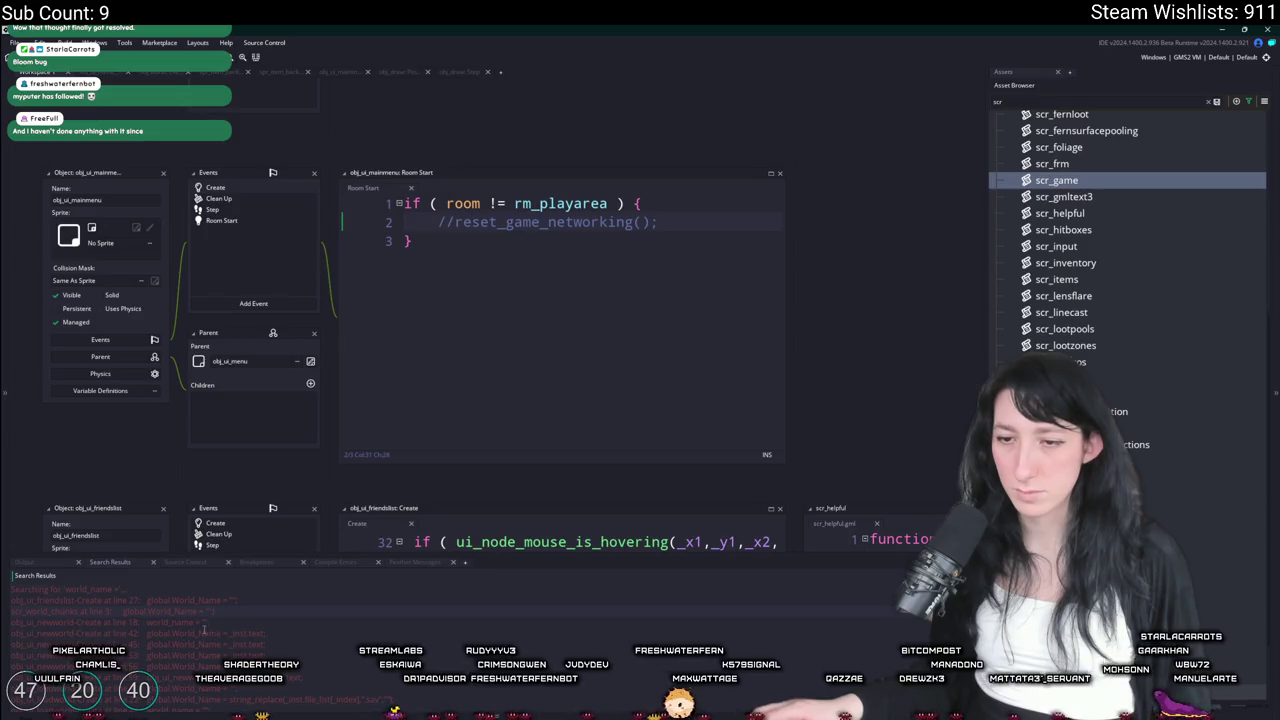
double_click(207, 622)
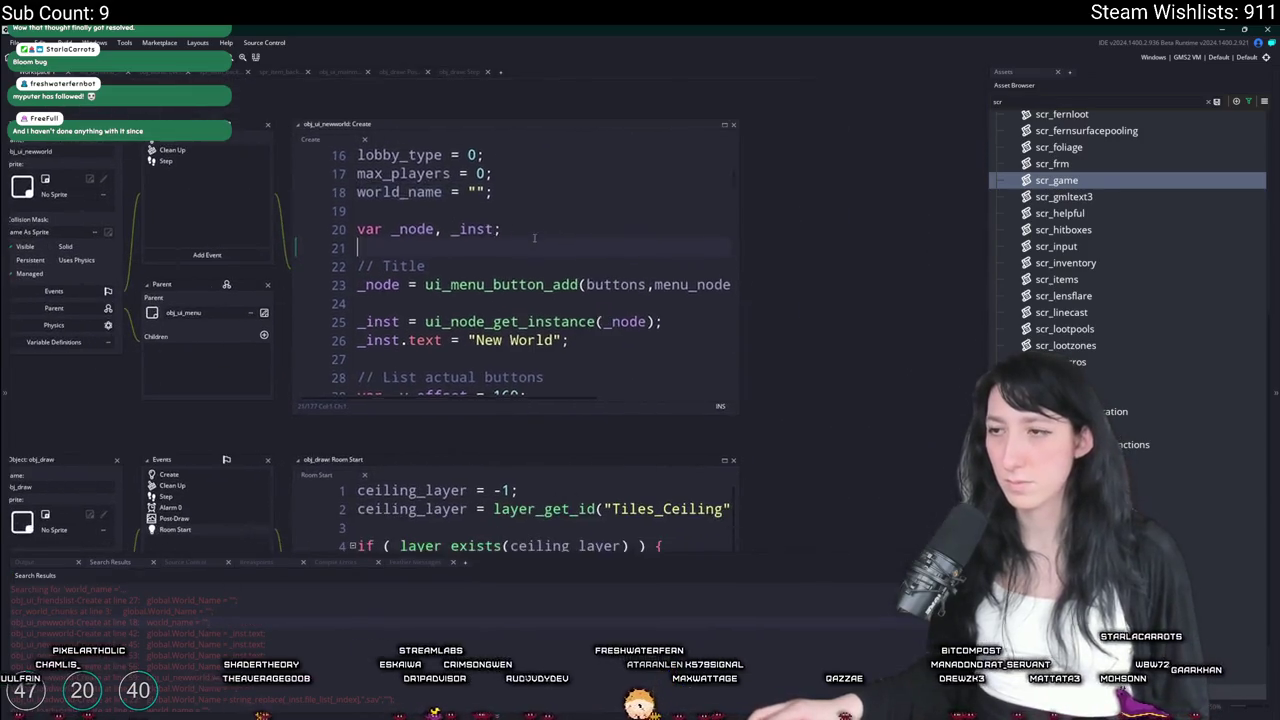
Expand obj_ui_newworld's Create code and check the BuildIsOffline macro before returning to the Create Lobby handler
click(725, 126)
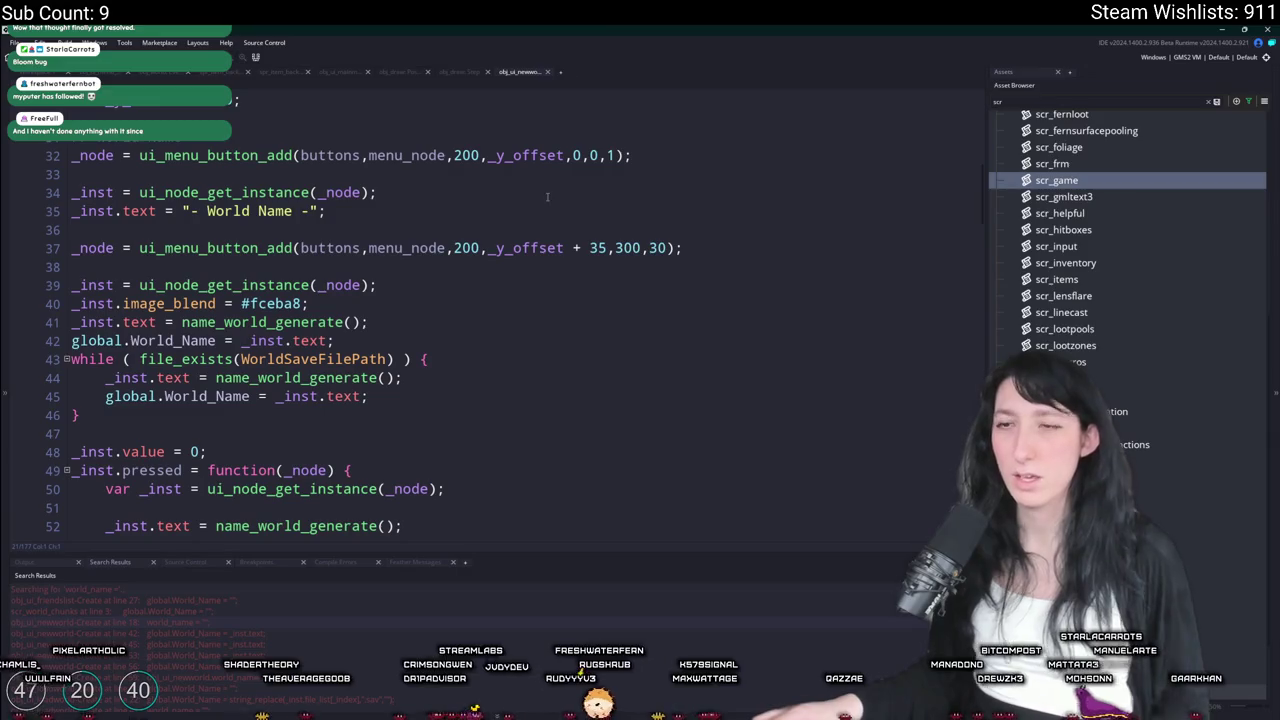
scroll(541, 204, down, 10)
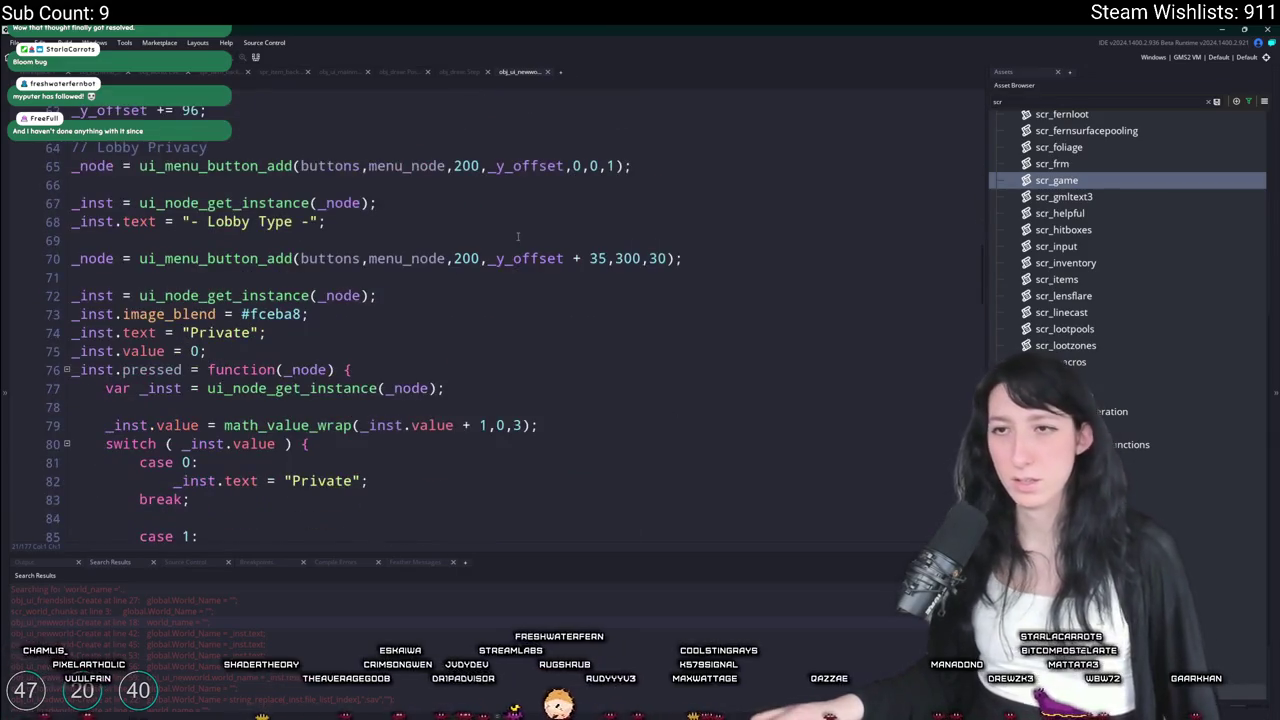
scroll(518, 236, down, 10)
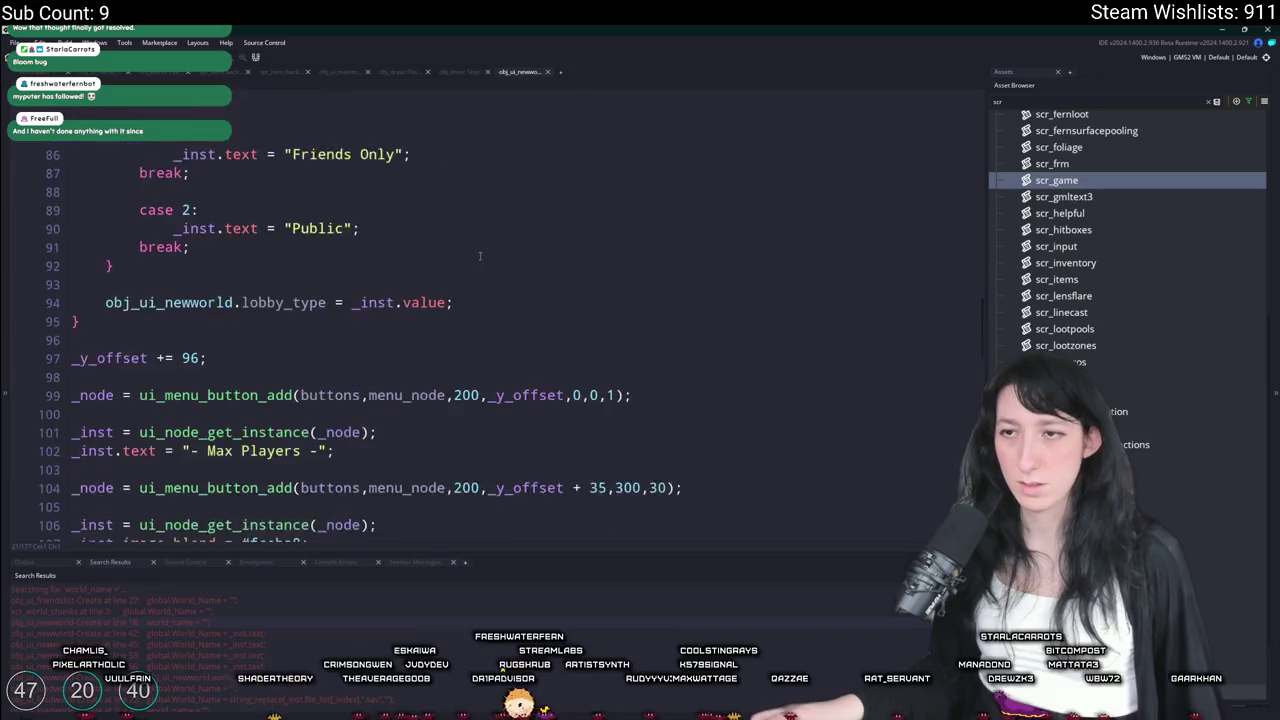
scroll(513, 239, down, 8)
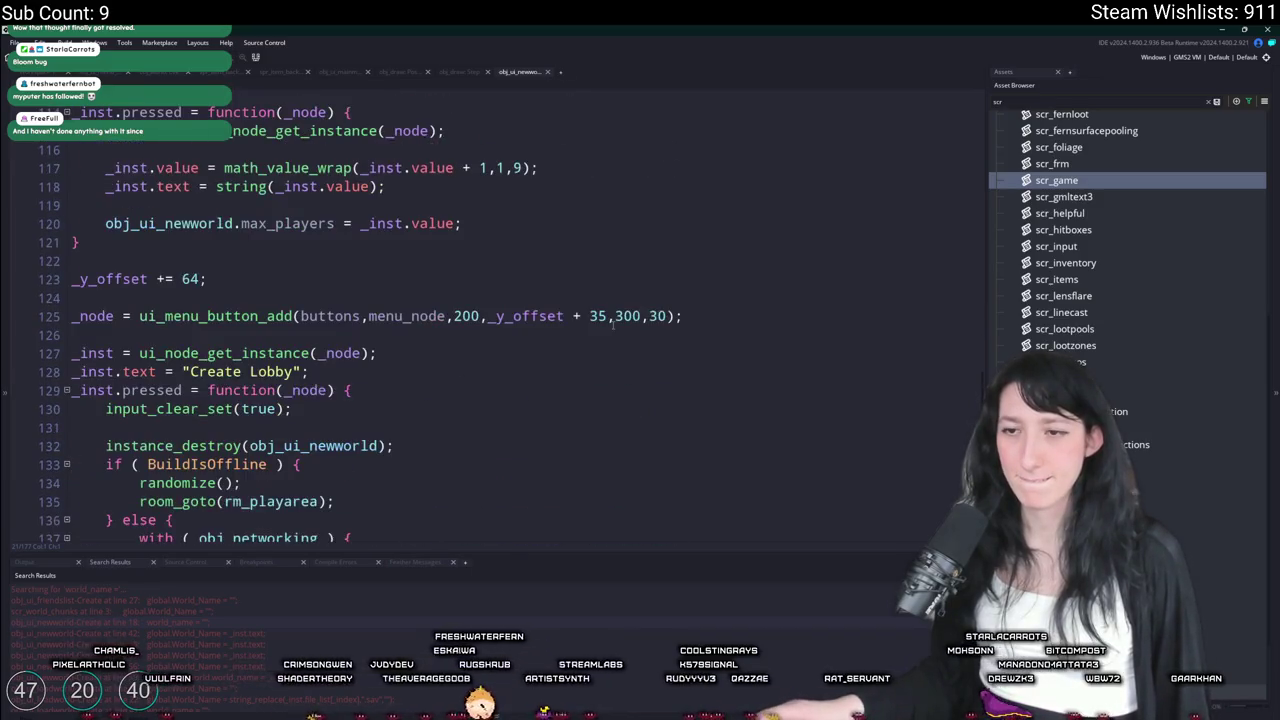
scroll(613, 325, down, 2)
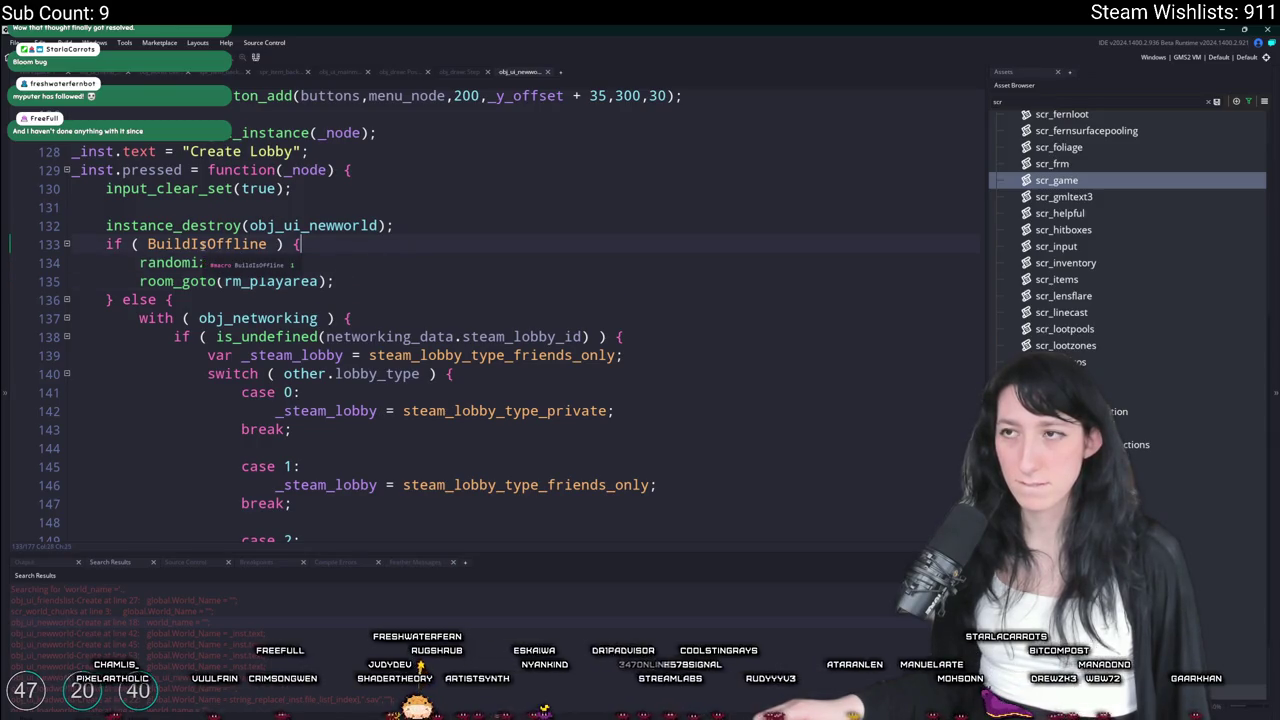
middle_click(205, 244)
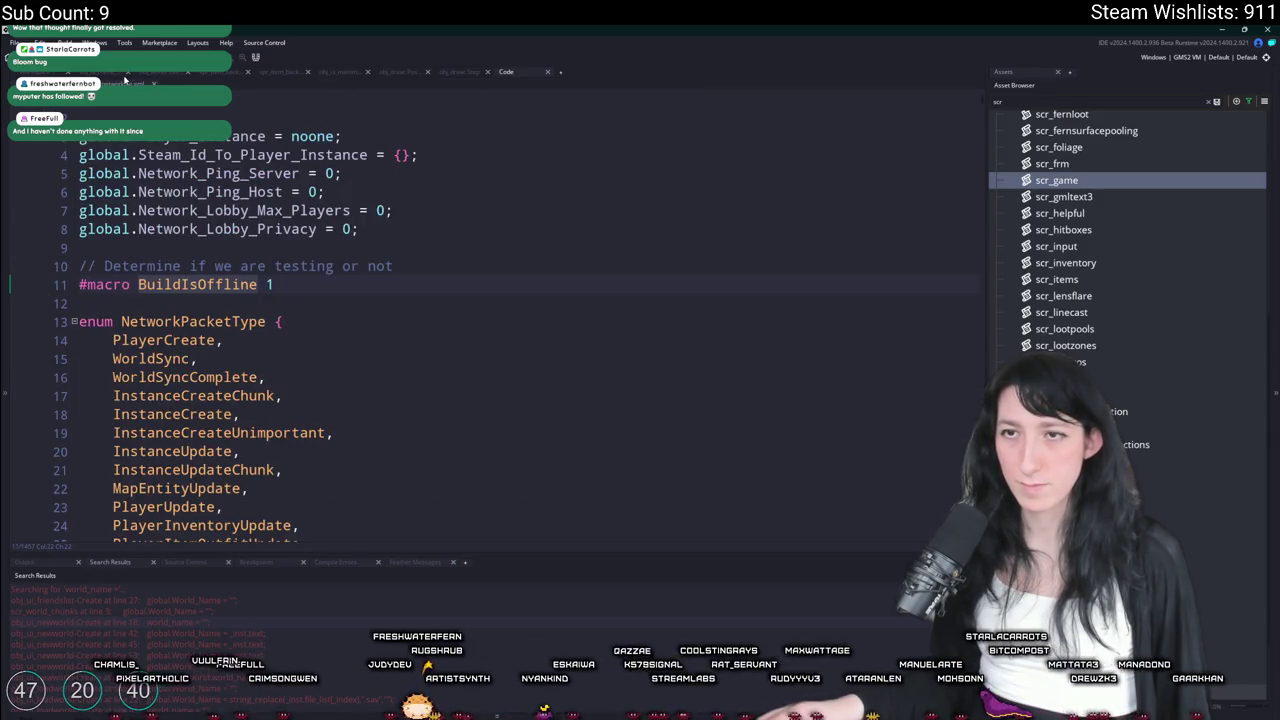
key(alt+Left)
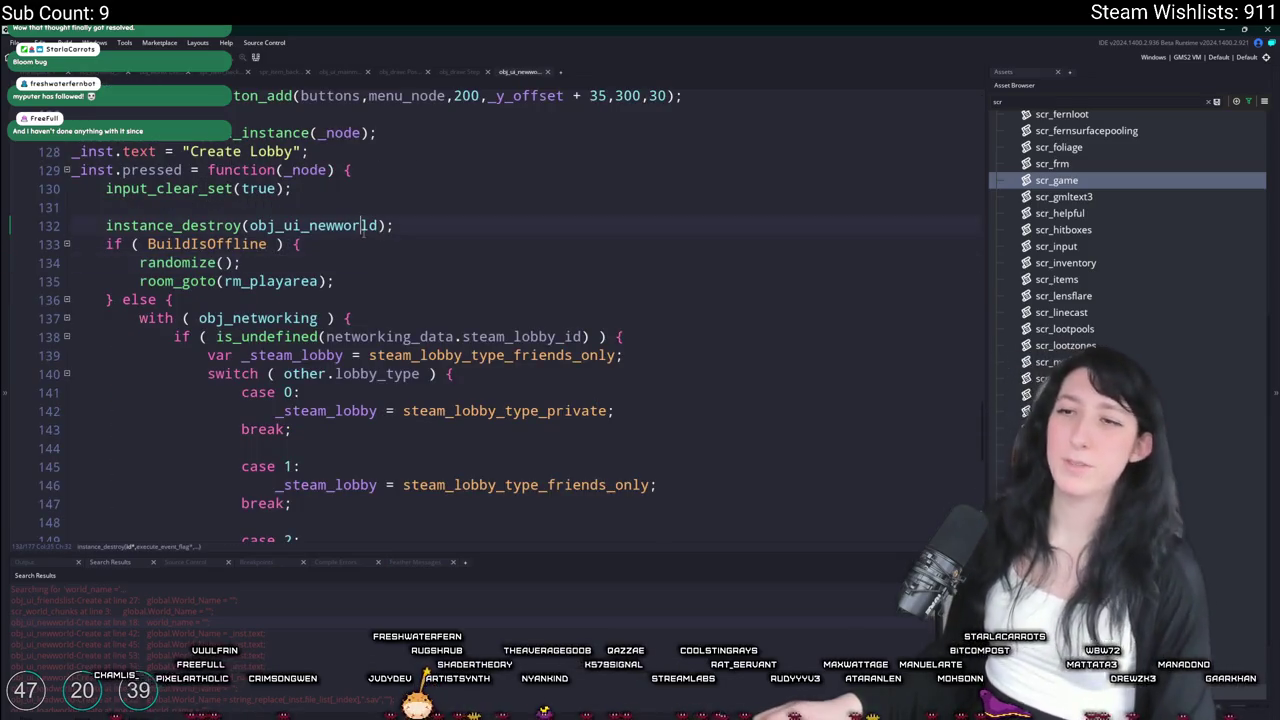
Insert reset_game_networking(); on a new line before instance_destroy in the Create Lobby handler
key(Up)
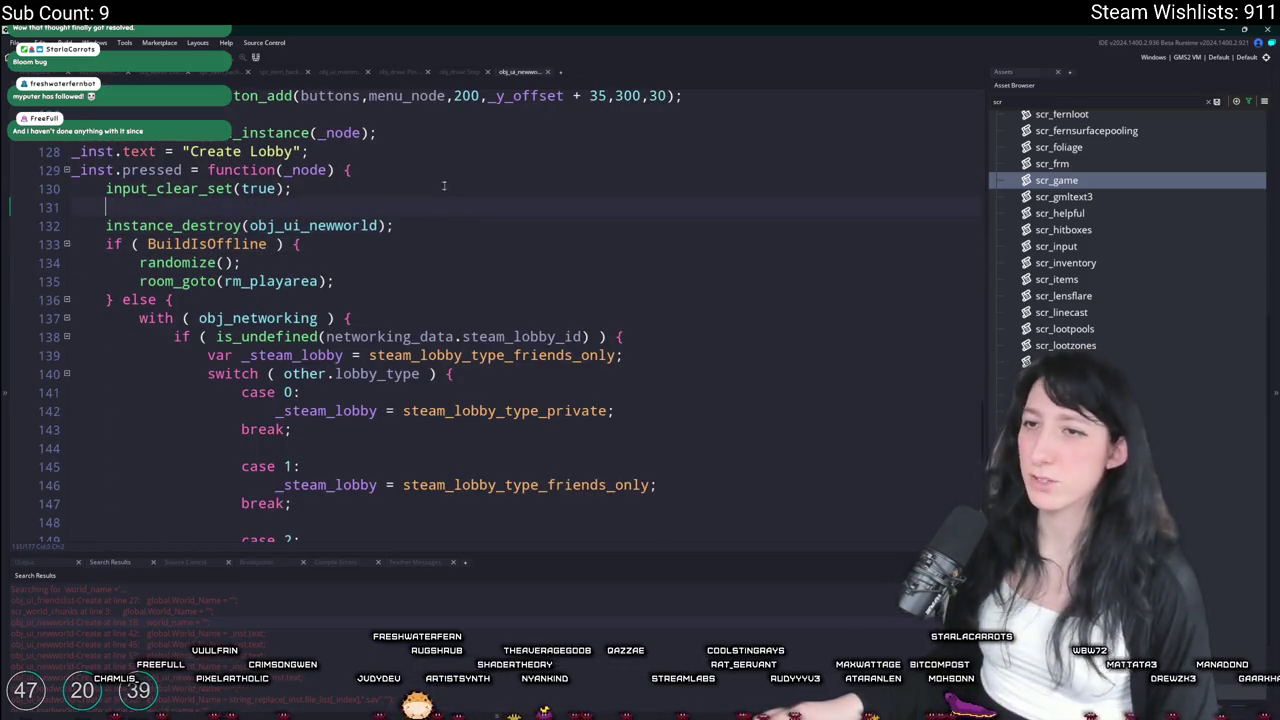
key(Return)
key(Return)
key(Up)
text(t_)
key(Return)
text();)
key(Home)
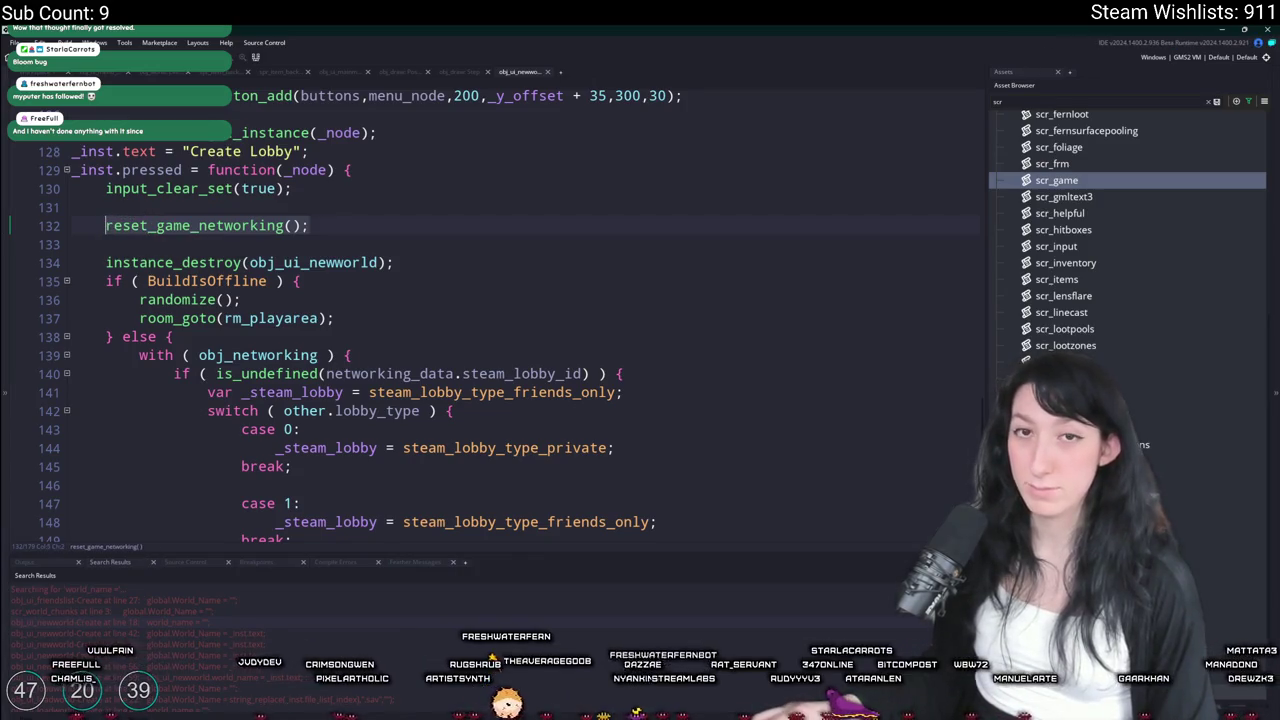
right_click(390, 226)
click(372, 232)
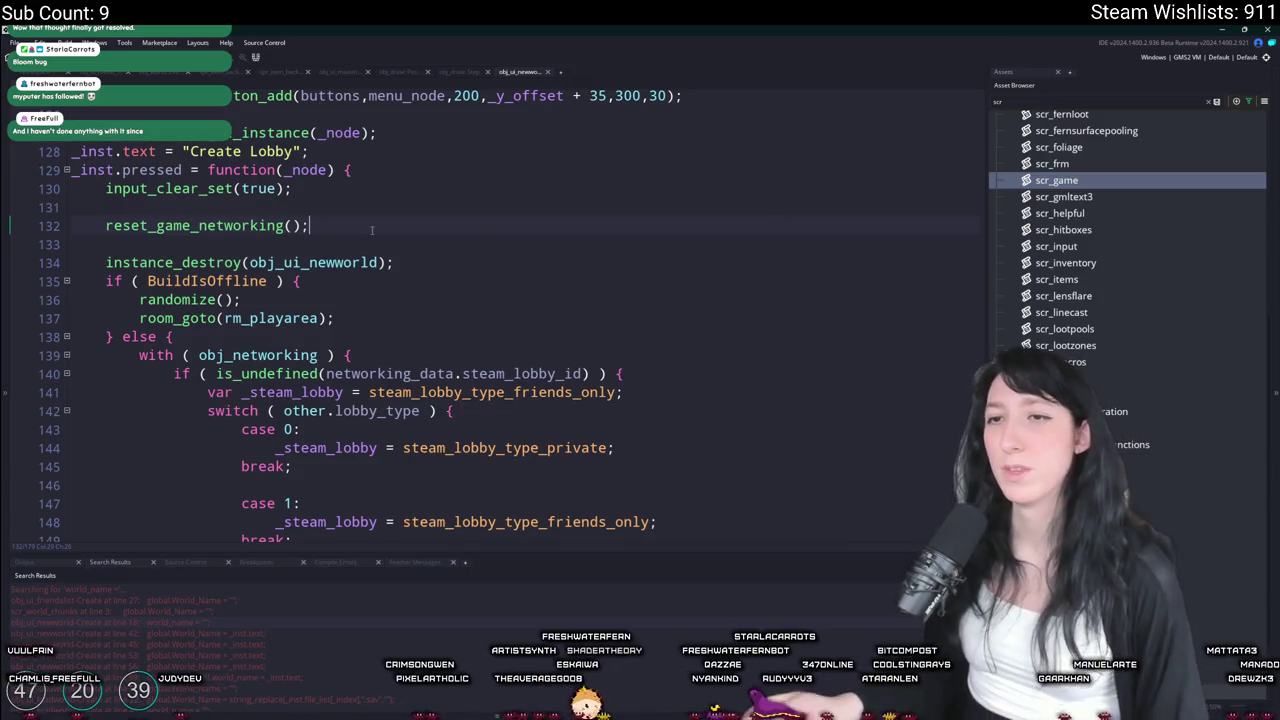
Select the "Create Lobby" text on line 128
key(ctrl+t)
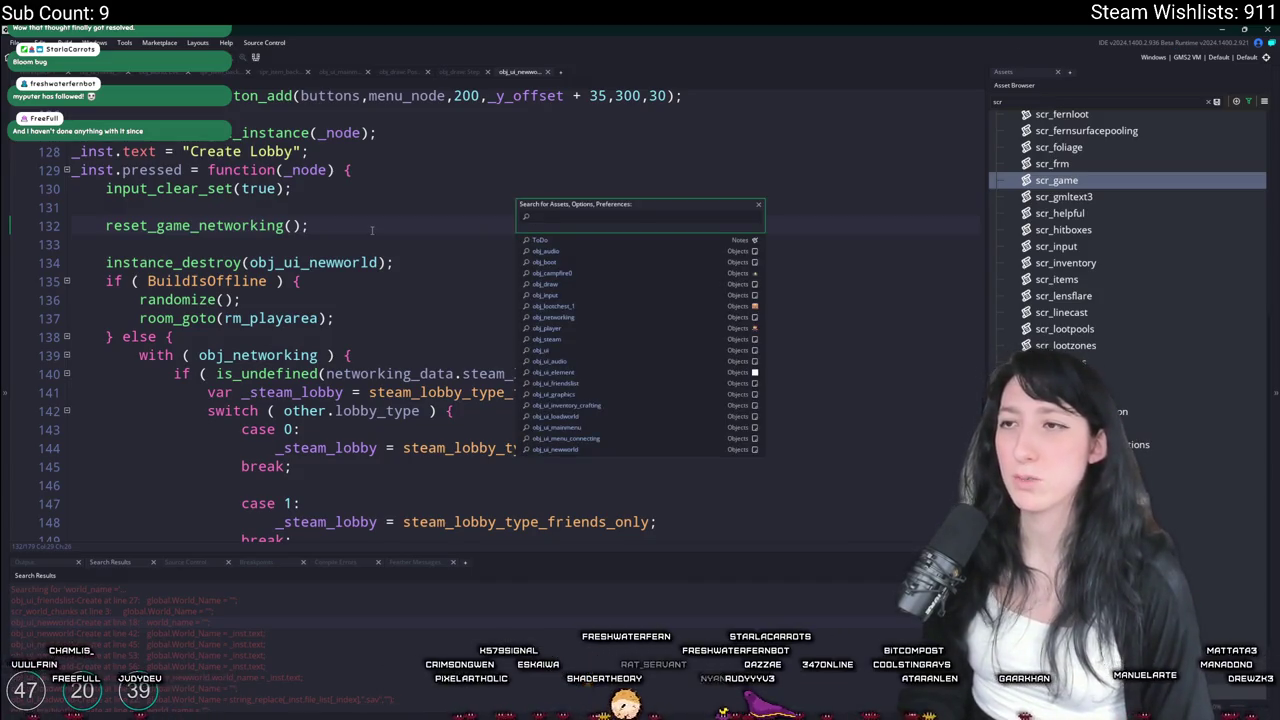
key(Escape)
drag(302, 151, 181, 157)
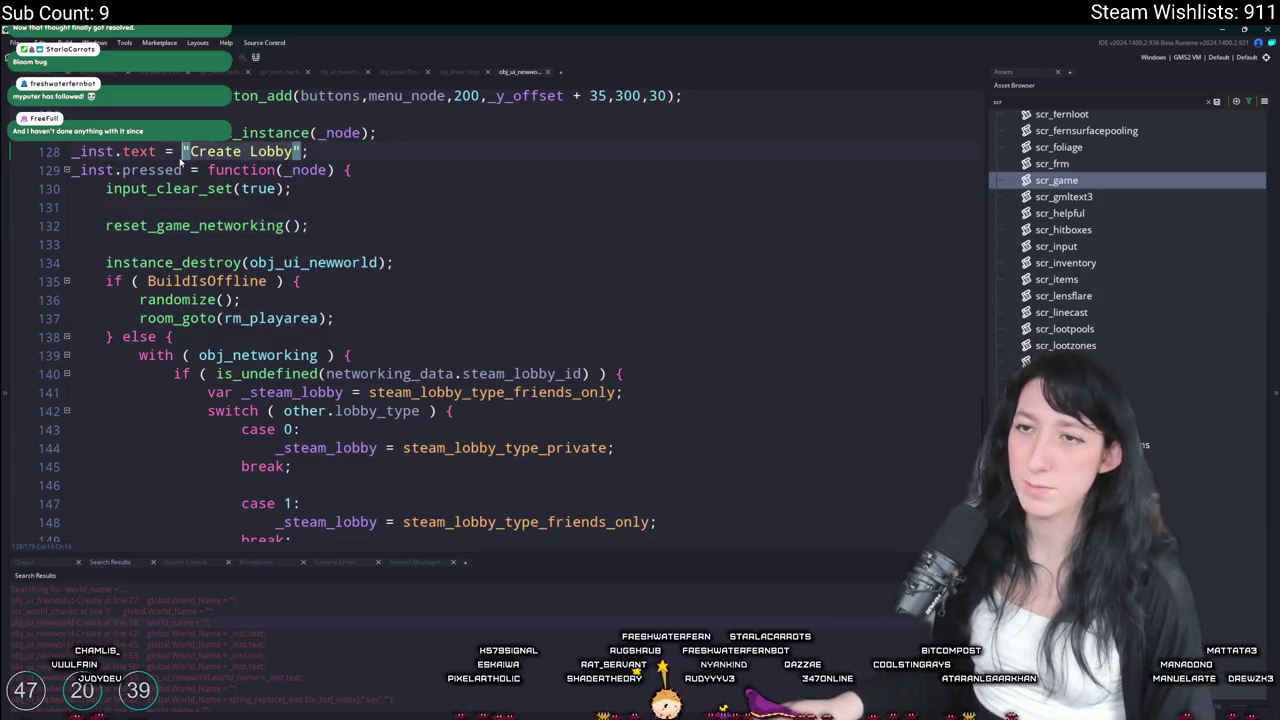
Find "Create Lobby" in obj_ui_loadworld and paste reset_game_networking() after input_clear_set(true)
key(ctrl+shift+f)
double_click(177, 611)
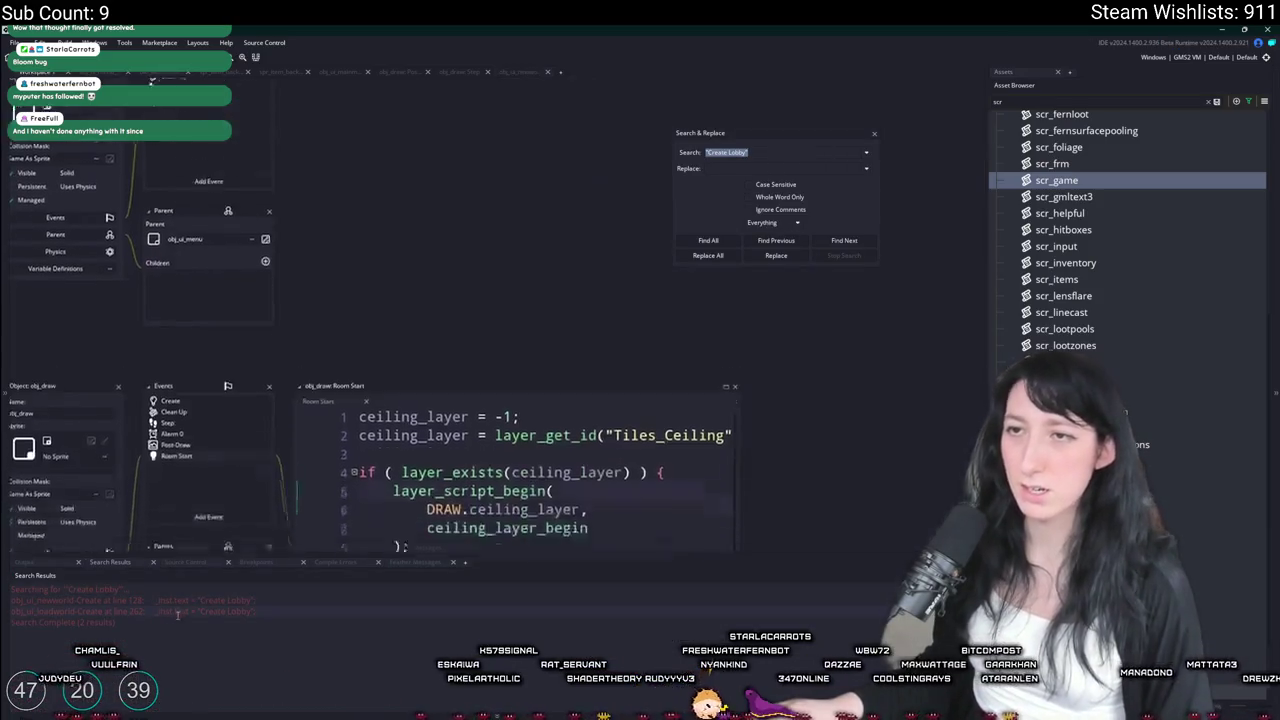
click(786, 327)
scroll(790, 345, right, 3)
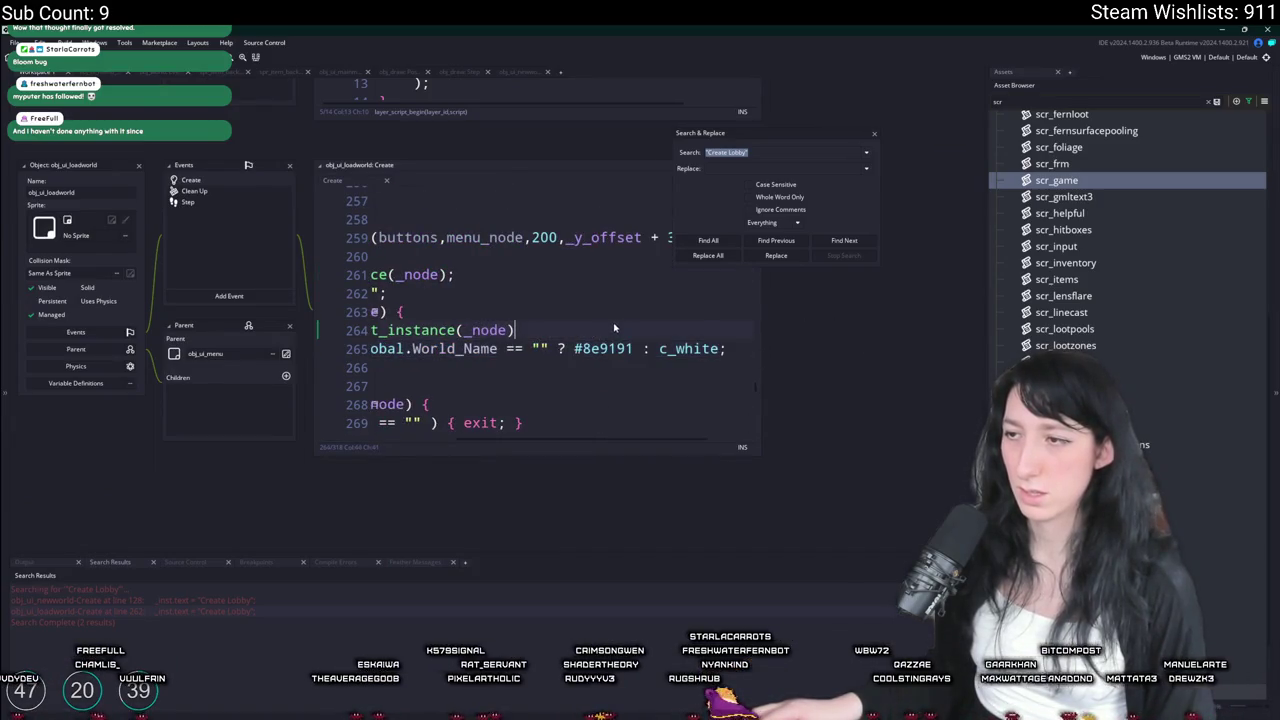
scroll(560, 300, left, 3)
click(550, 293)
scroll(781, 294, down, 4)
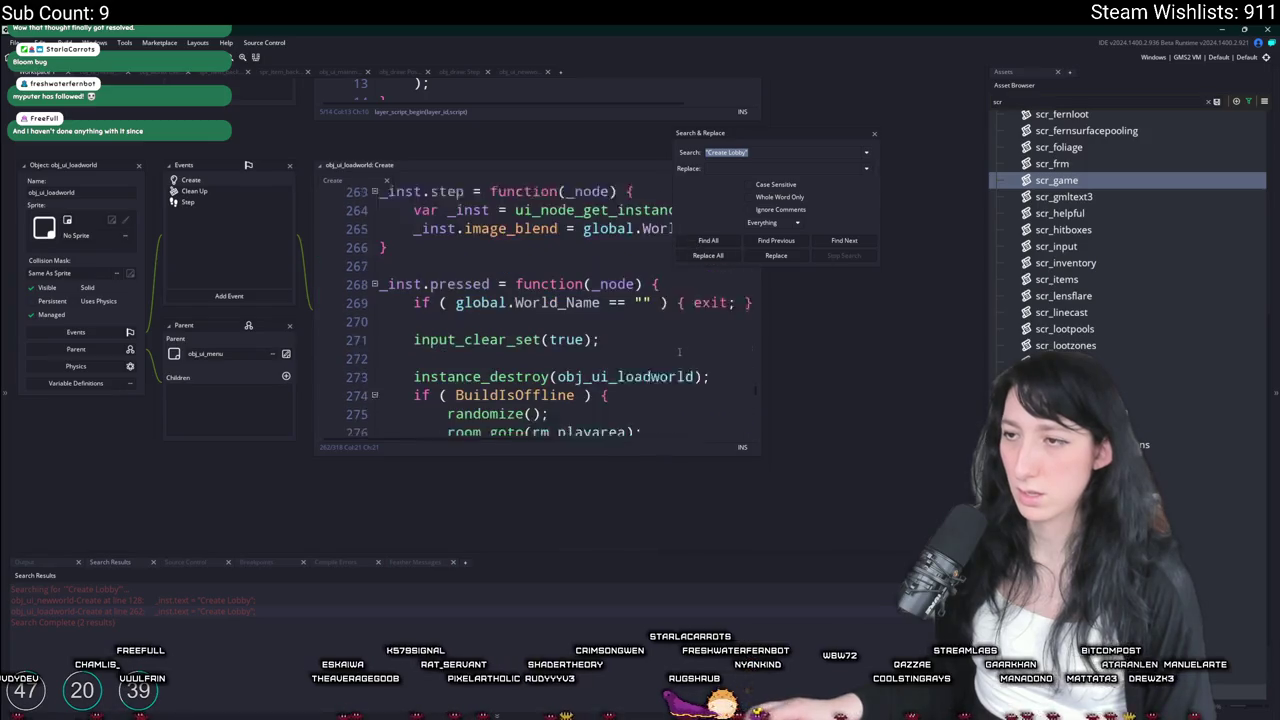
click(760, 276)
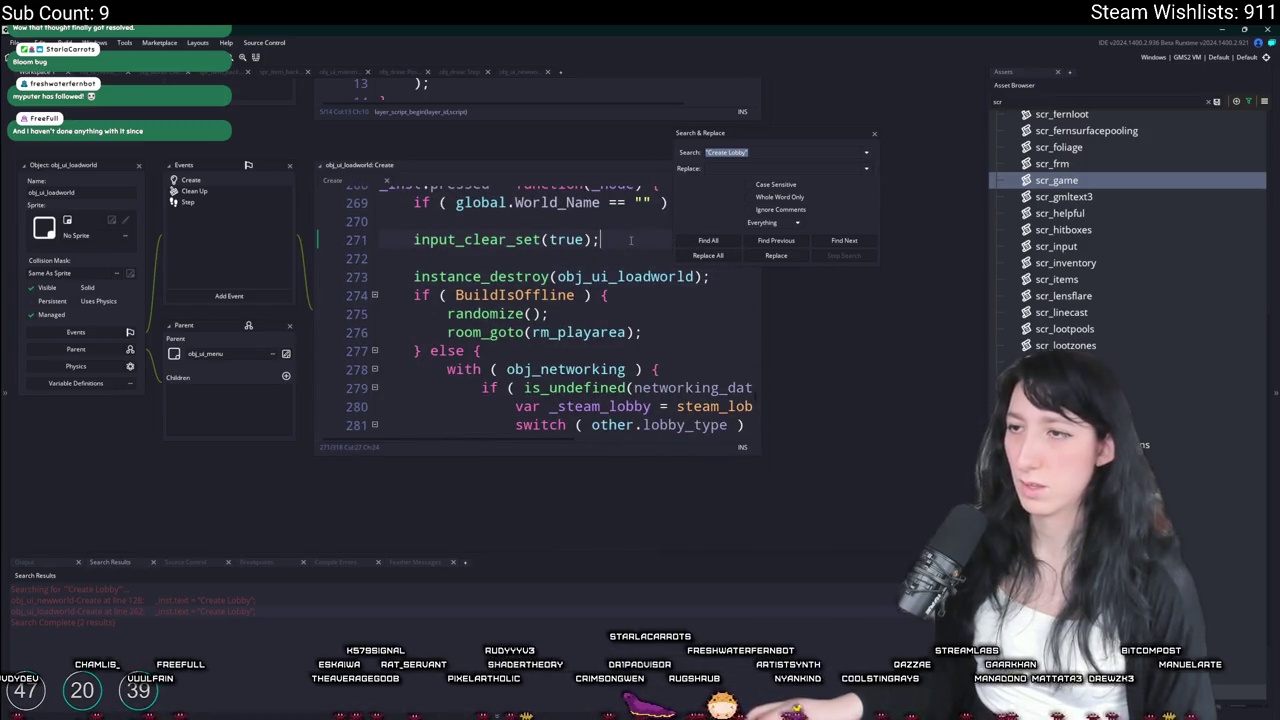
text(reset_game_networking();)
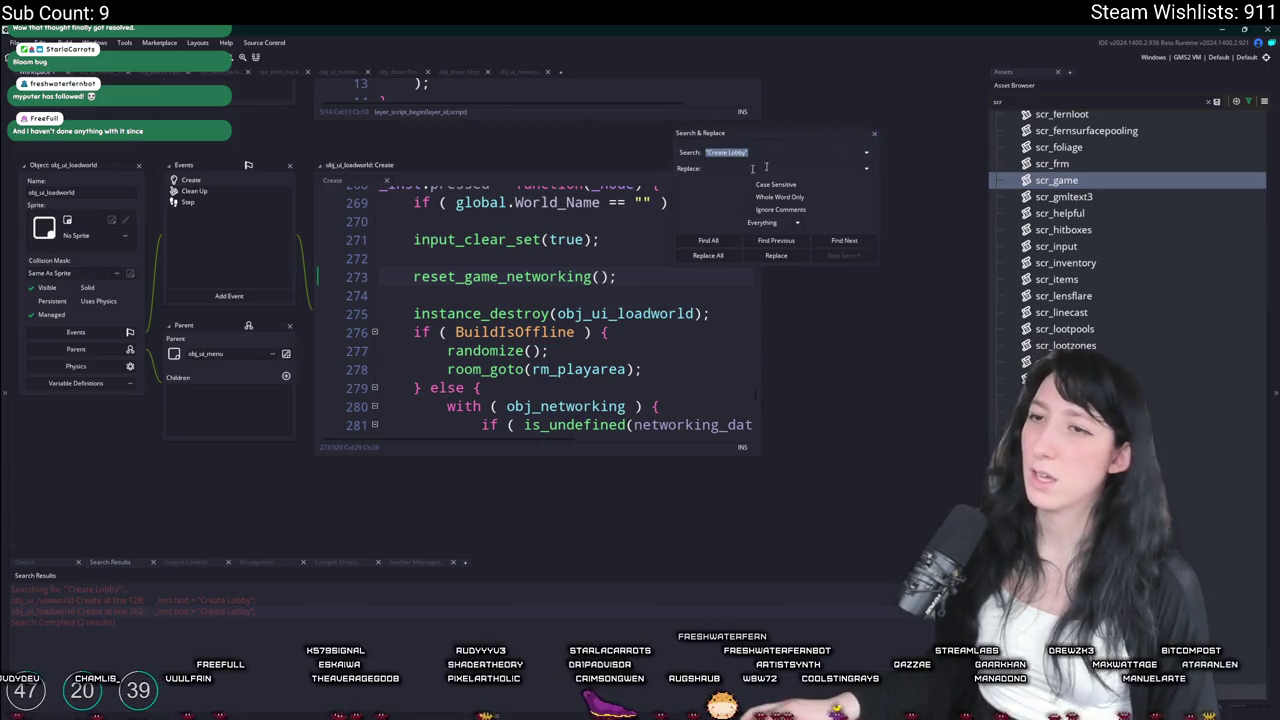
click(876, 135)
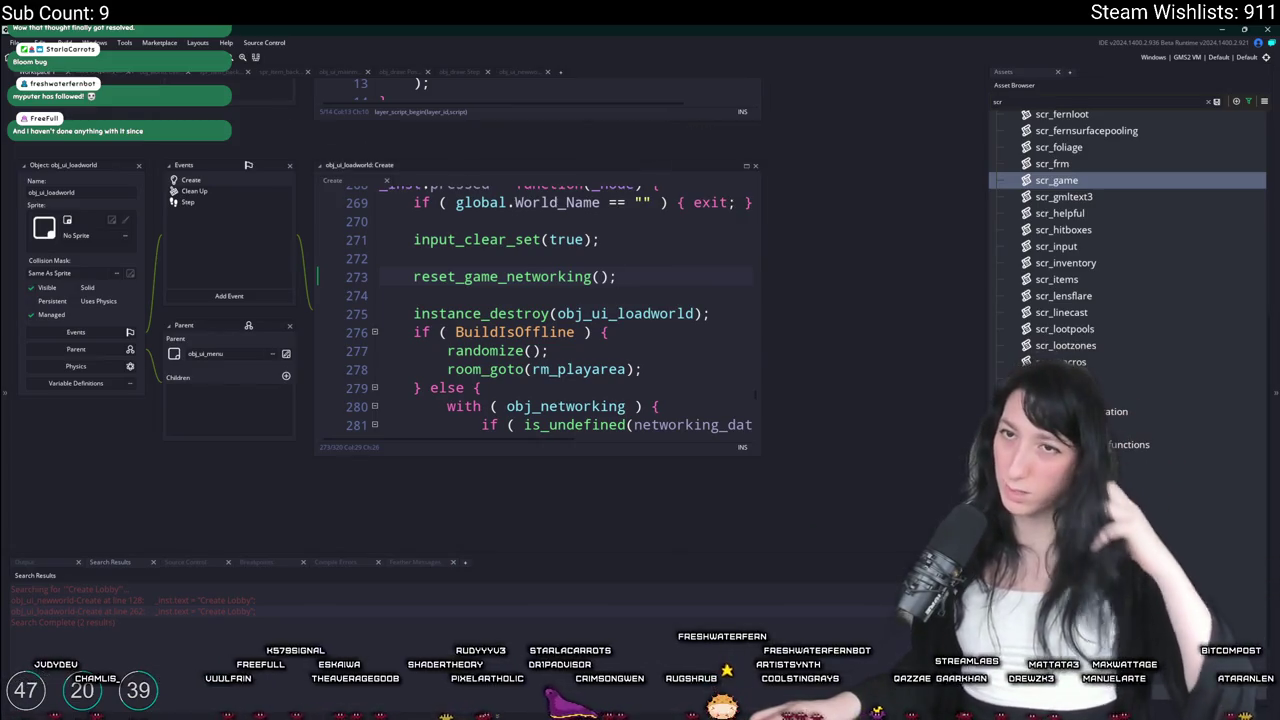
Look up _net in the asset search, then widen the obj_ui_loadworld code editor
key(ctrl+t)
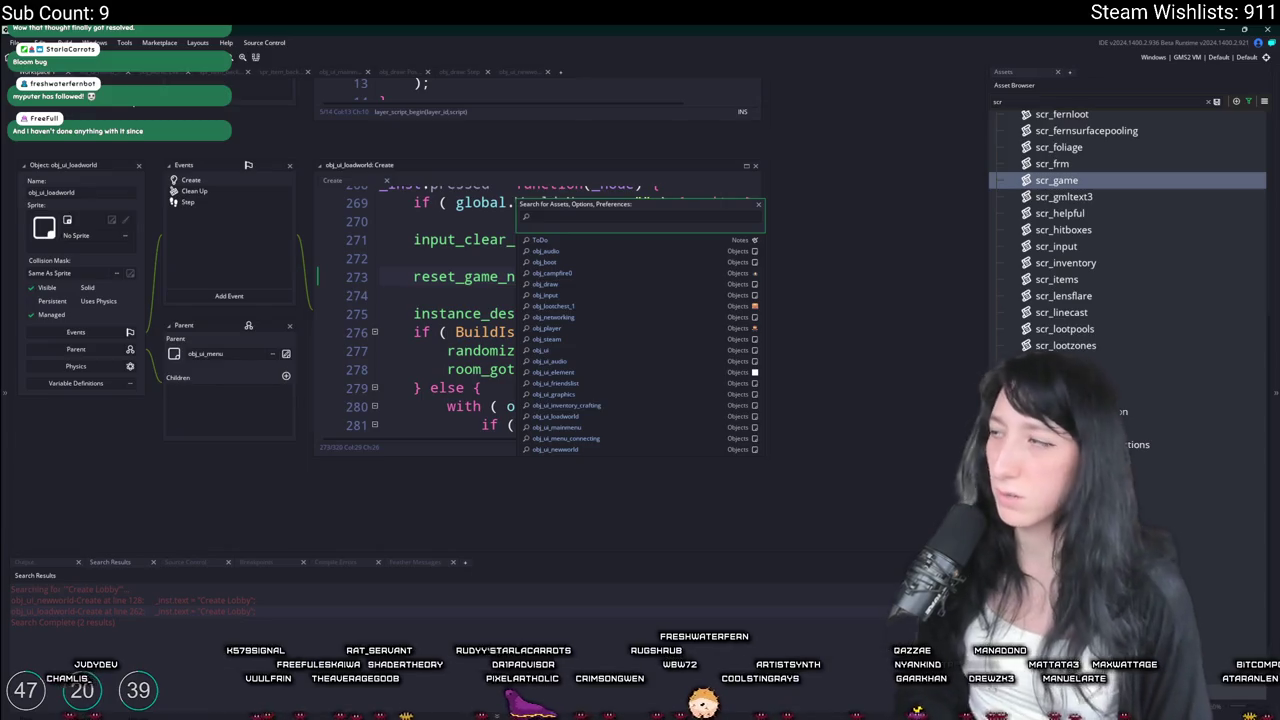
text(obj_)
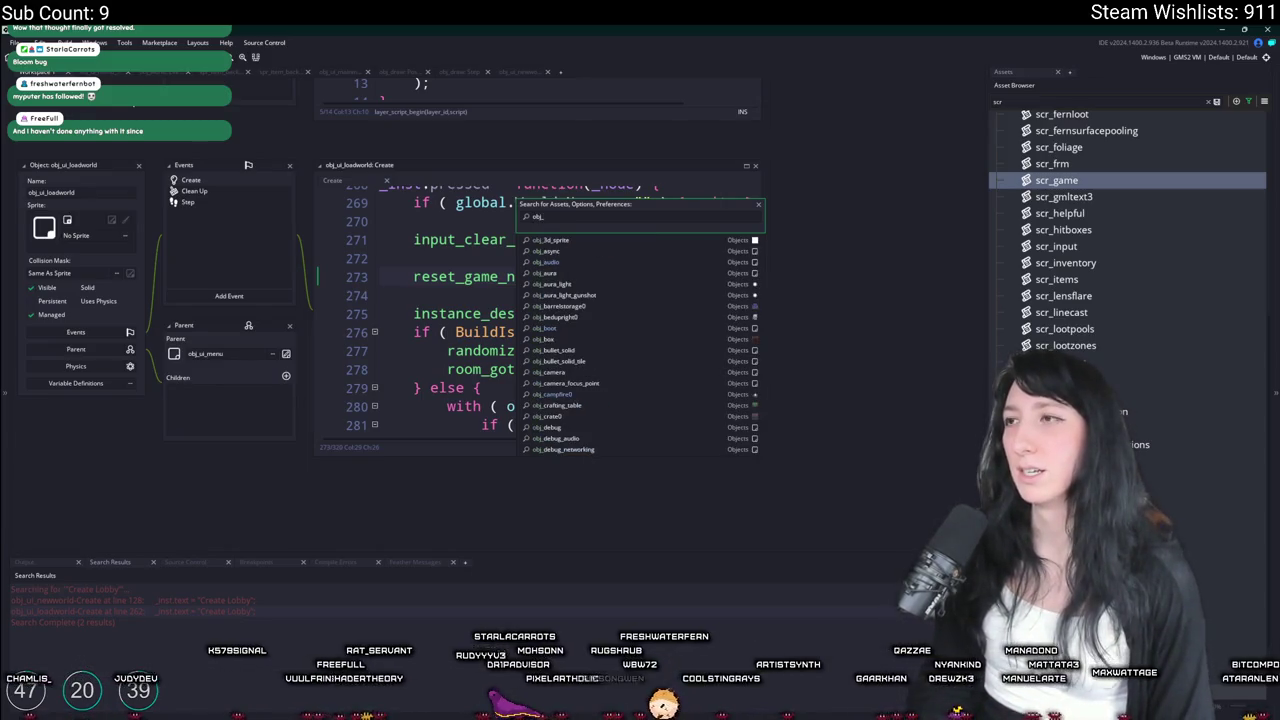
text(ne)
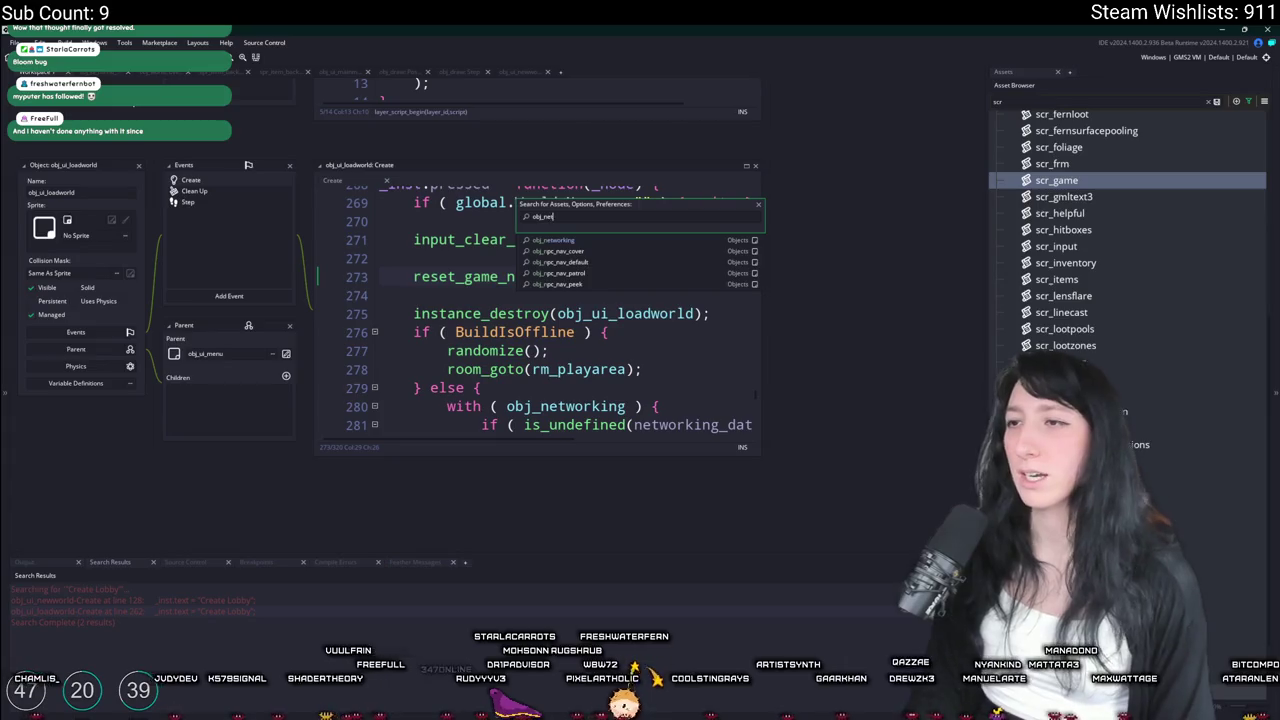
text(t)
click(690, 369)
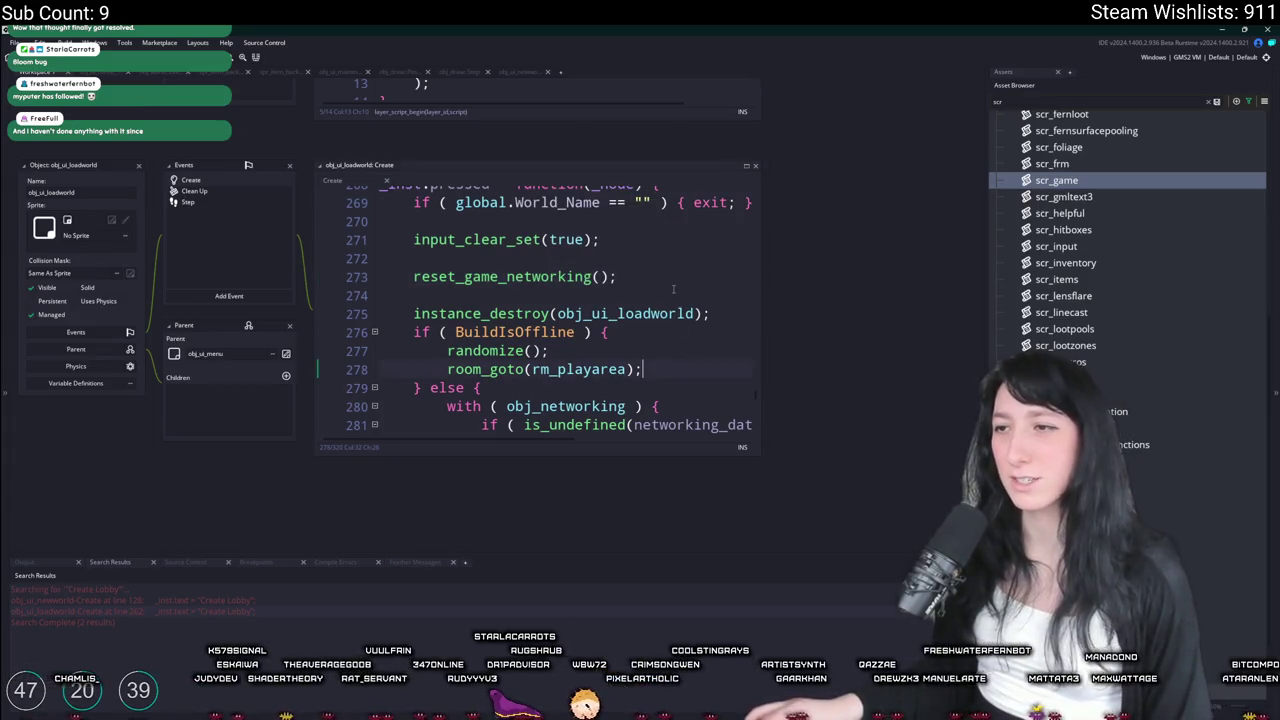
drag(760, 233, 908, 240)
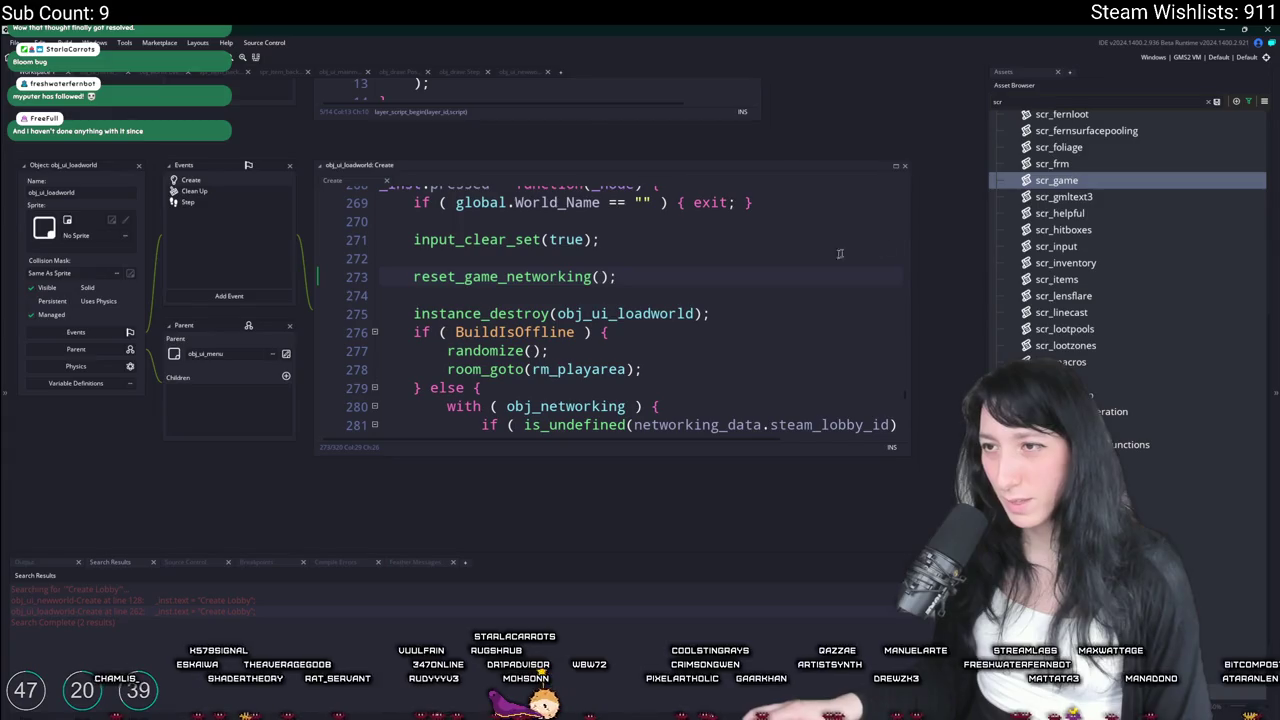
List all uses of reset_game_networking and delete the calls in obj_ui_loadworld and obj_ui_newworld
key(ctrl+f)
double_click(497, 276)
key(ctrl+shift+f)
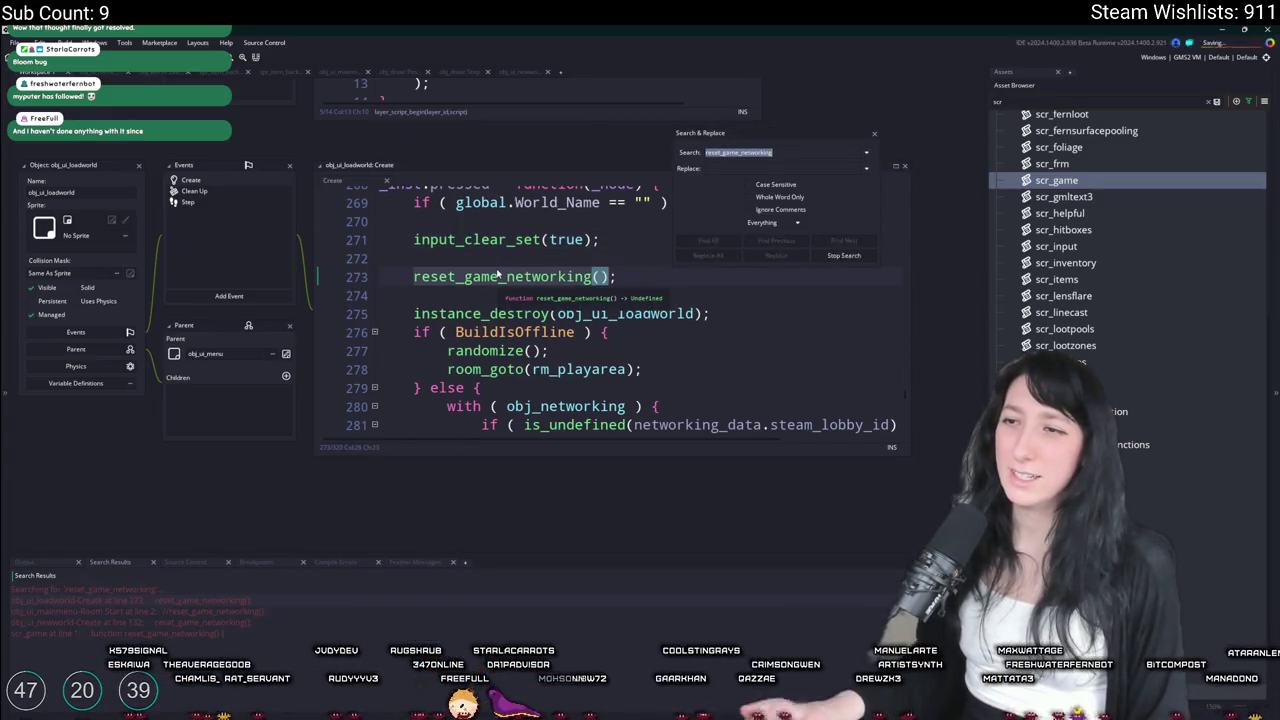
key(ctrl+d)
key(BackSpace)
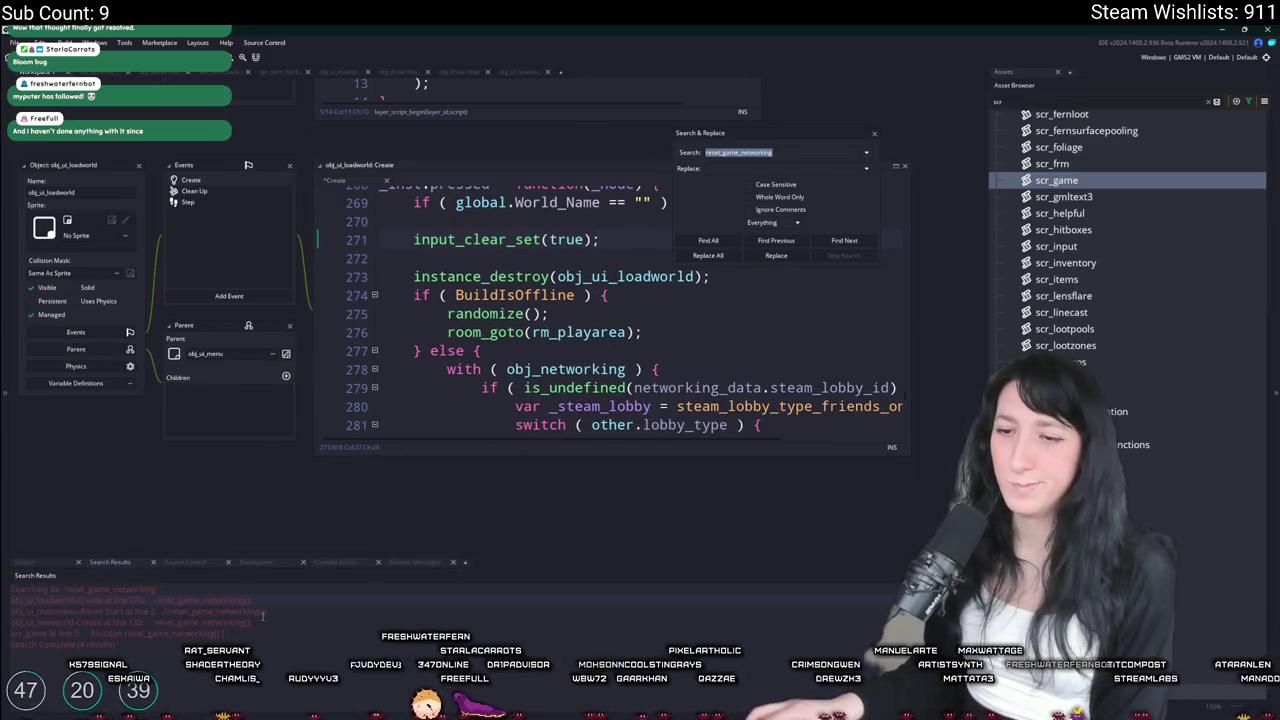
double_click(230, 633)
double_click(230, 622)
drag(310, 245, 90, 204)
key(BackSpace)
scroll(300, 300, up, 2)
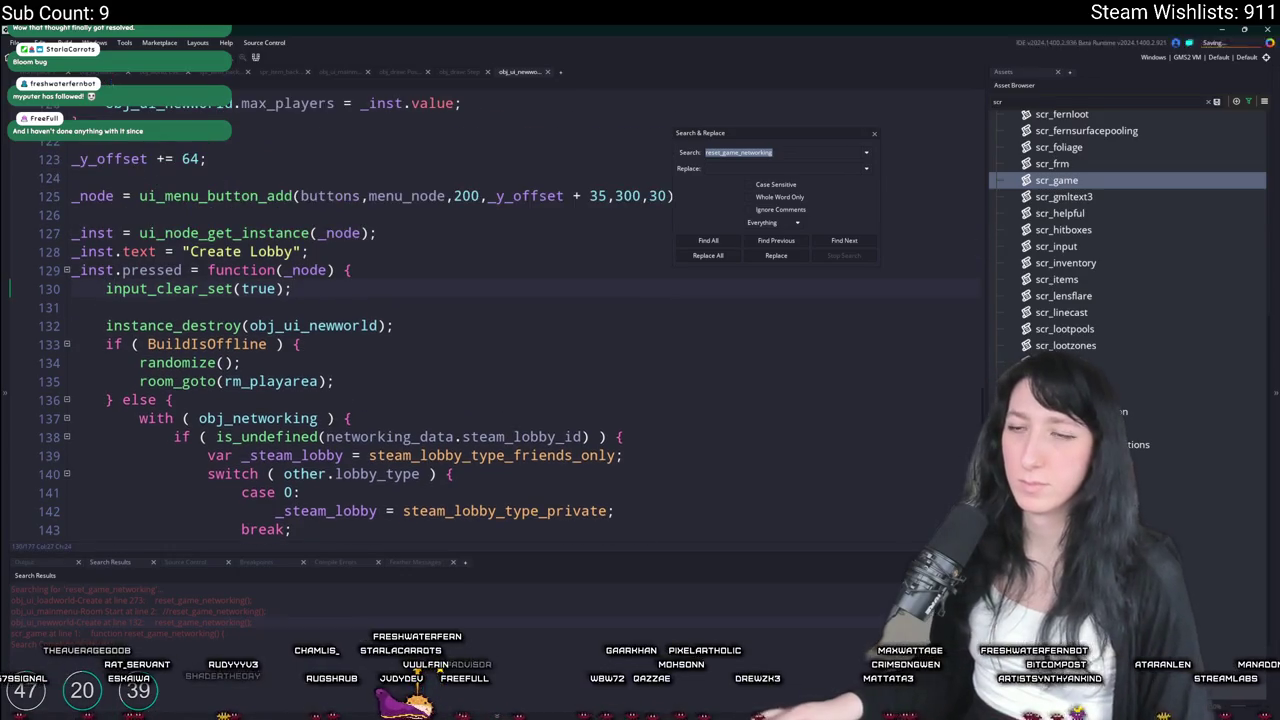
Open obj_ui_mainmenu through the asset search and bring up its Room Start event options
key(ctrl+t)
text(obj_w)
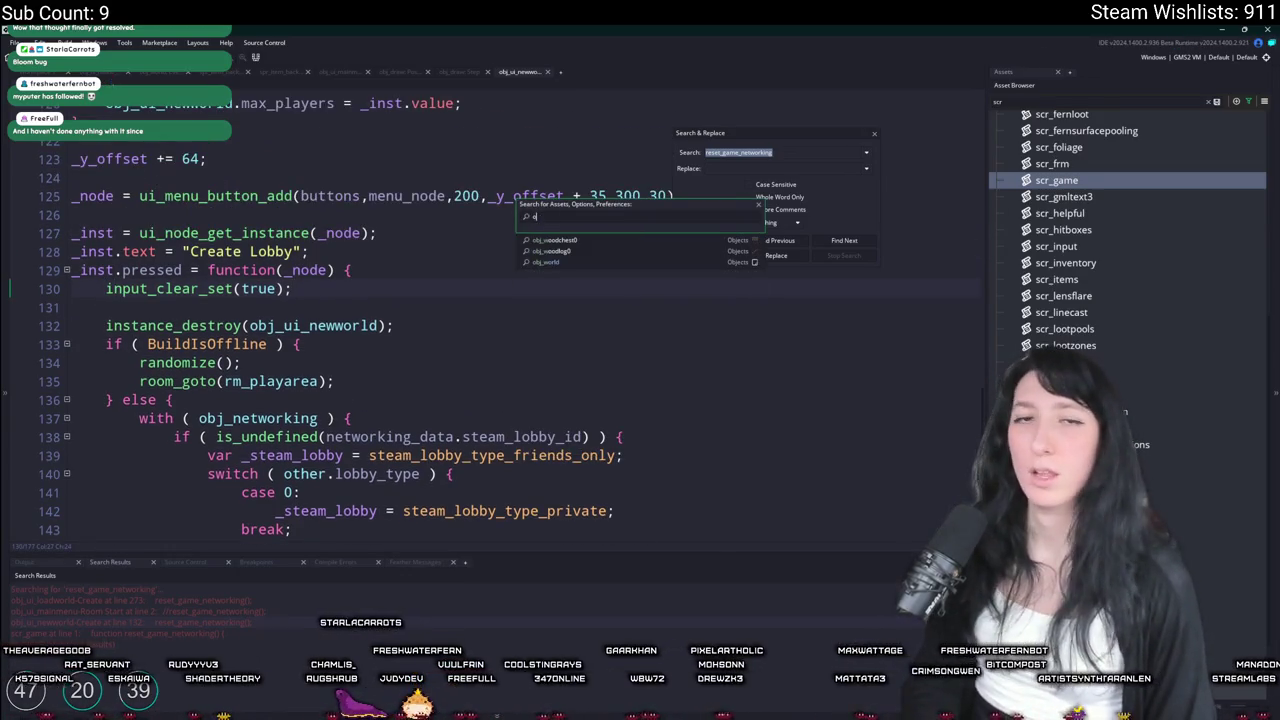
text(a)
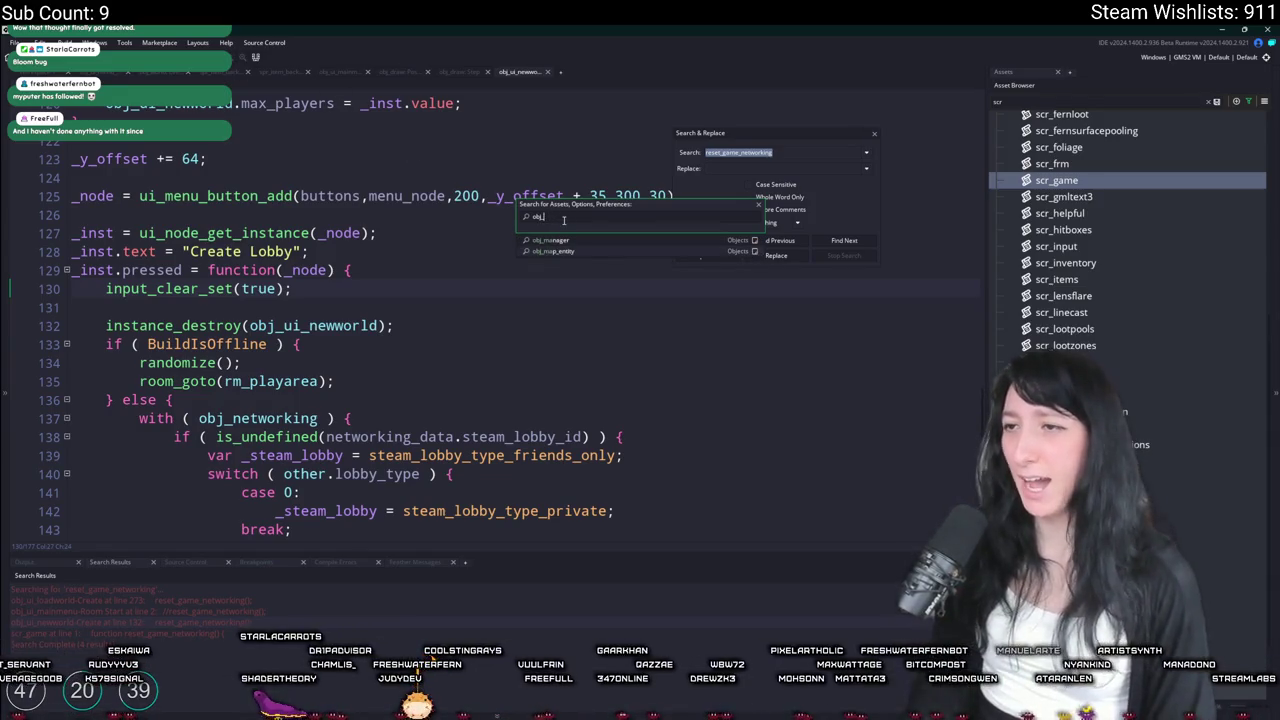
text(man)
key(Return)
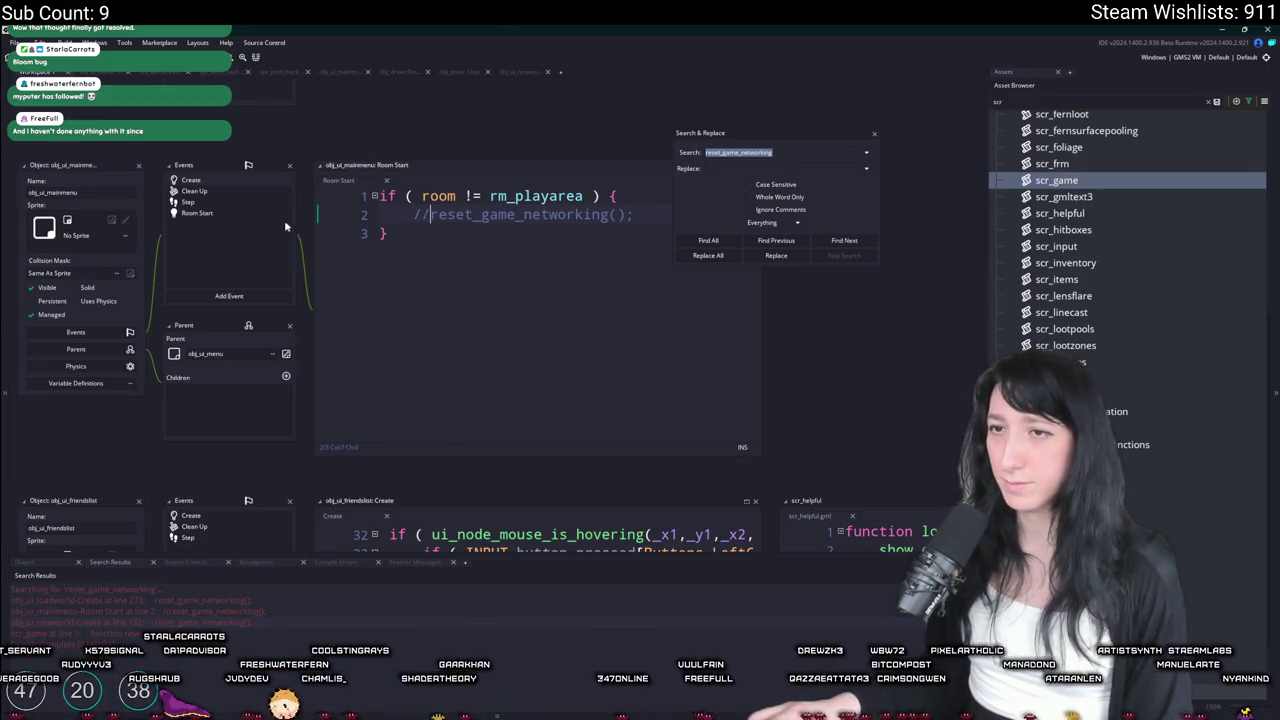
right_click(278, 219)
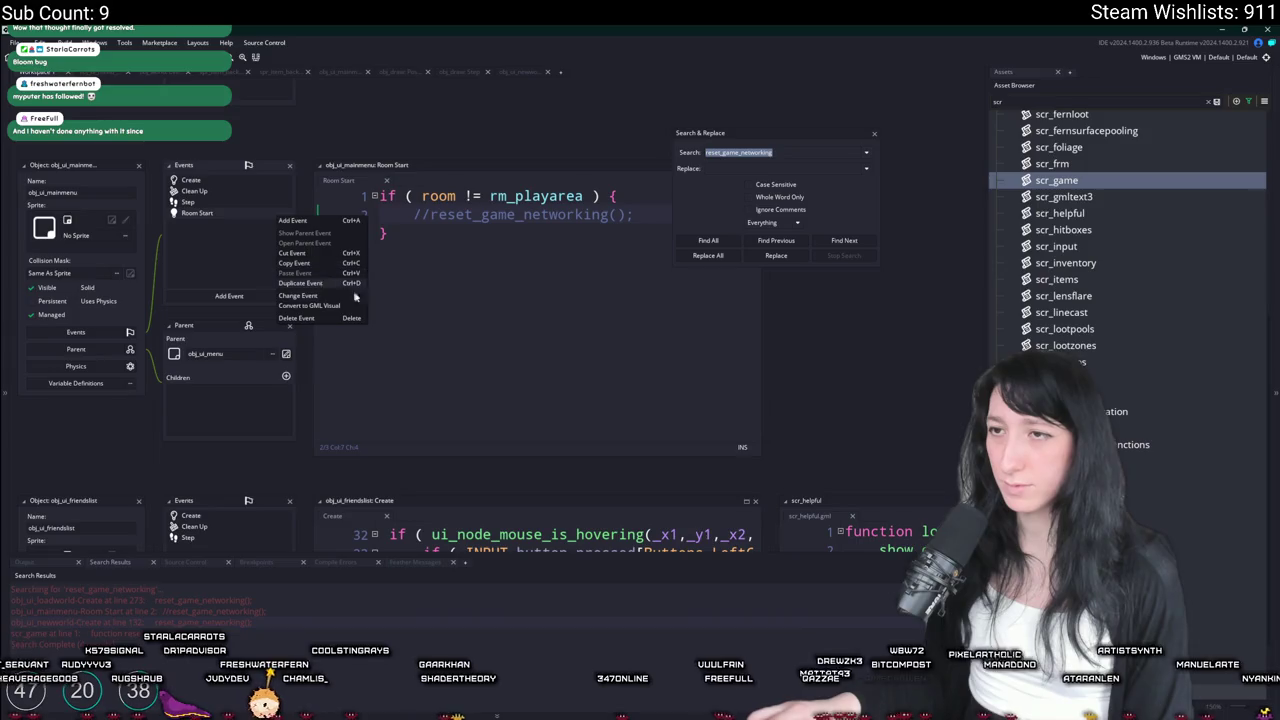
Delete obj_ui_mainmenu's Room Start event and close the Search & Replace panel
click(296, 318)
click(678, 396)
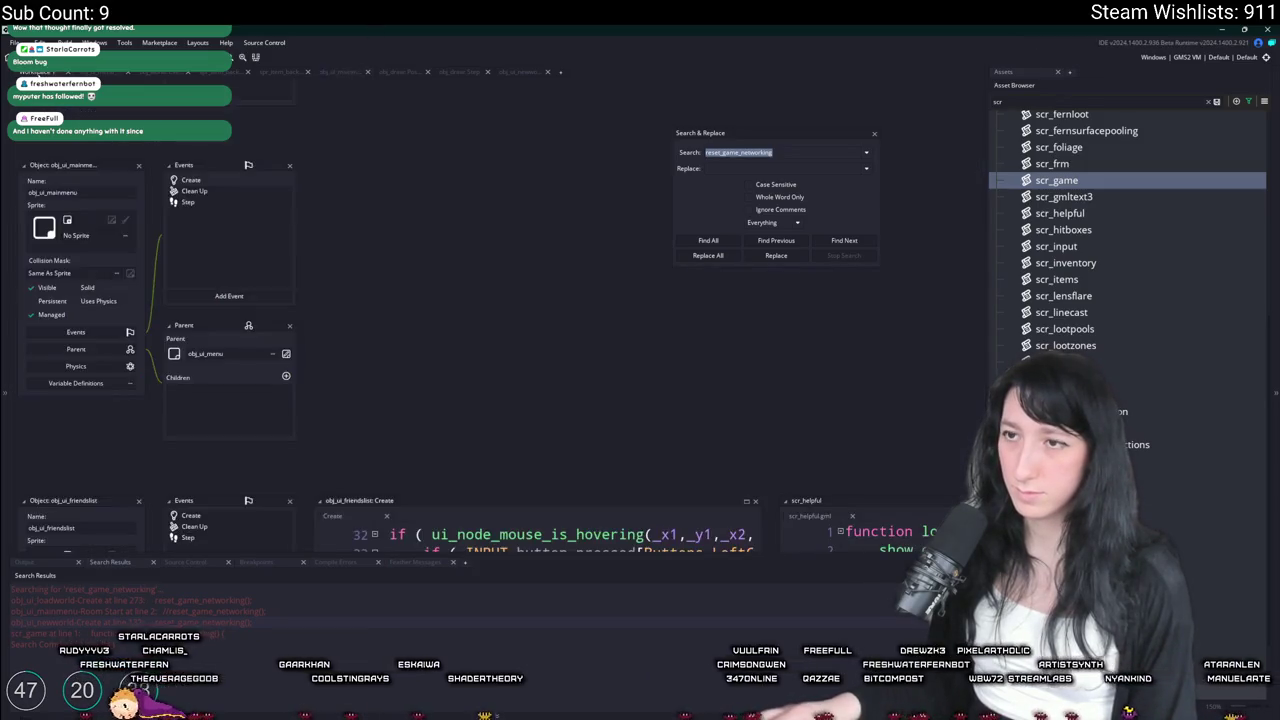
click(873, 135)
Add an if block on a new line below the New World button creation
scroll(393, 148, down, 1)
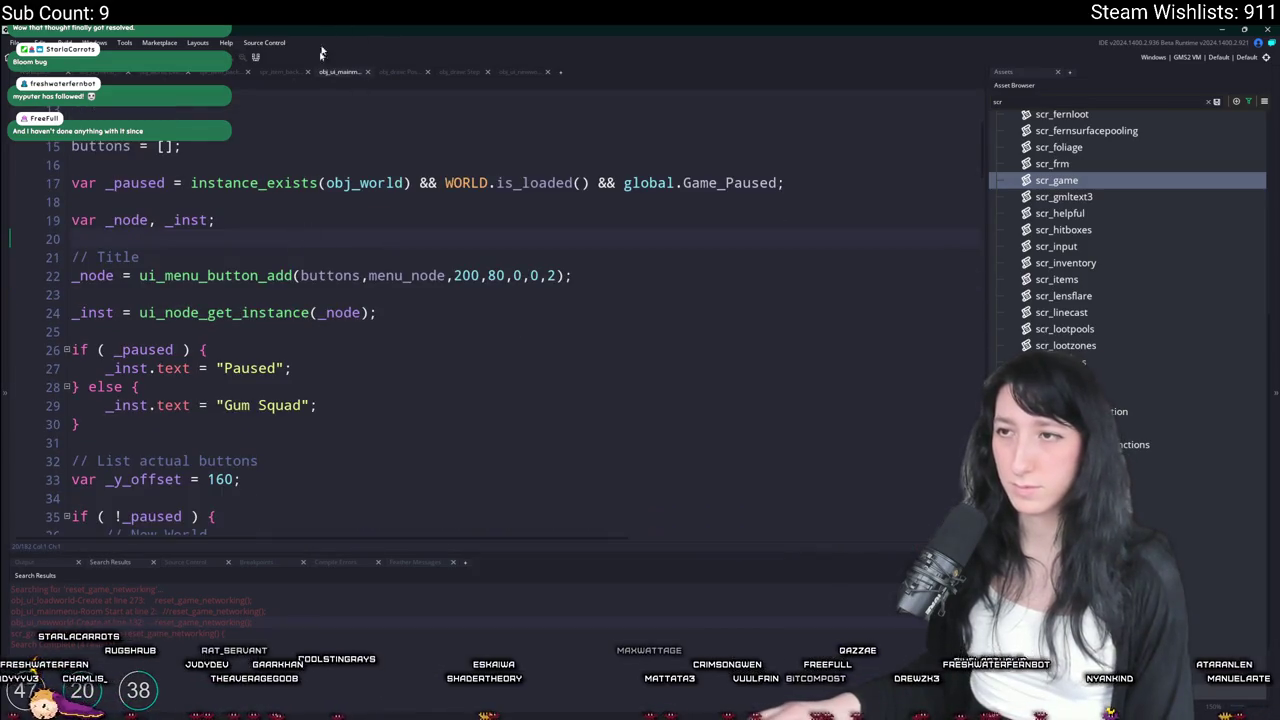
scroll(340, 281, down, 3)
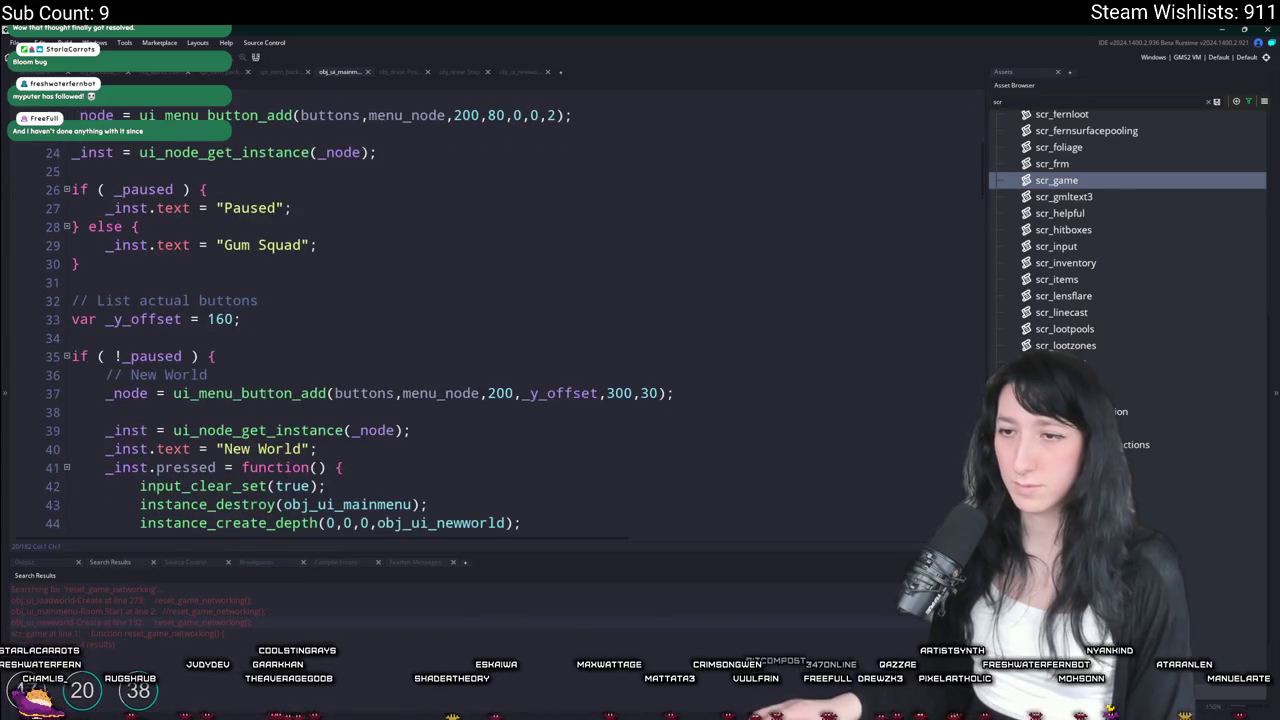
scroll(500, 290, down, 2)
click(693, 308)
key(Return)
text(if ( WORLD ) {)
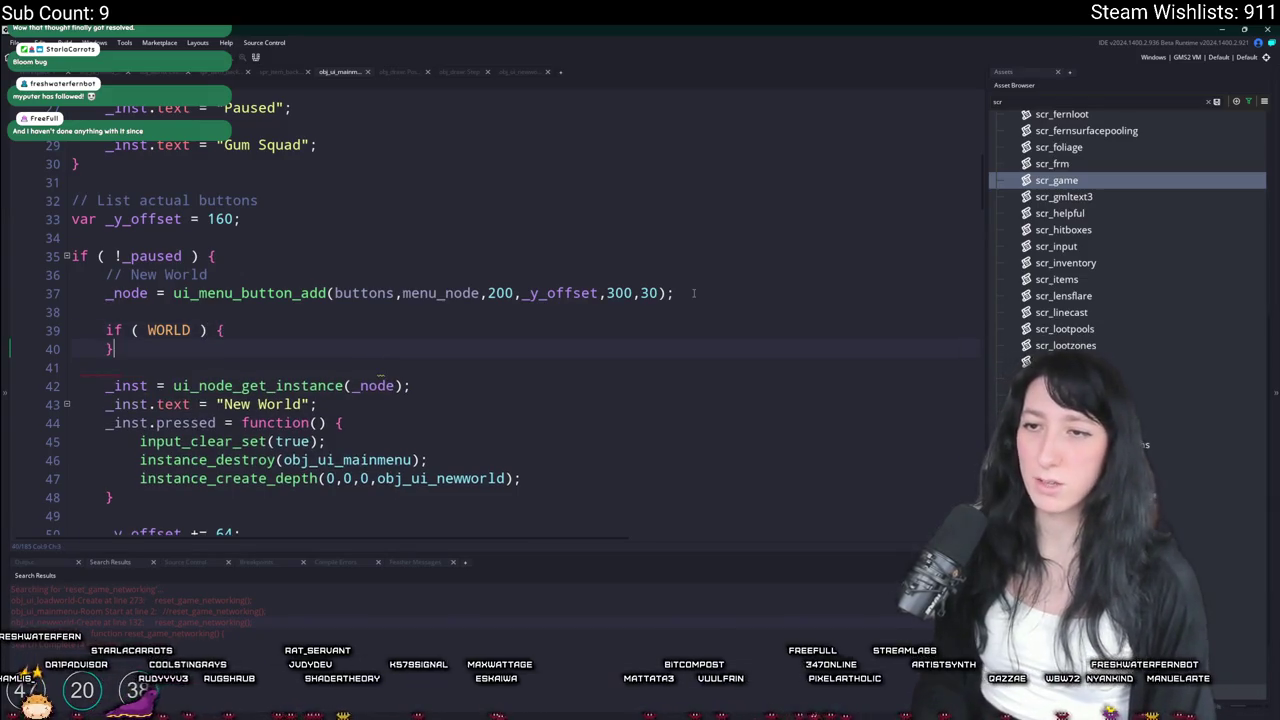
key(Return)
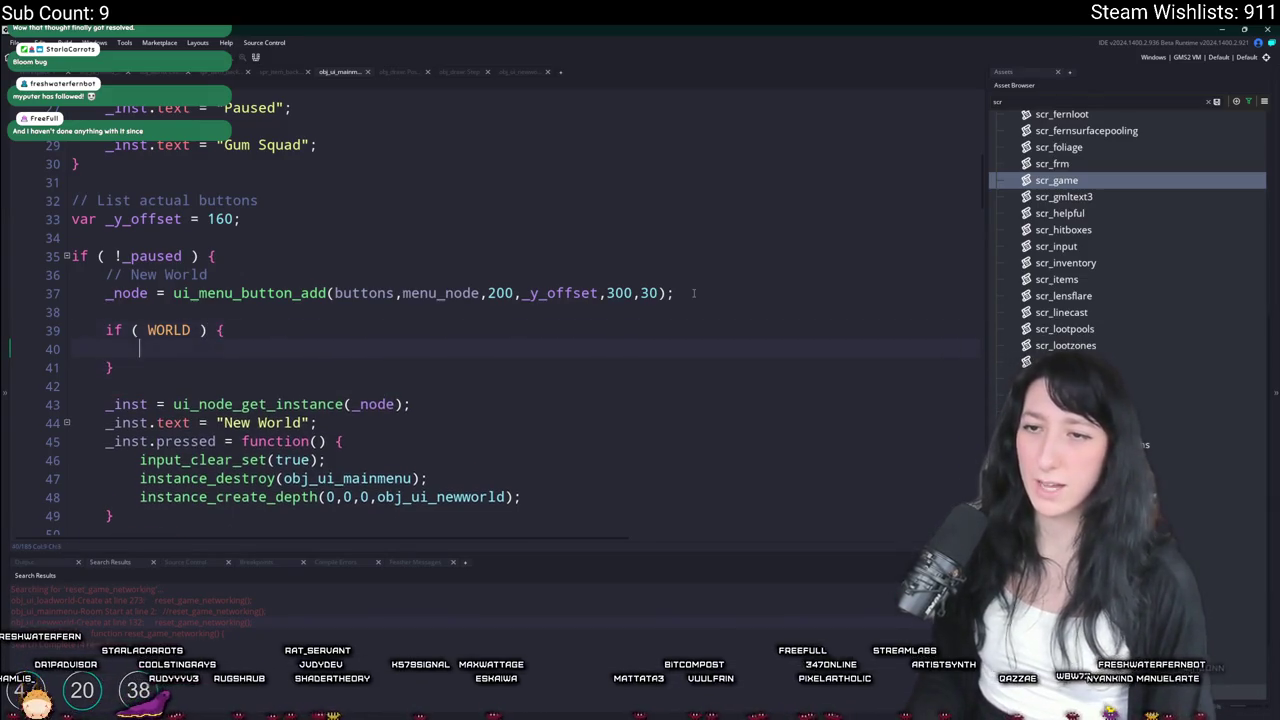
Make the line 39 condition instance_exists(obj_world) && WORLD.is_loaded(), then build and run with F5
scroll(694, 293, up, 5)
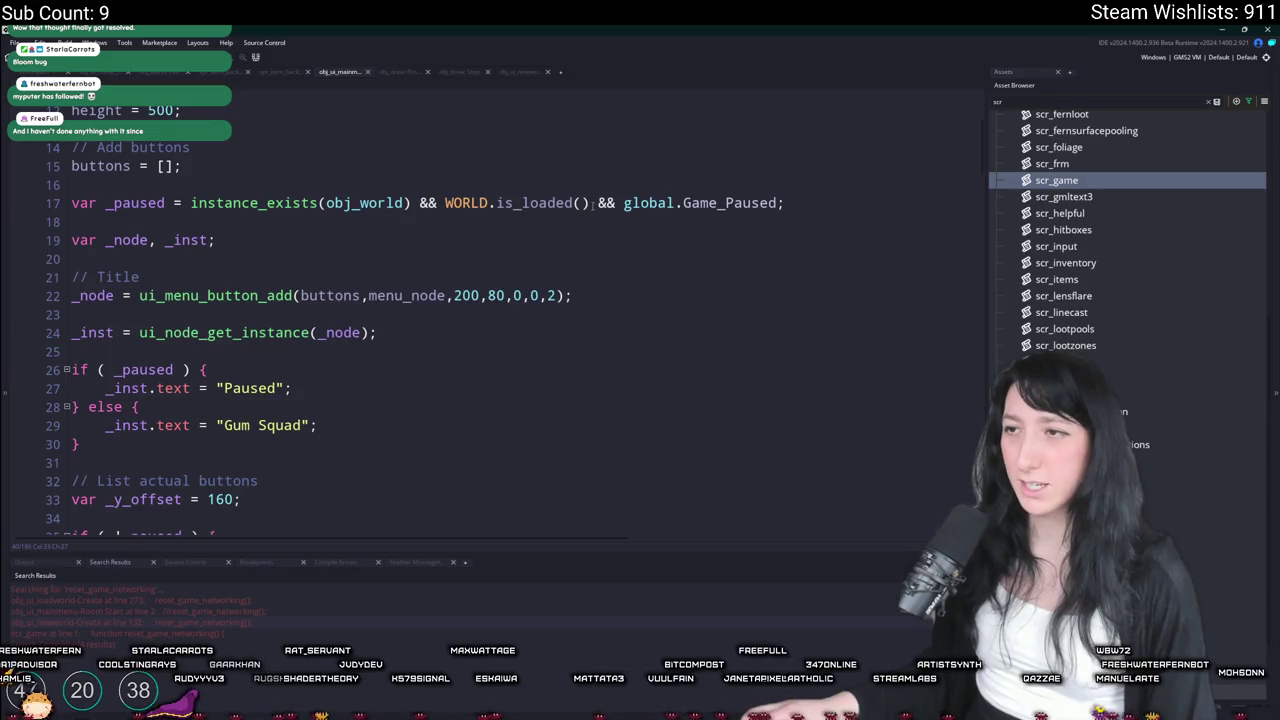
scroll(205, 371, down, 4)
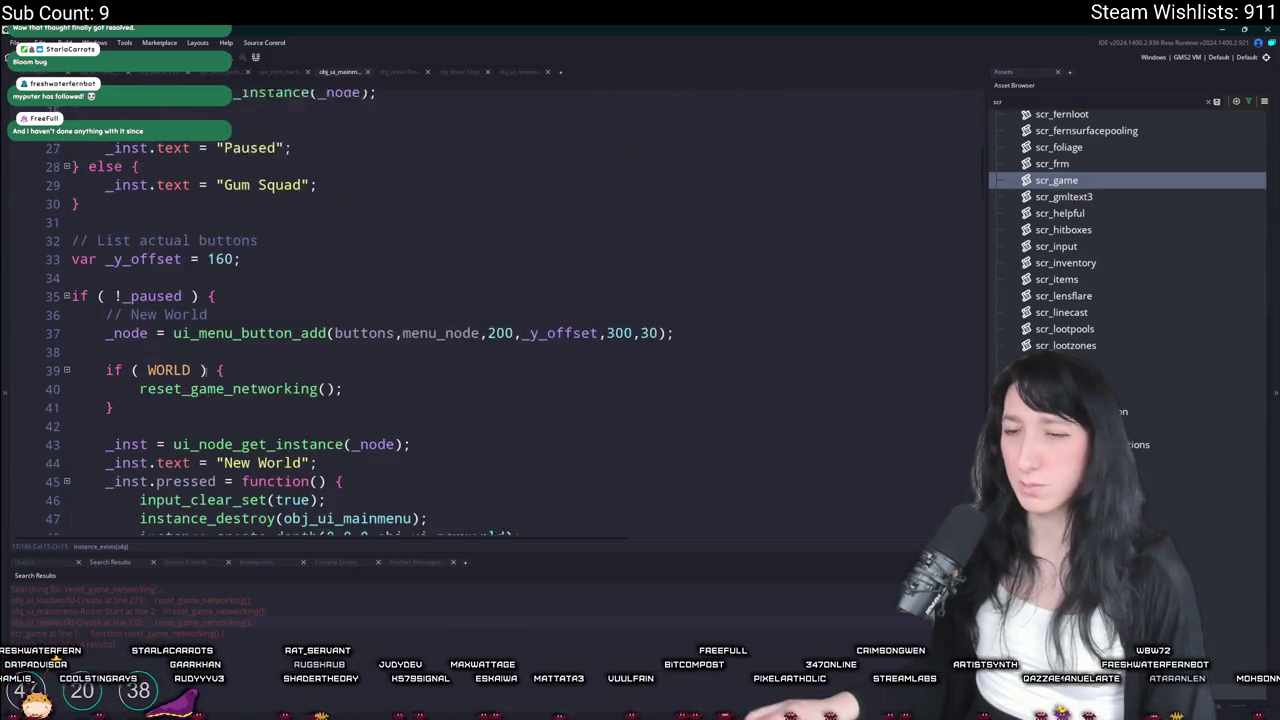
double_click(188, 350)
text(instance_exists(obj_world) && WORLD.is_loaded())
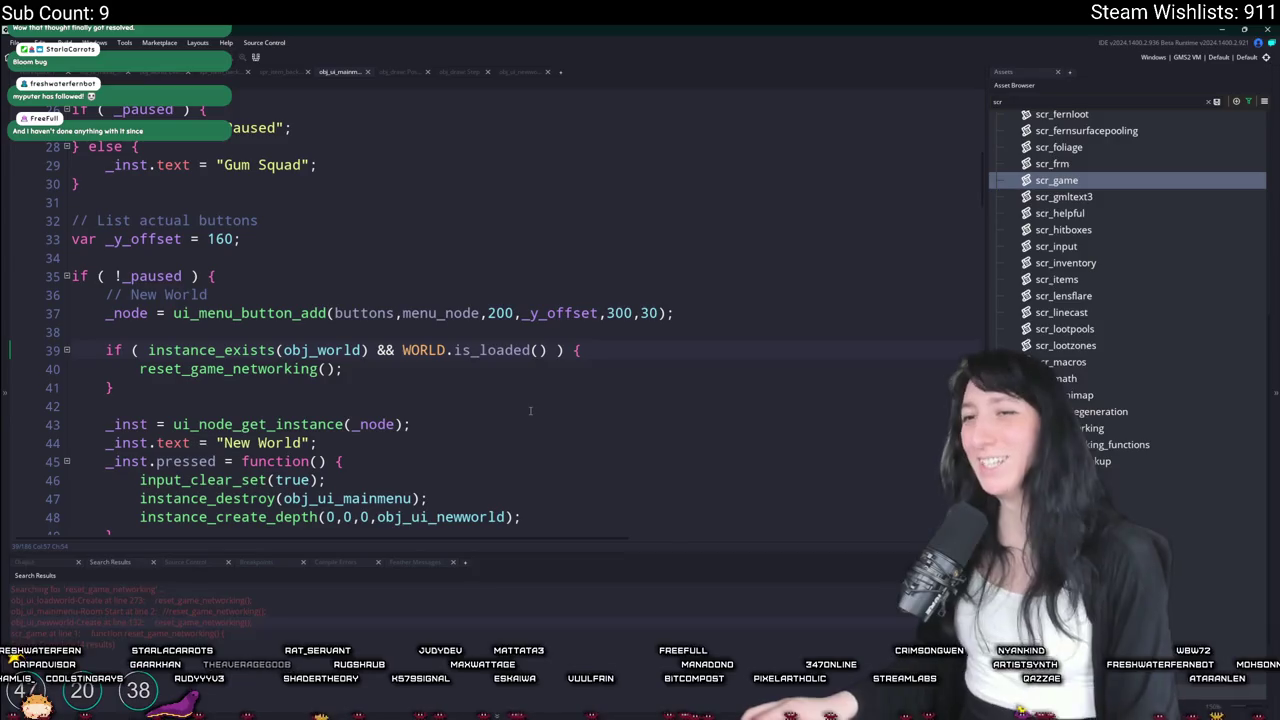
key(F5)
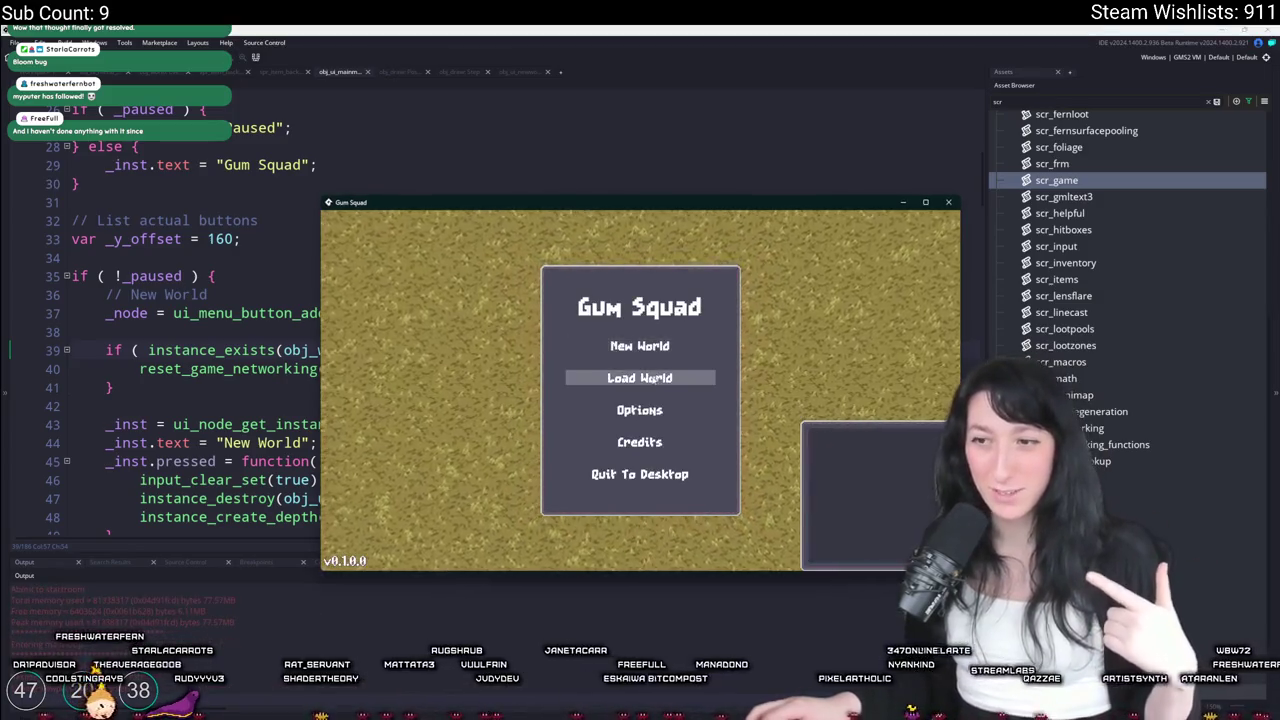
Host the MajorCraft world as a Friends Only lobby from the Load World screen
click(645, 376)
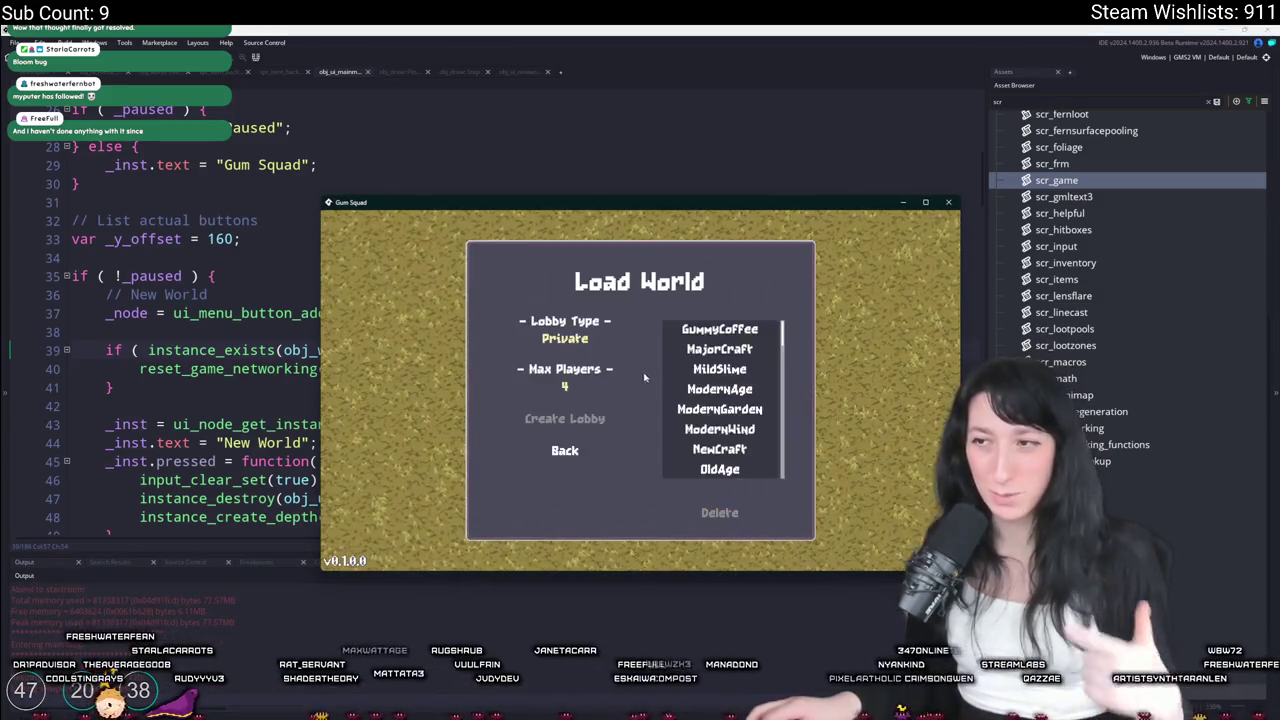
click(565, 338)
click(720, 348)
click(568, 450)
click(598, 370)
click(578, 340)
click(720, 348)
click(594, 420)
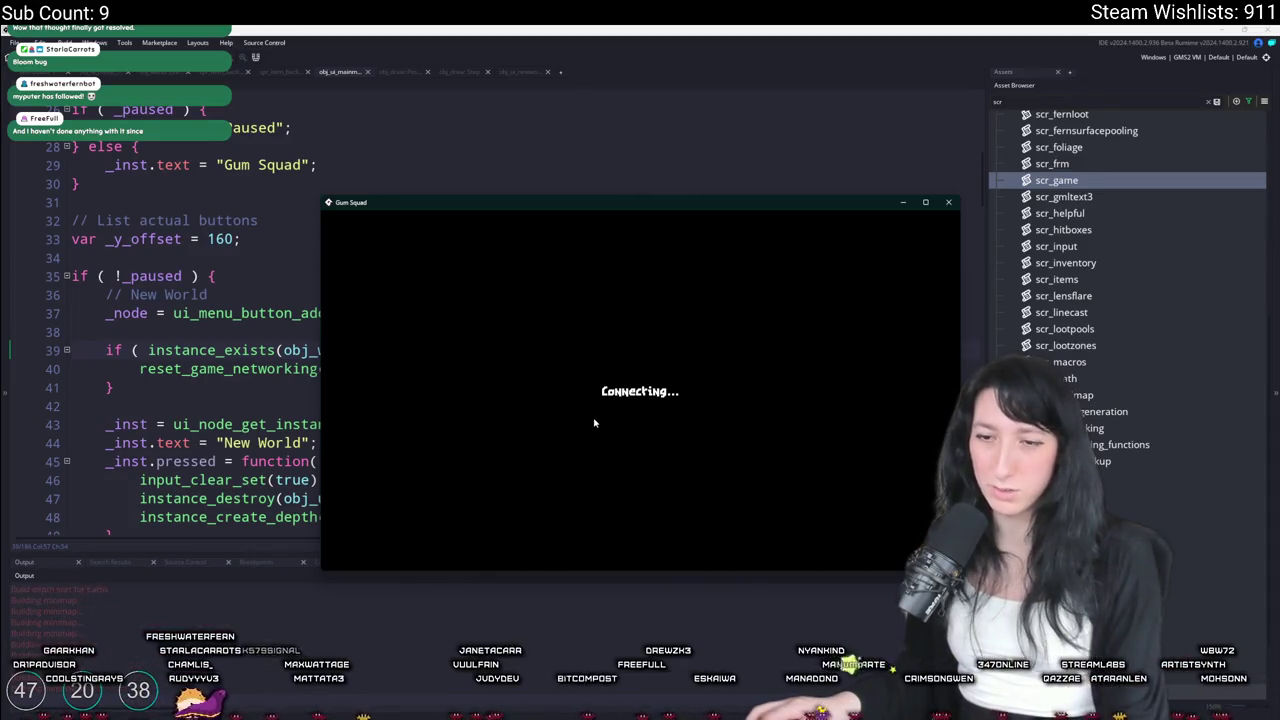
Save and quit, rehost the world as Friends Only, walk around, then save and quit again
key(Escape)
key(Escape)
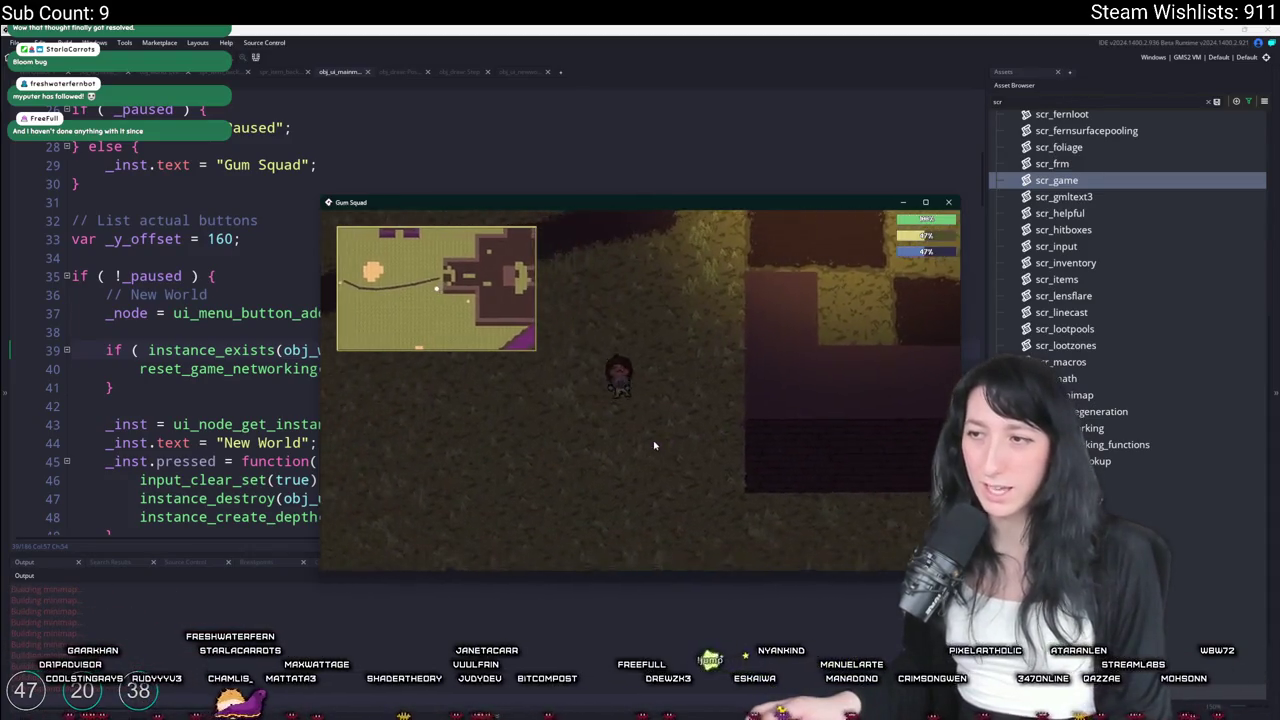
key(Escape)
click(655, 441)
click(645, 375)
click(573, 344)
click(617, 421)
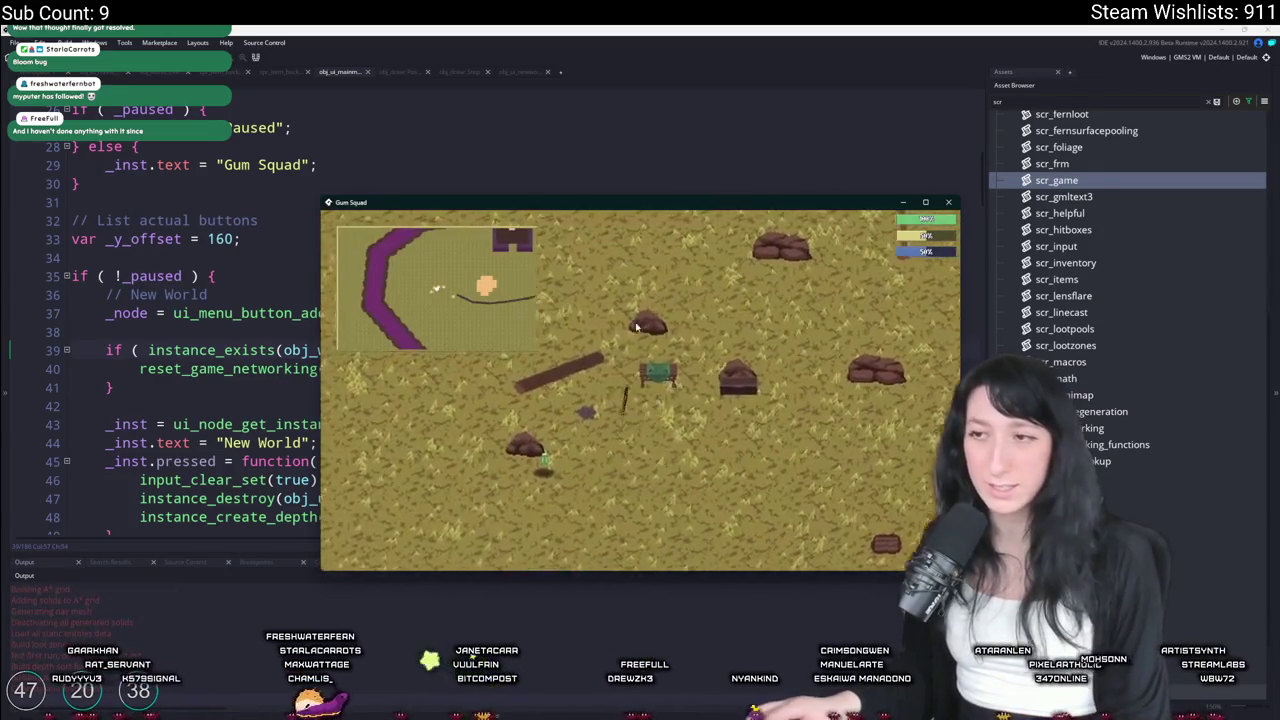
key(d)
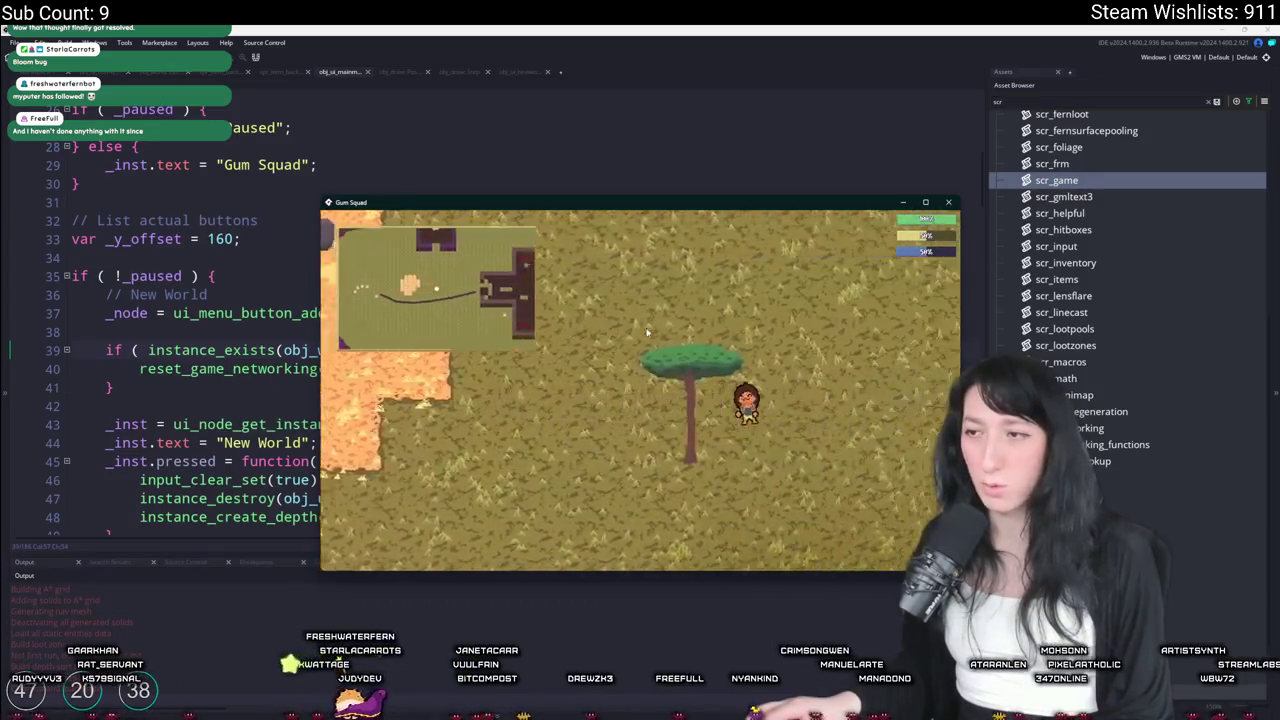
key(w)
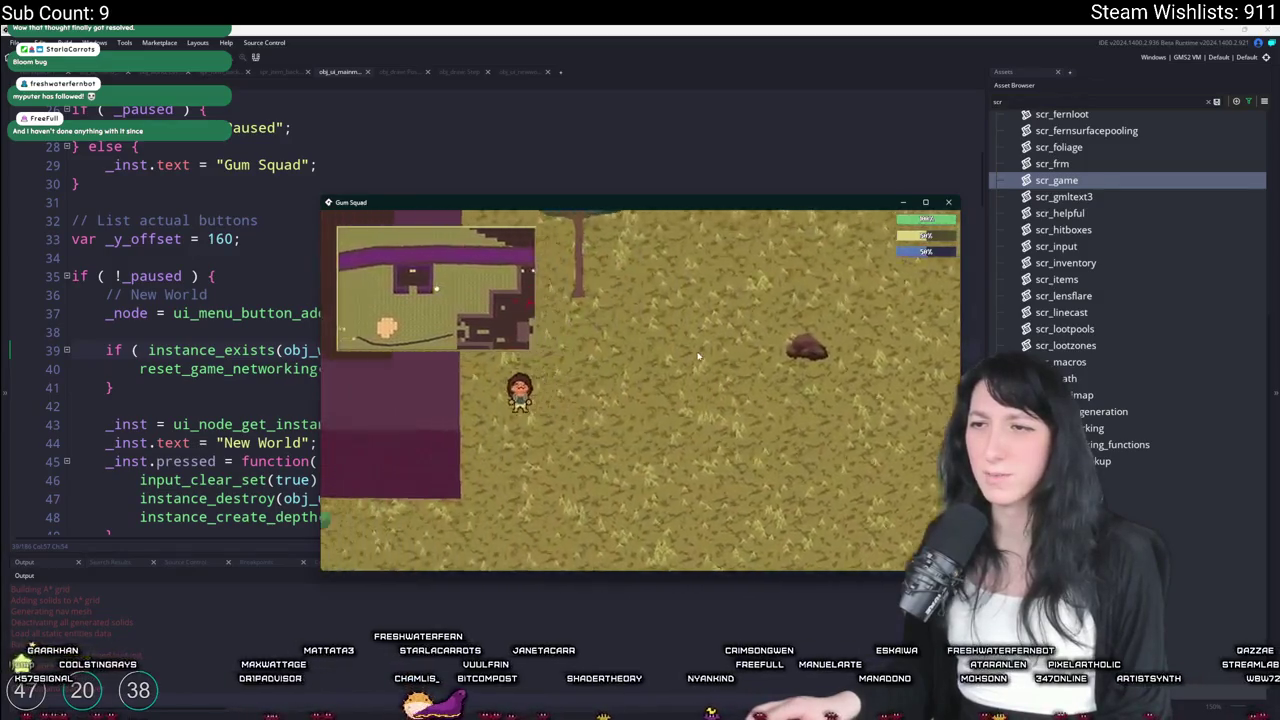
key(Escape)
click(640, 441)
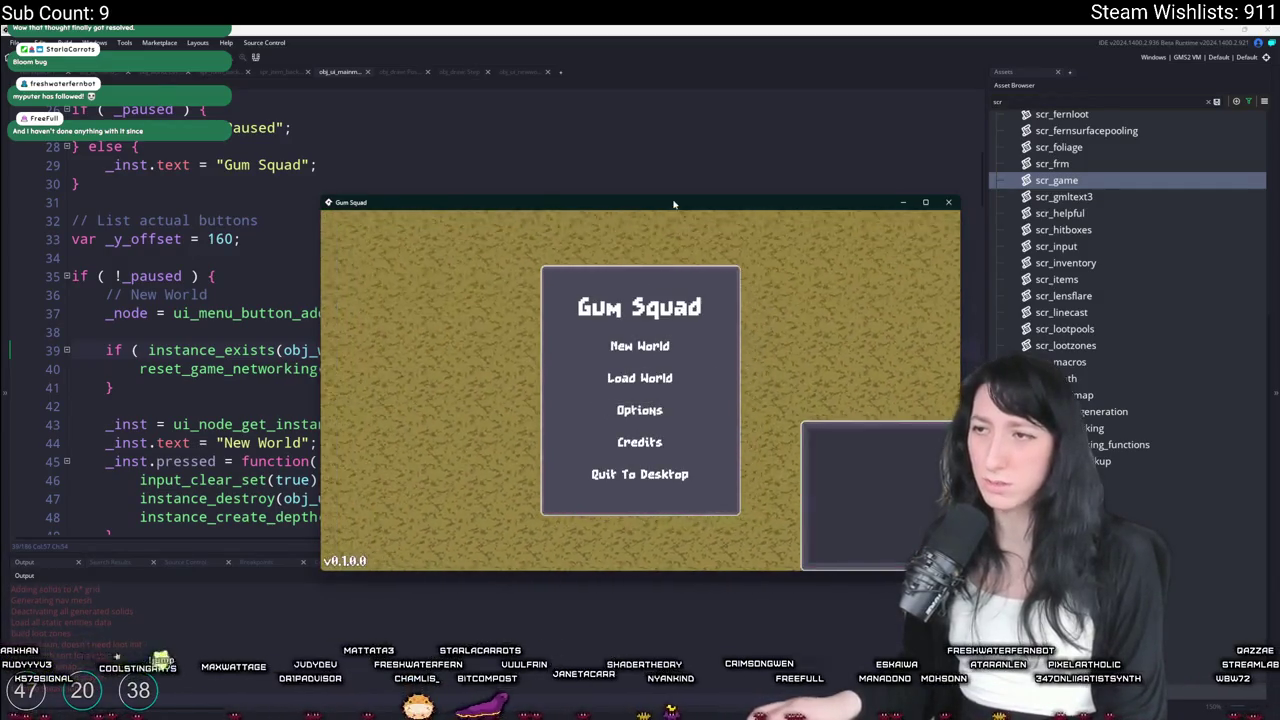
Create a new Friends Only world, then close the game and open the asset search
click(640, 286)
click(632, 370)
click(630, 531)
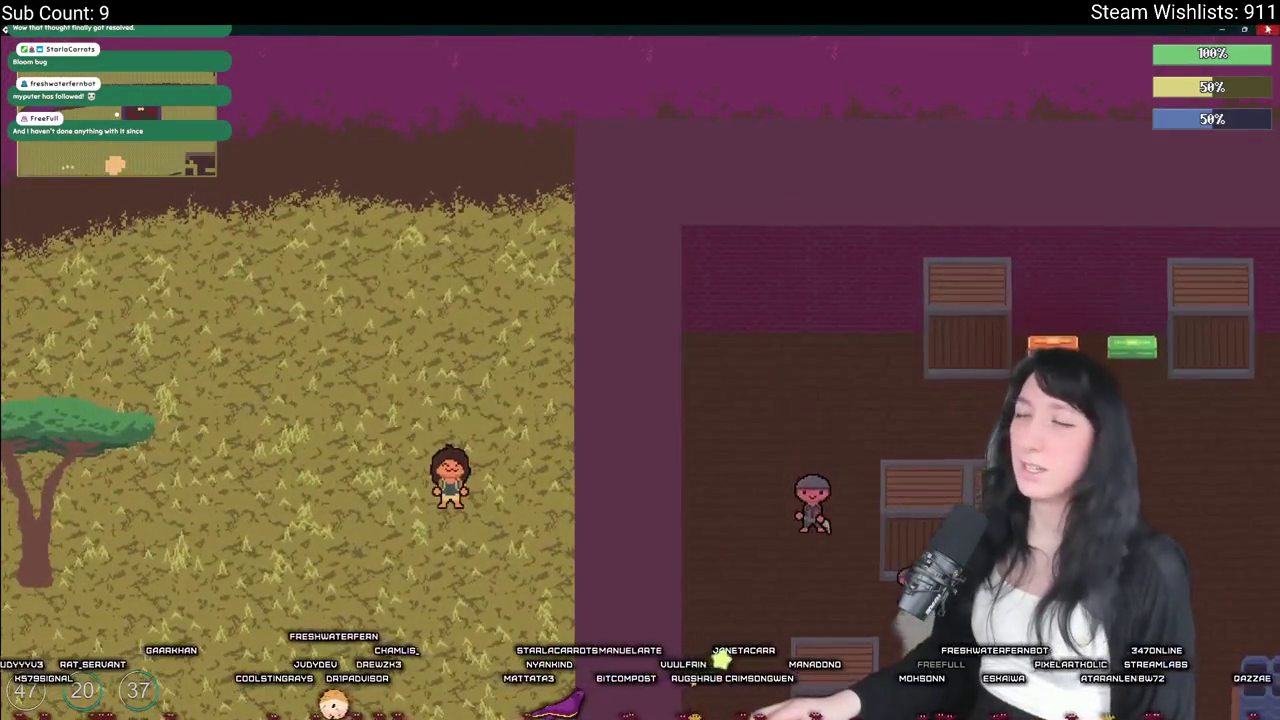
click(1266, 29)
key(ctrl+t)
Open the networking script via 'sc', clear the scr asset filter, and open the Steamworks extension settings
text(scr_ne)
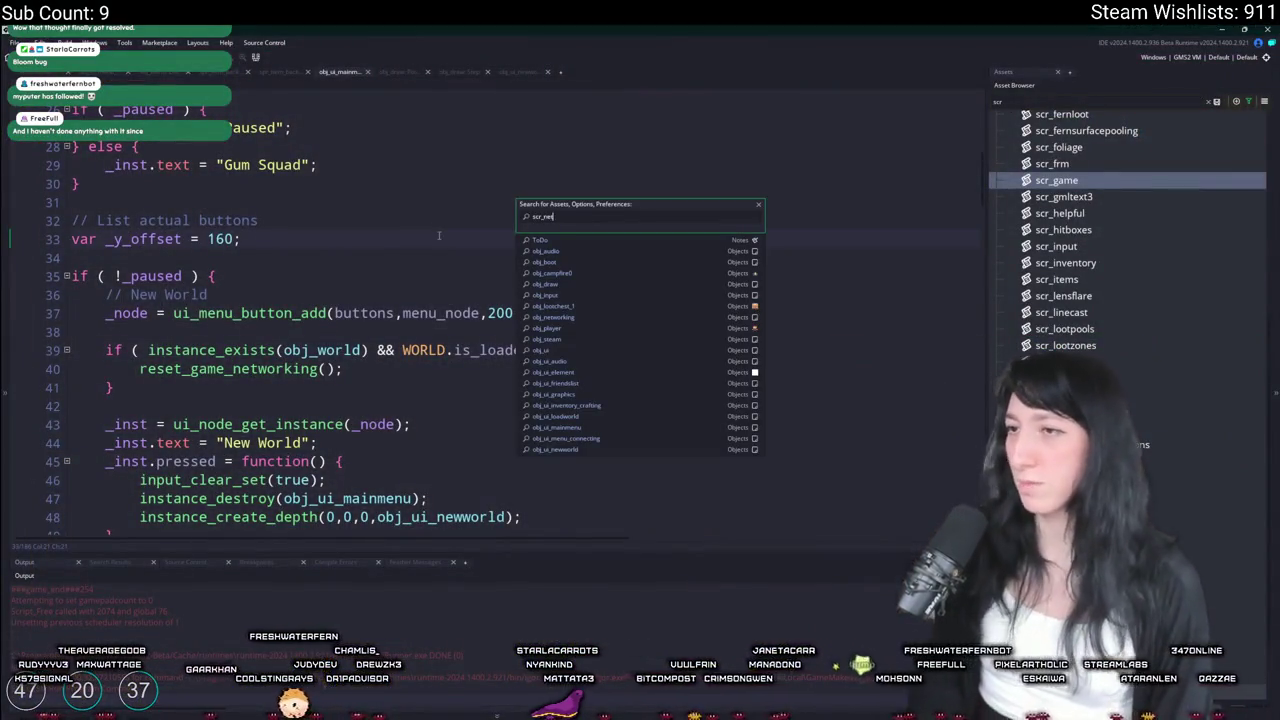
key(Return)
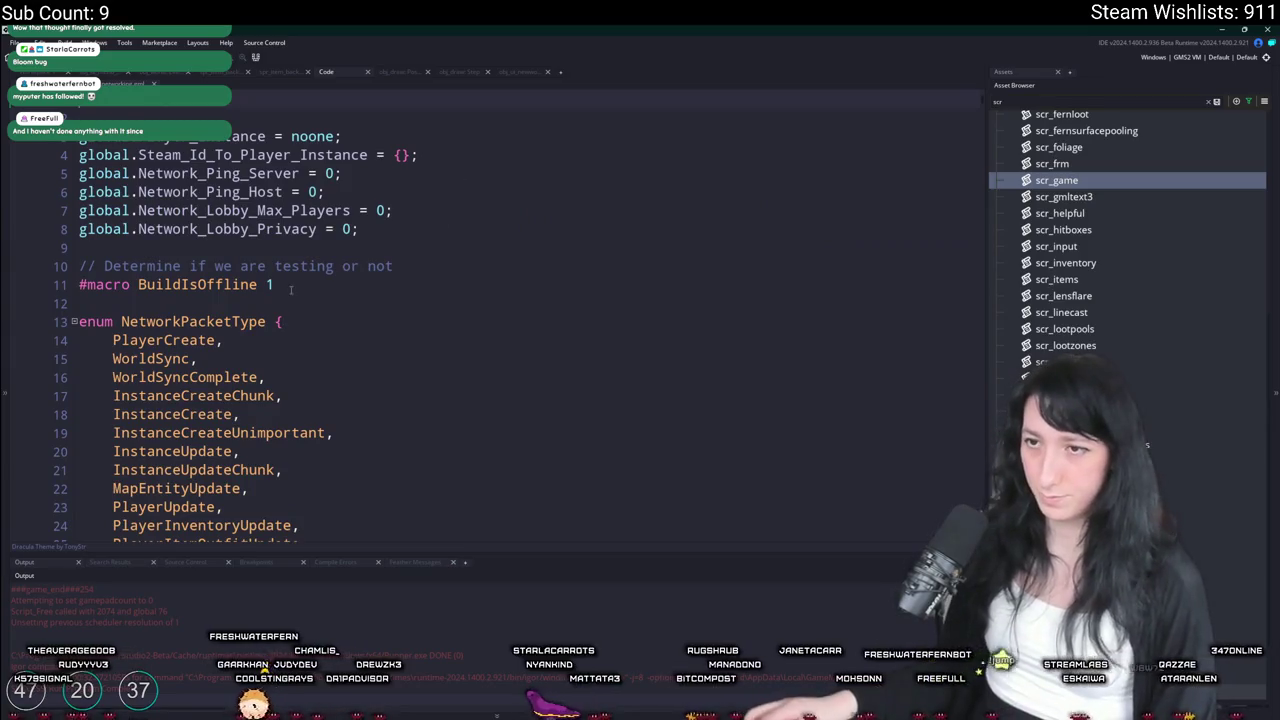
click(1212, 103)
scroll(1130, 230, up, 15)
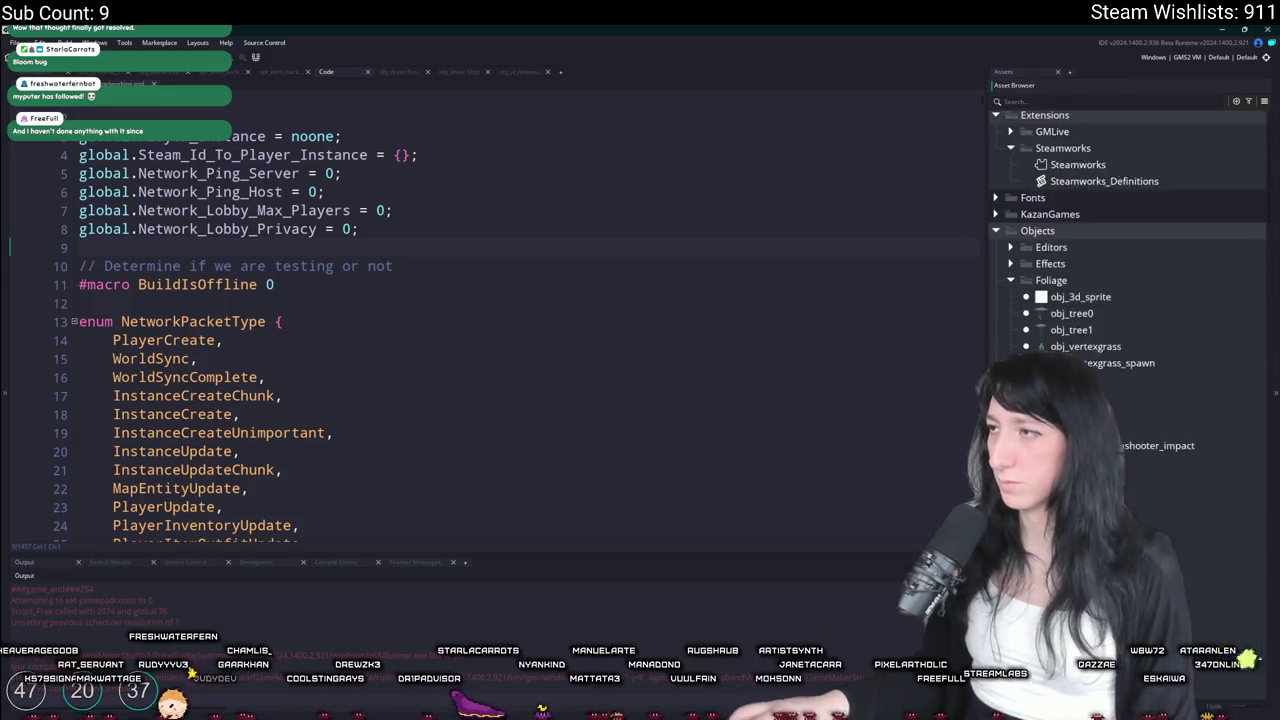
scroll(1080, 333, up, 2)
double_click(1077, 220)
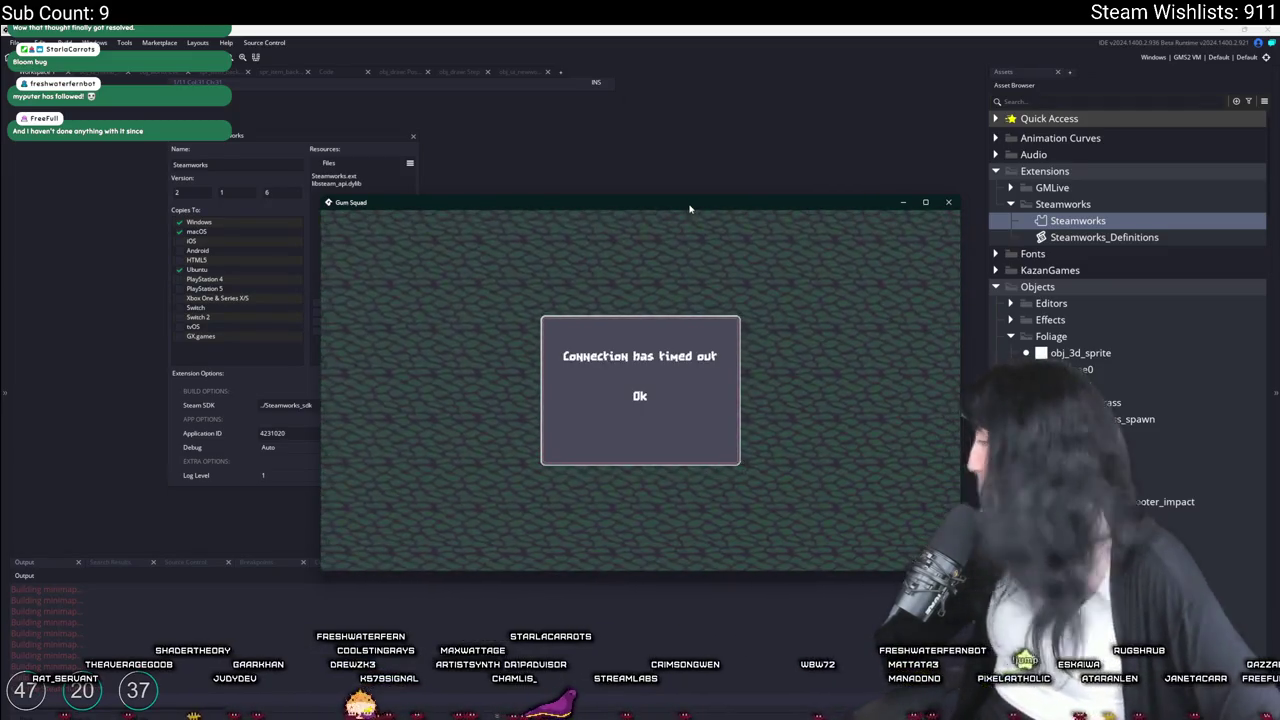
Dismiss the connection-timed-out message, join a friend's game, then close it and reopen asset search
click(640, 396)
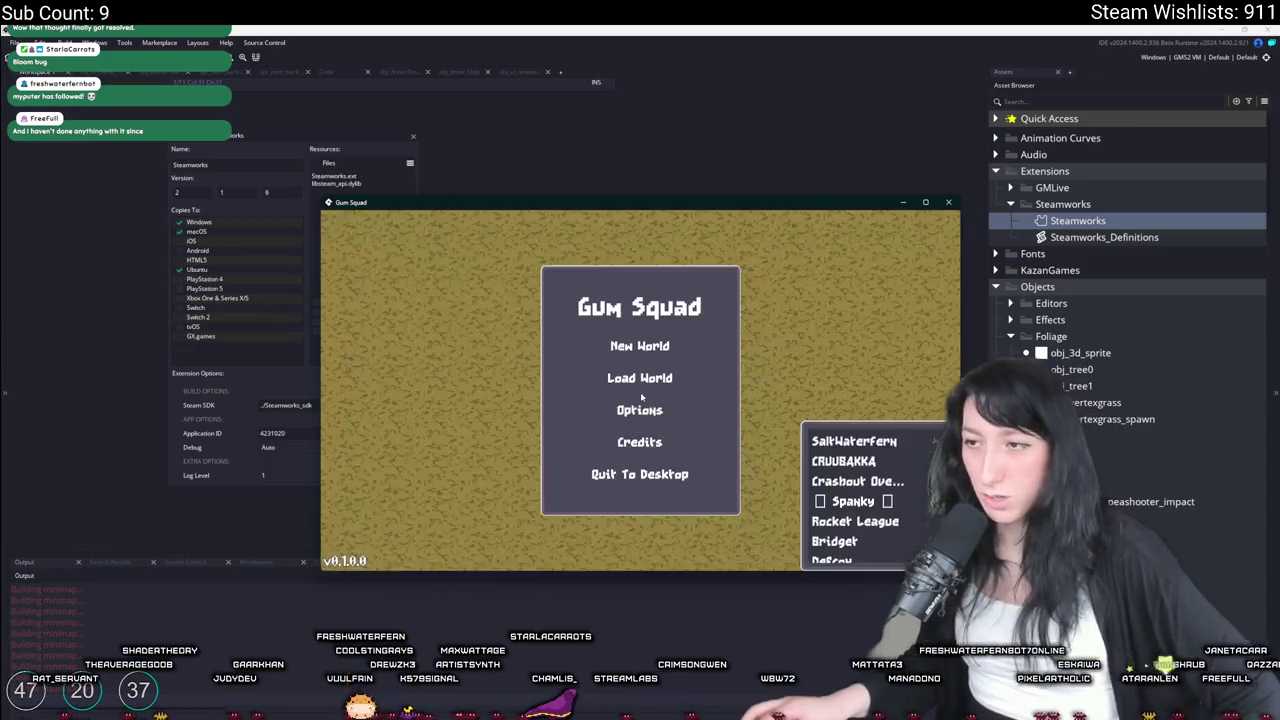
click(834, 448)
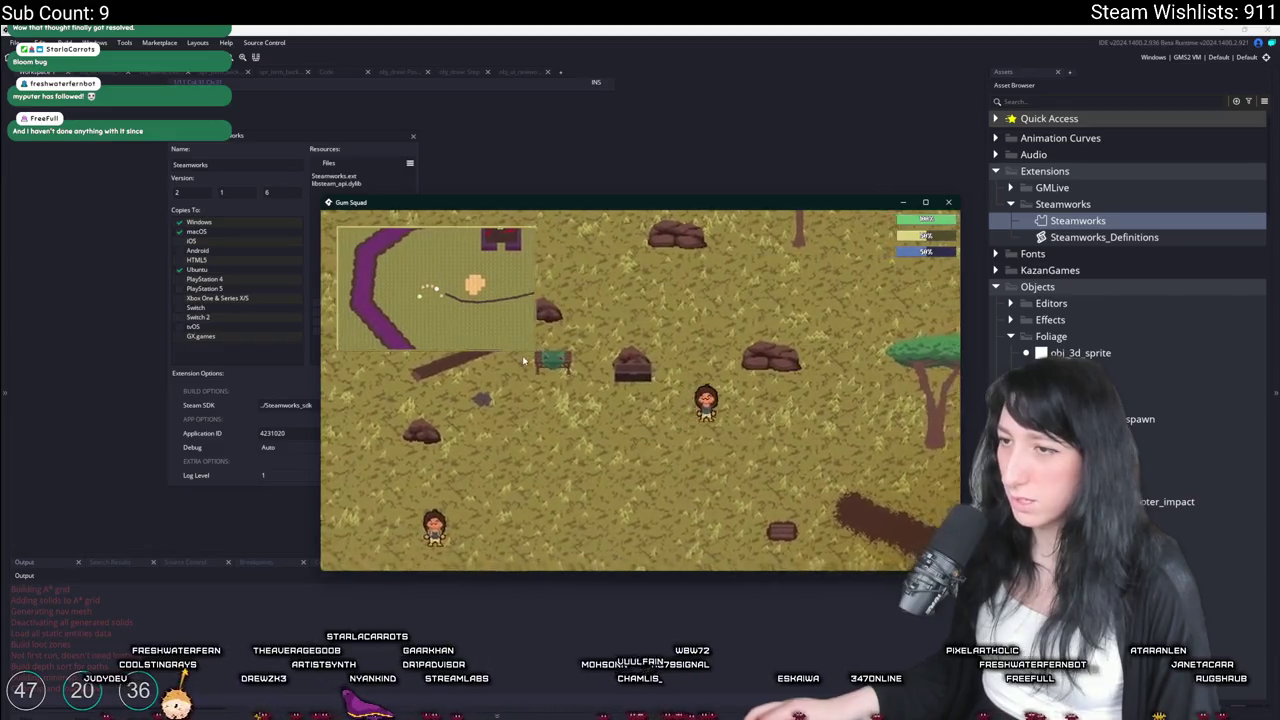
click(611, 188)
key(ctrl+t)
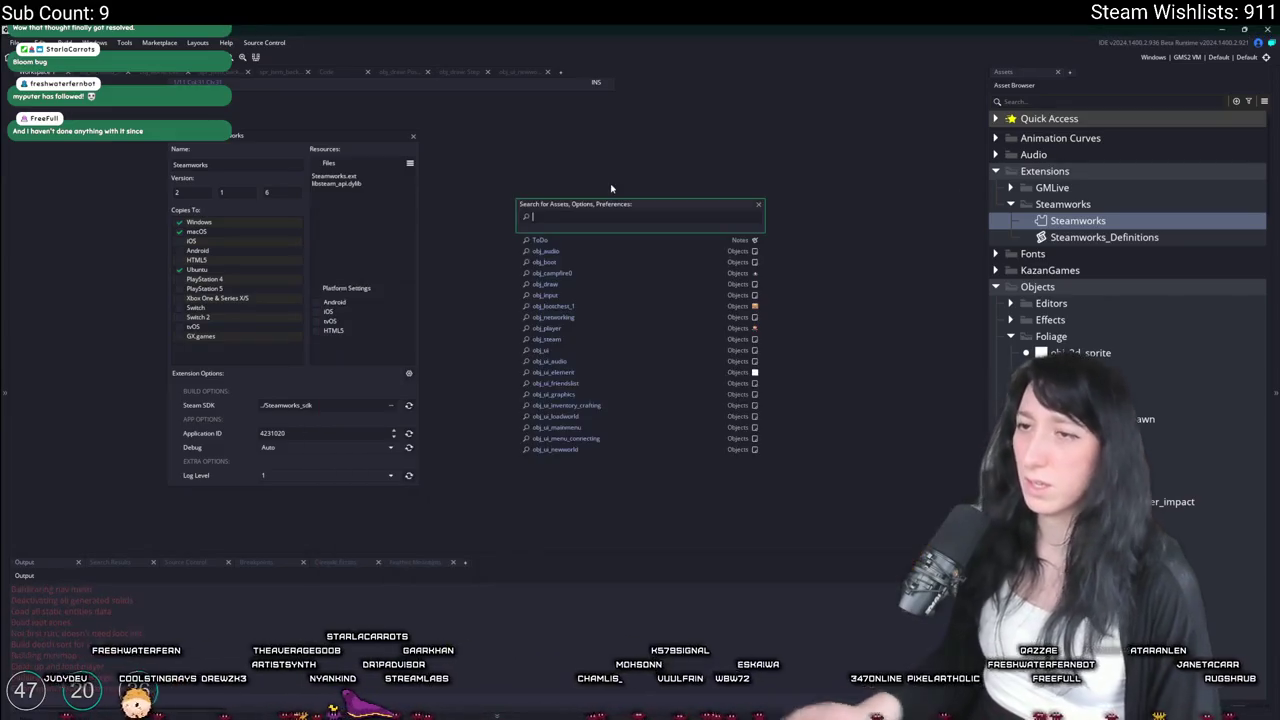
Open minimap_draw via the 'ap' search and delete the ' - 1' after _gui_x and _gui_y on line 75
text(minimap)
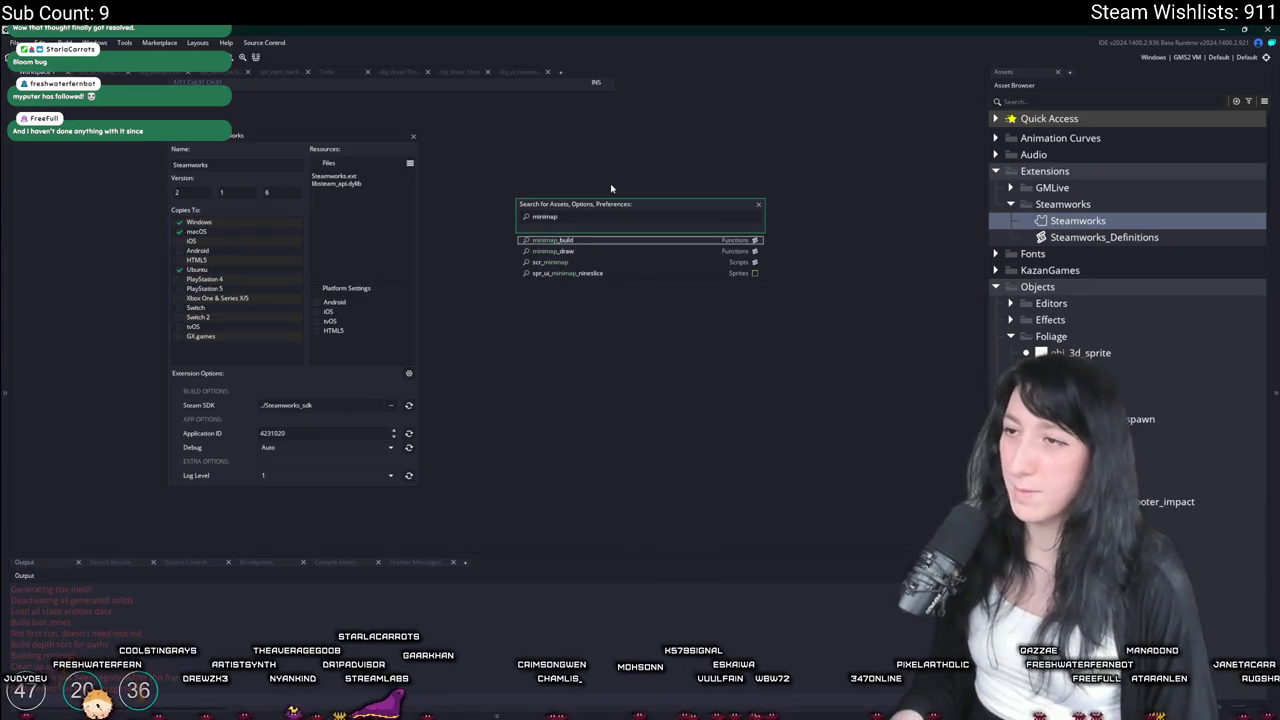
key(Down)
key(Return)
scroll(409, 291, down, 4)
scroll(409, 298, up, 6)
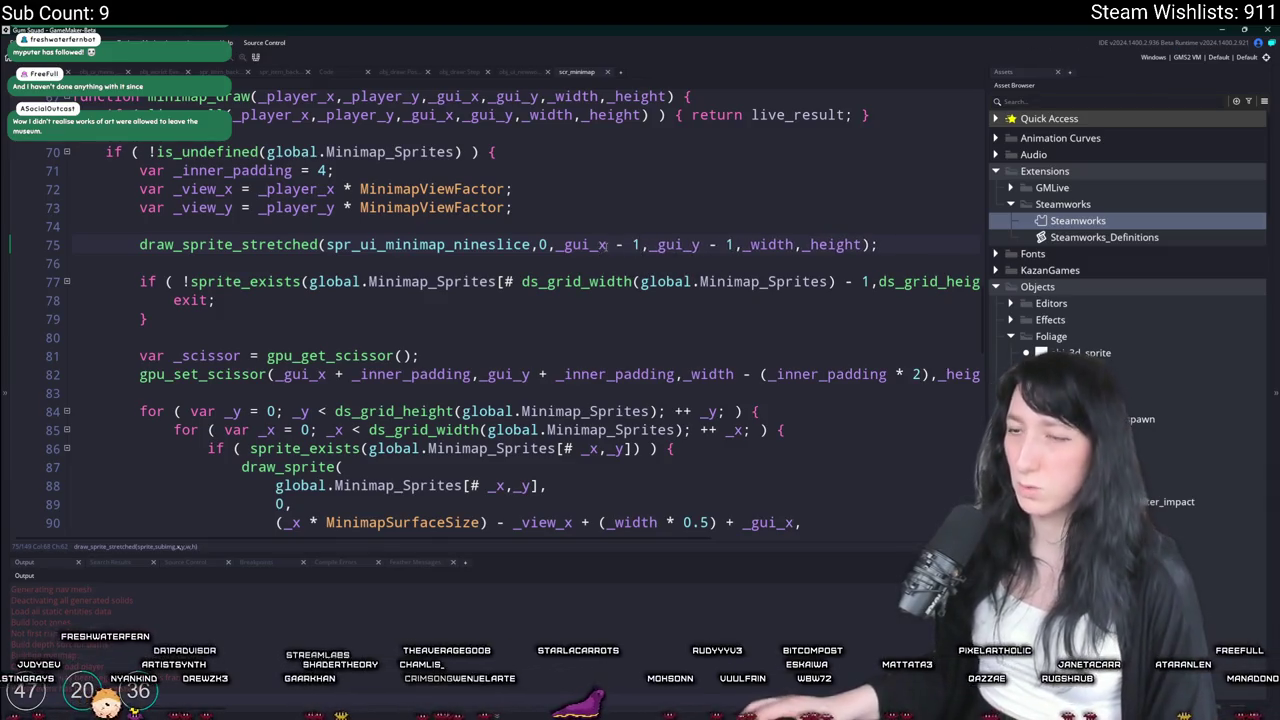
key(BackSpace)
key(BackSpace)
key(BackSpace)
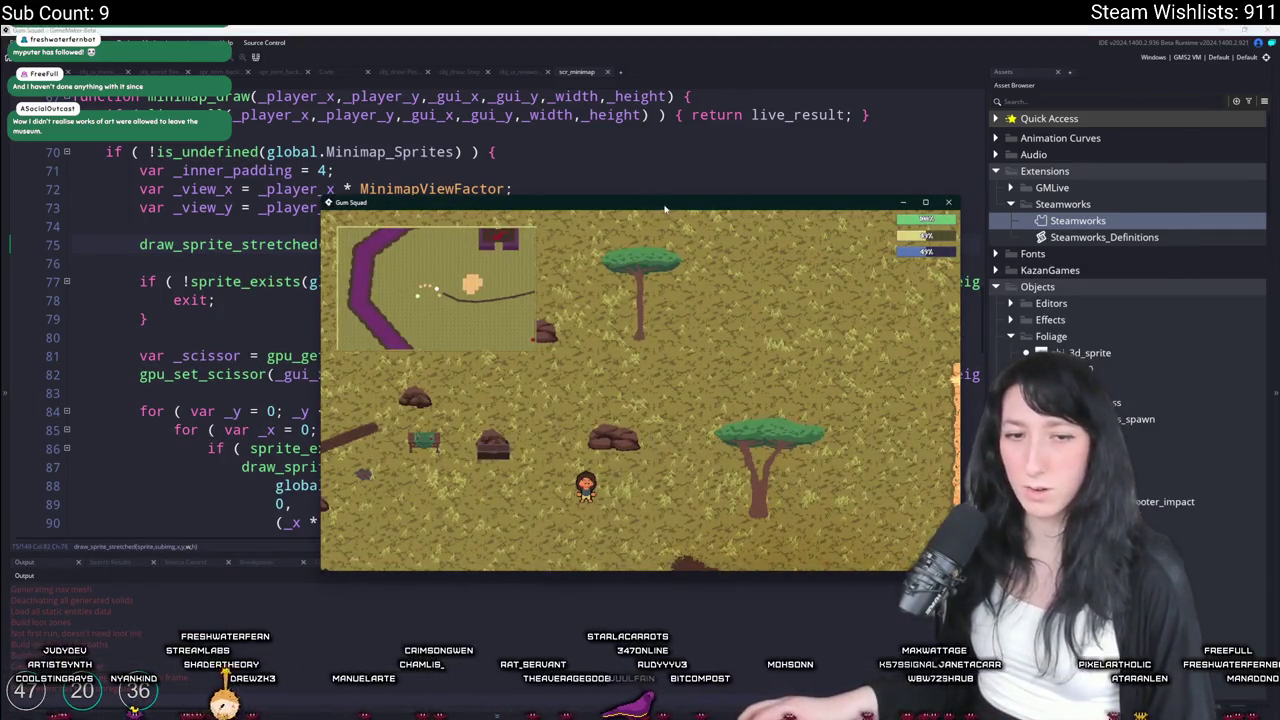
Rehost the saved world to check the minimap, walk out of the building, then leave the game
drag(663, 209, 679, 28)
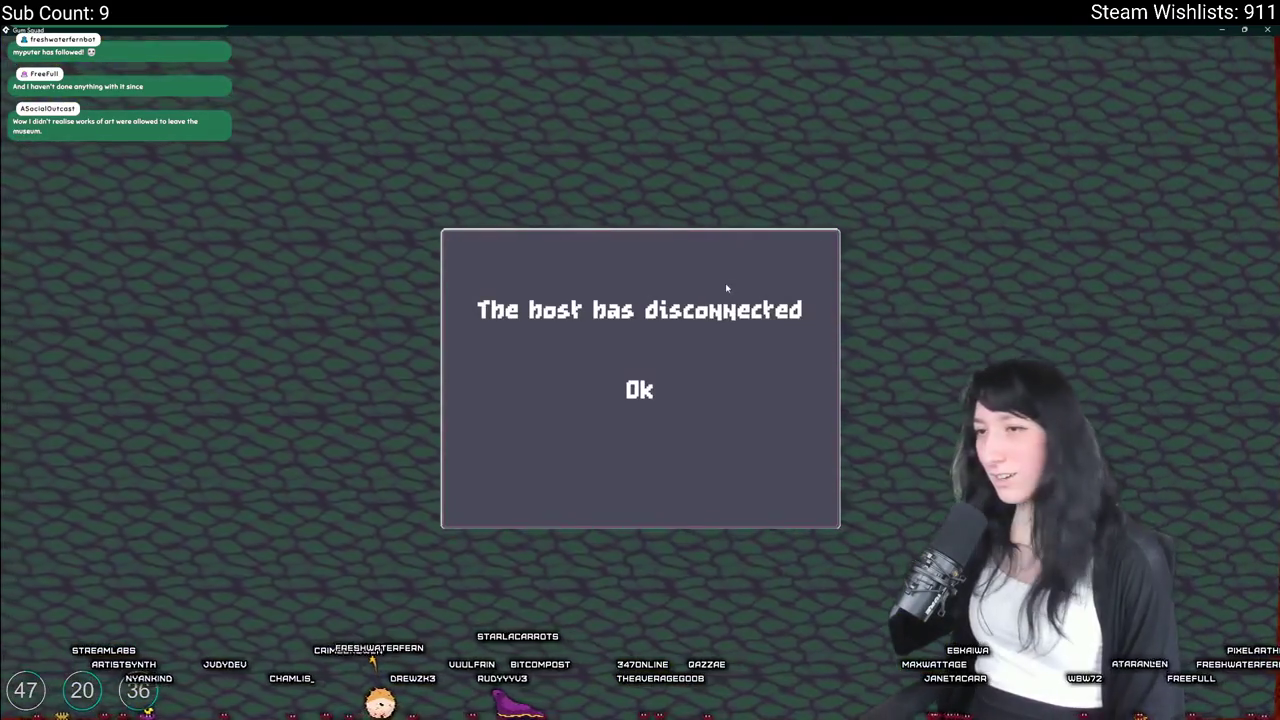
click(652, 386)
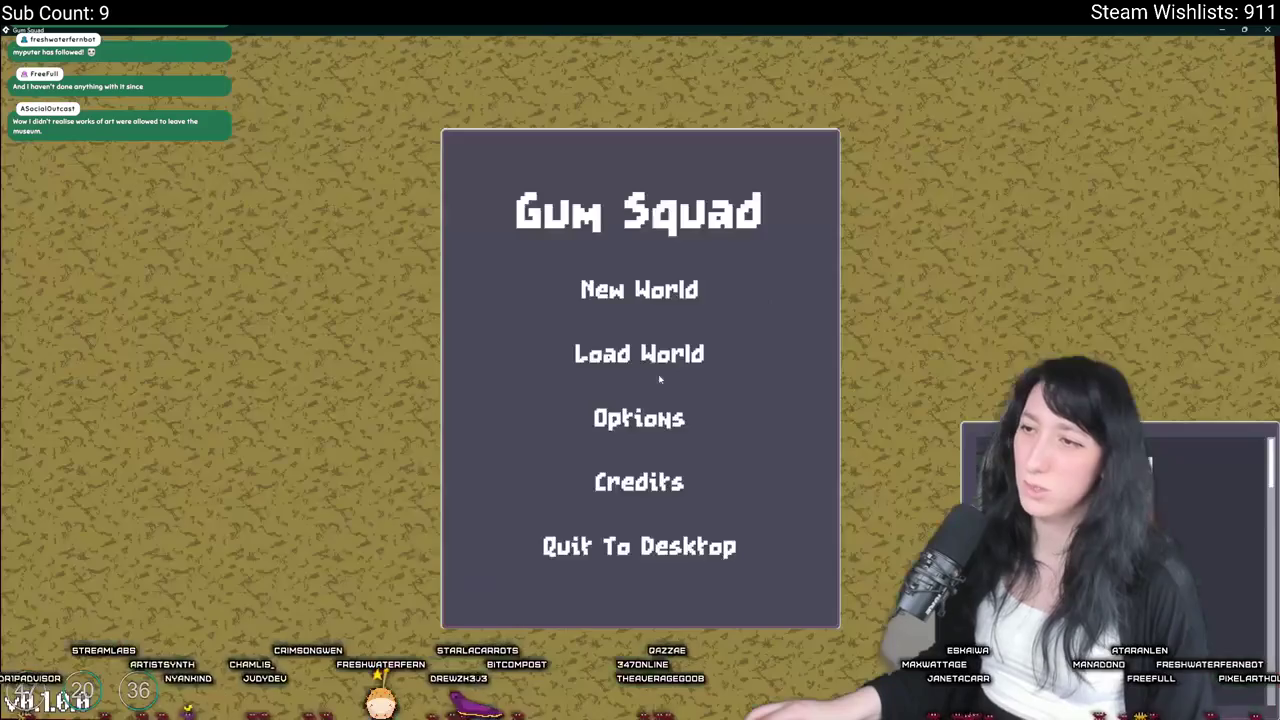
click(661, 368)
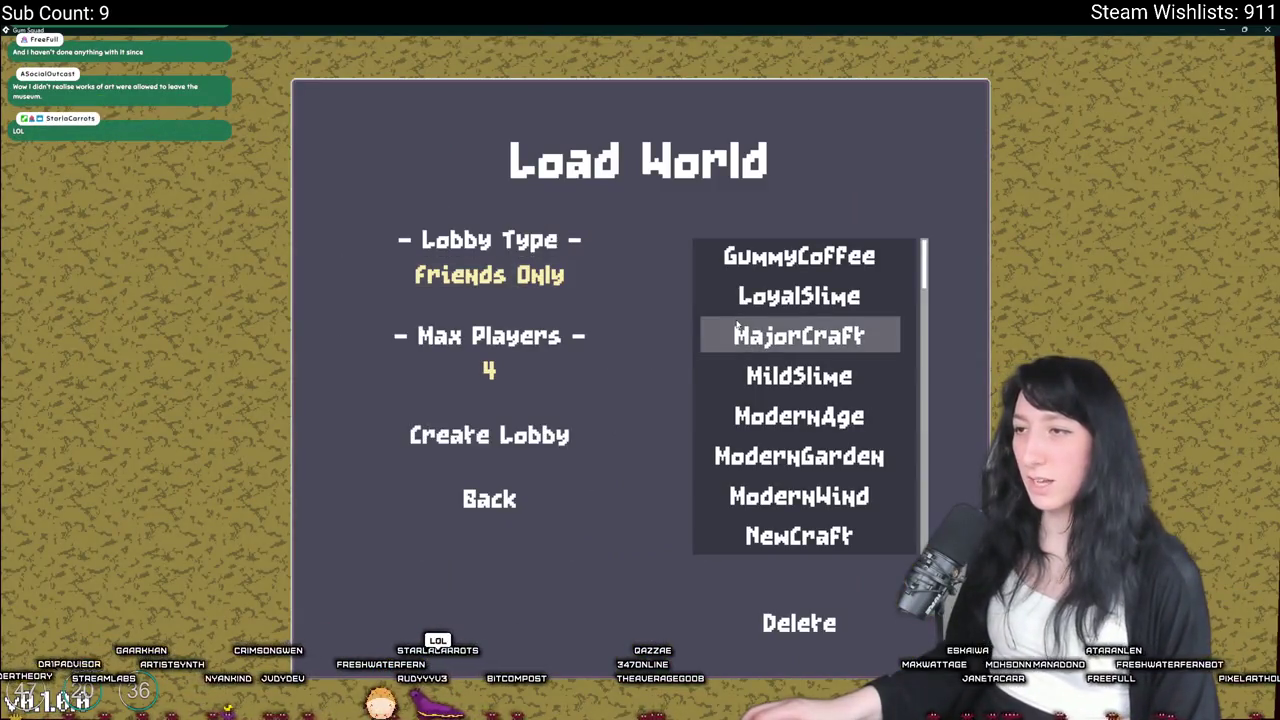
click(526, 434)
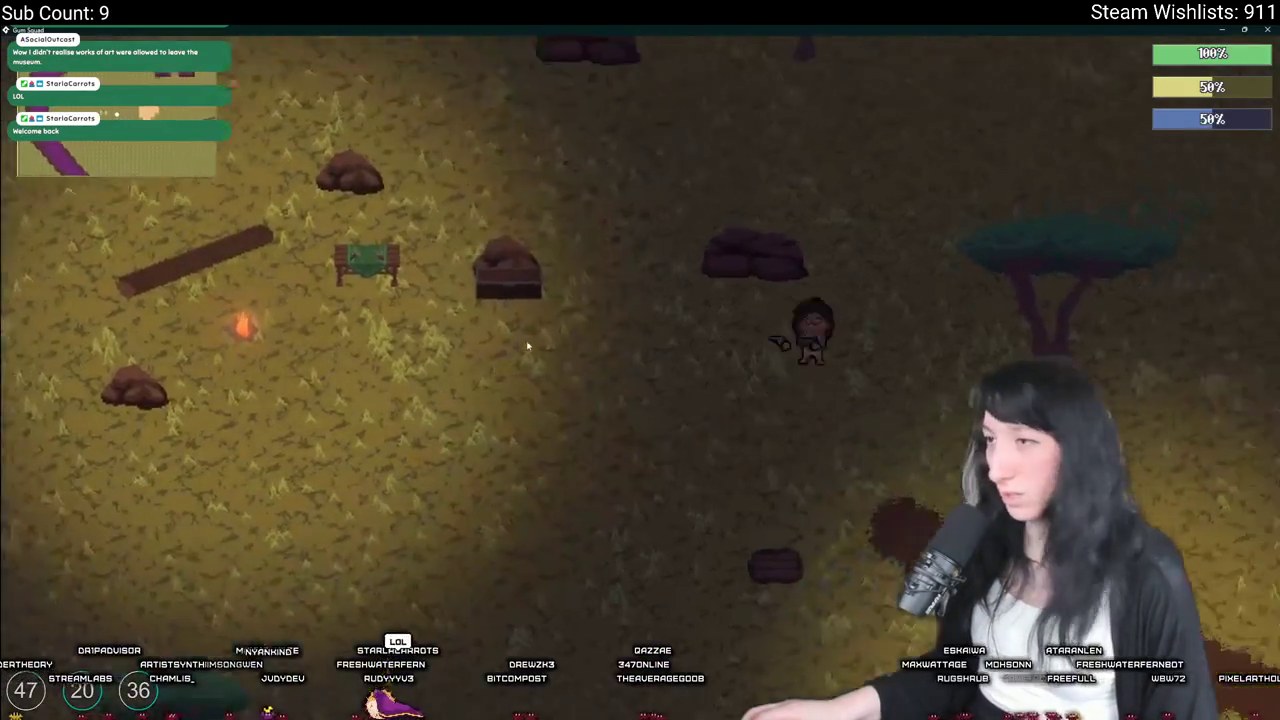
key(Tab)
key(Tab)
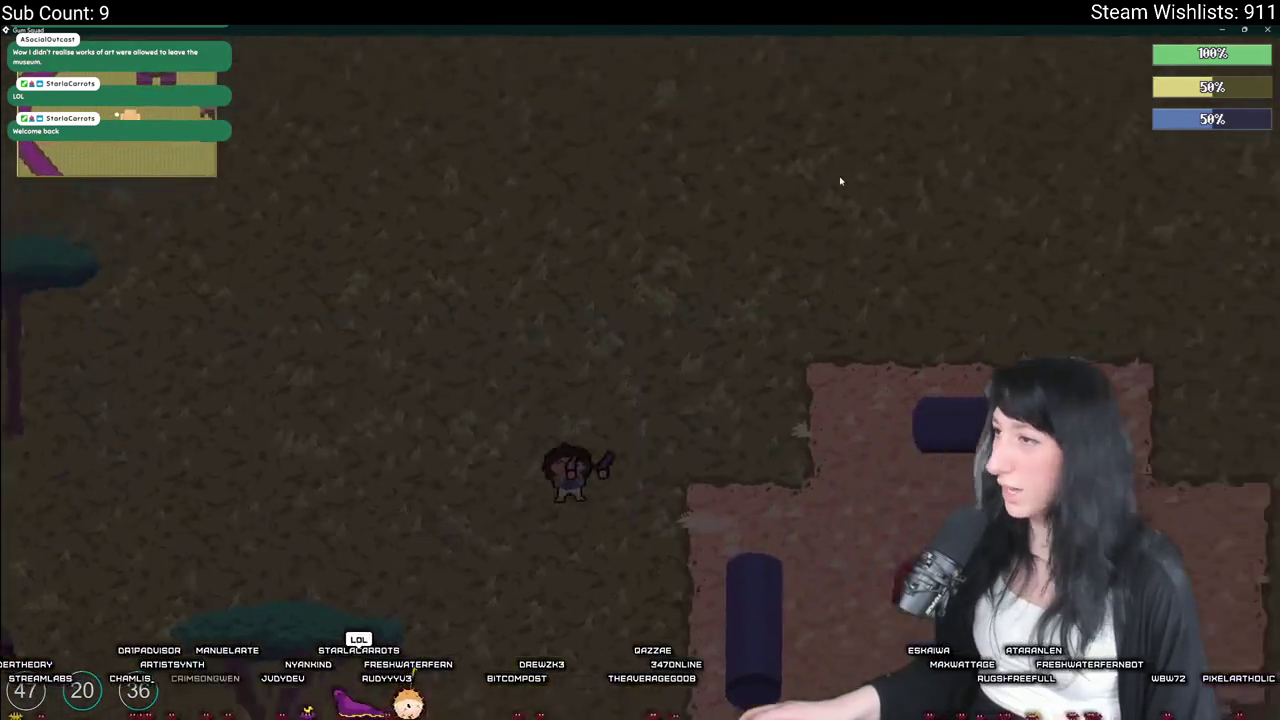
key(w)
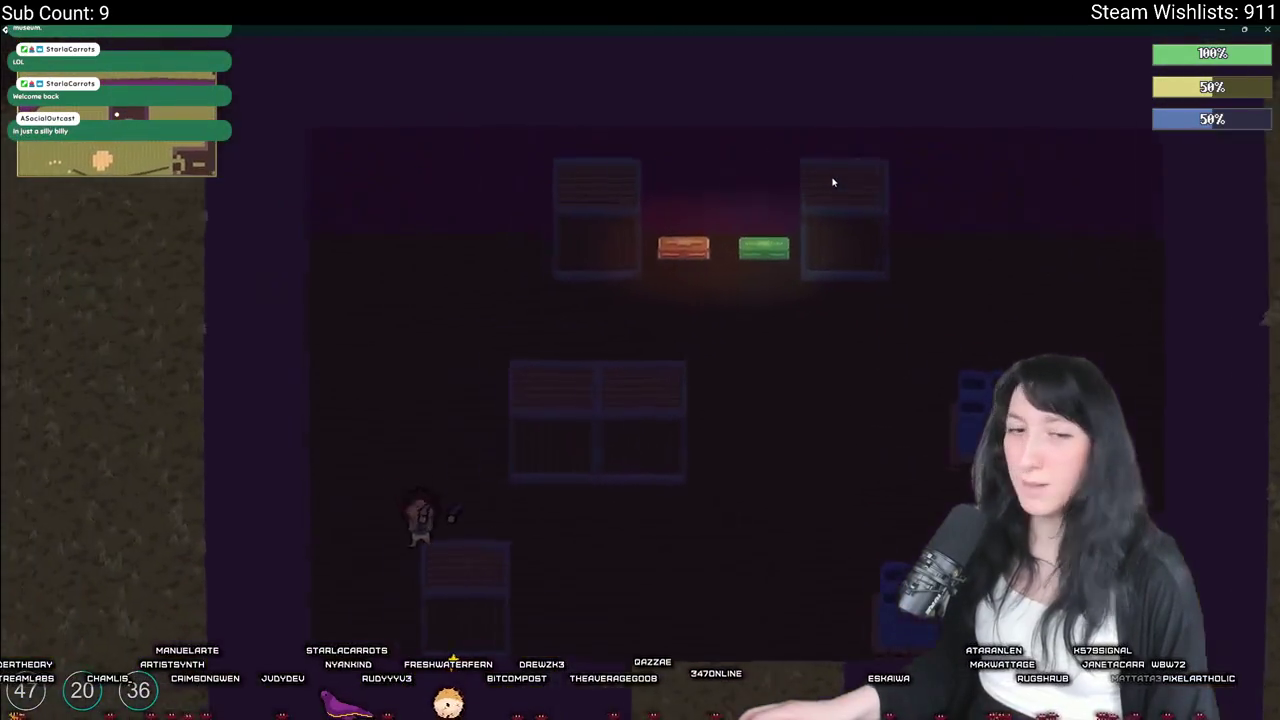
key(s)
key(alt+Tab)
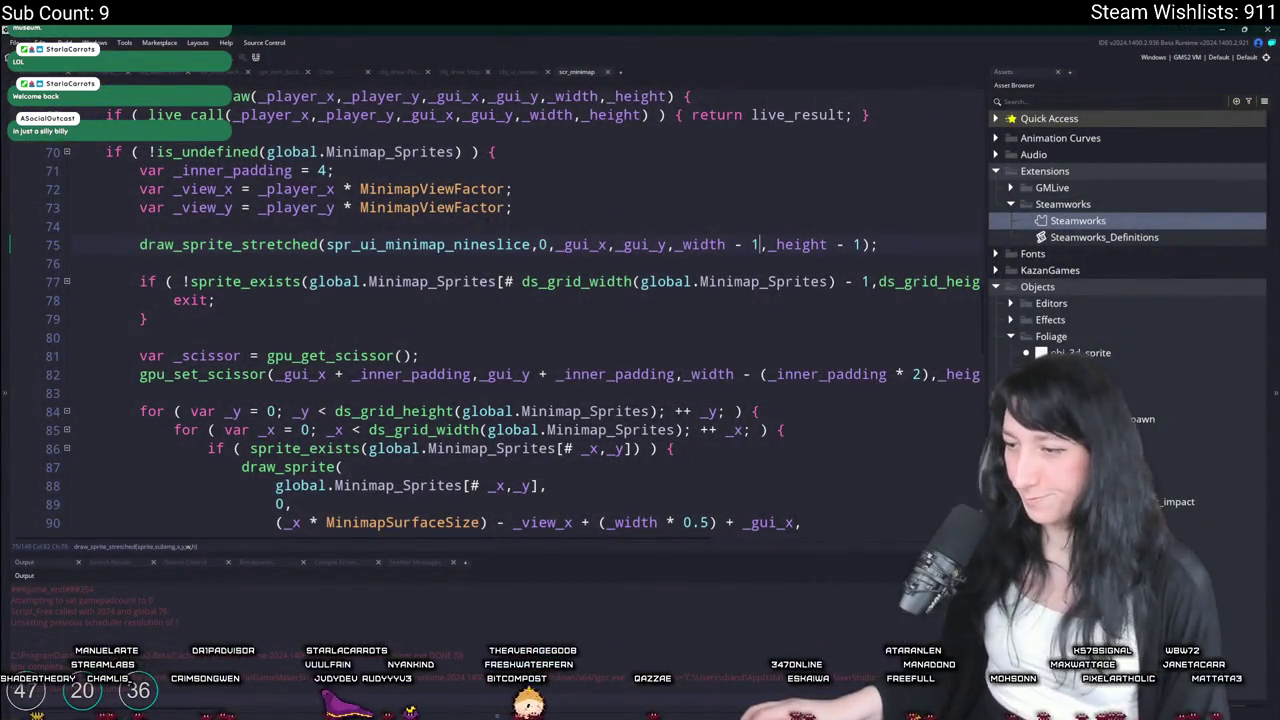
key(alt+Tab)
Write a commit summary, review the Step_0, scr_game and scr_minimap diffs, and commit 13 files to main
click(287, 437)
text(Fixe)
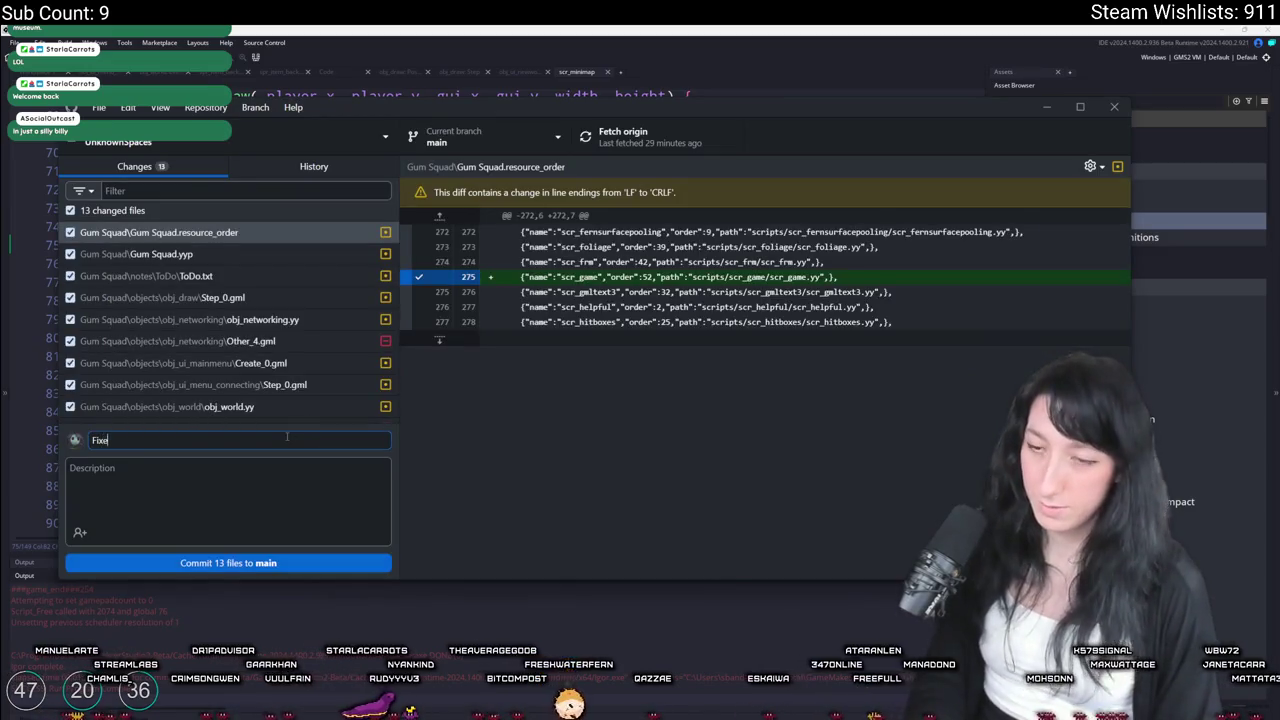
click(233, 384)
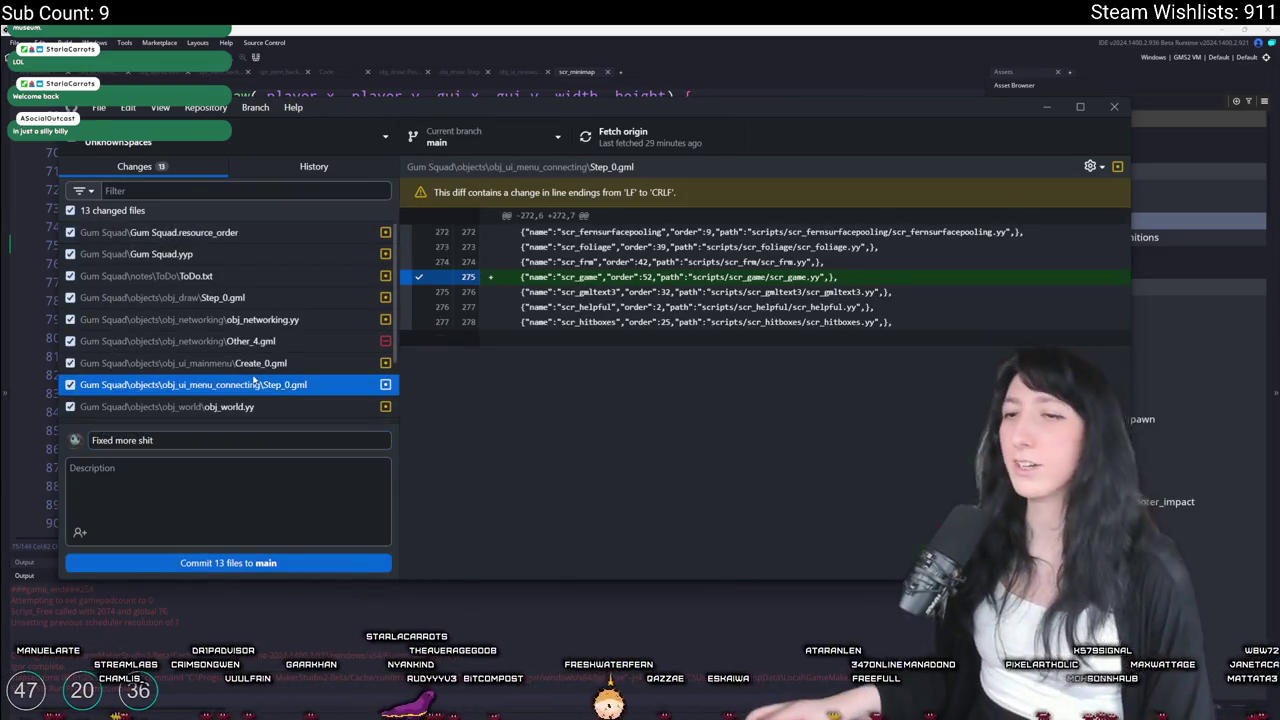
key(Up)
key(Up)
key(Down)
key(Down)
key(Down)
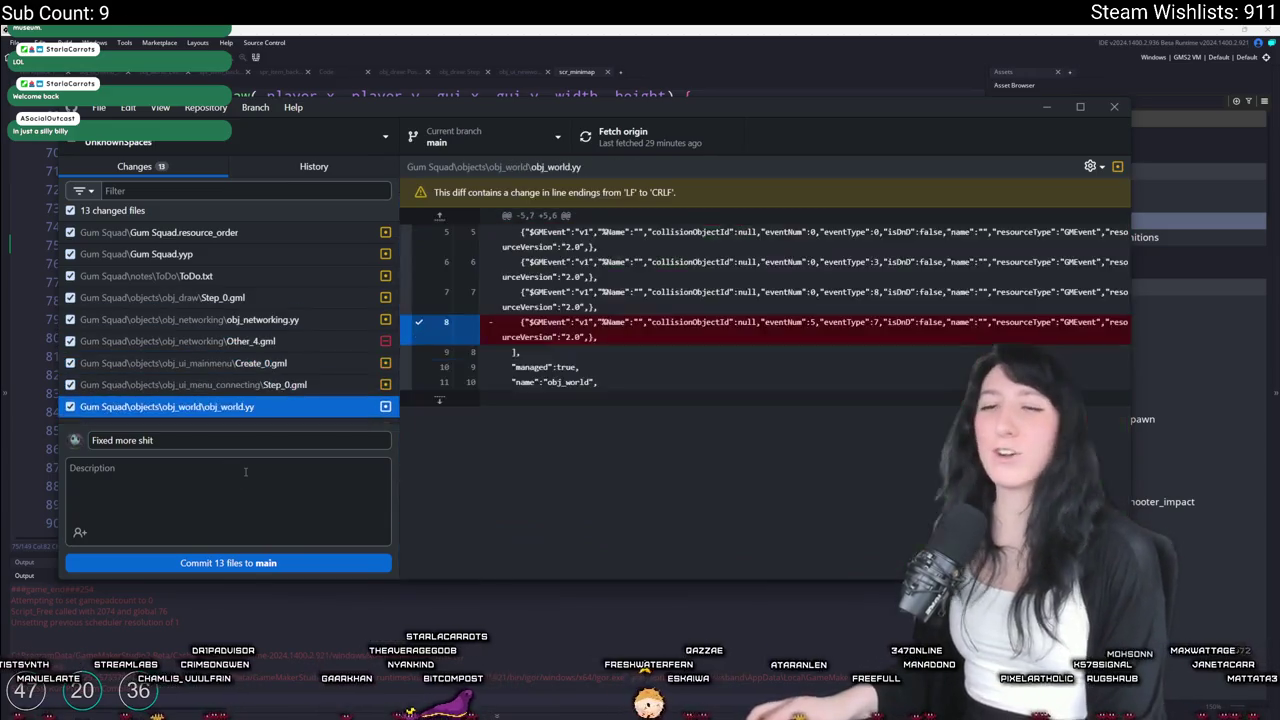
key(Down)
key(Down)
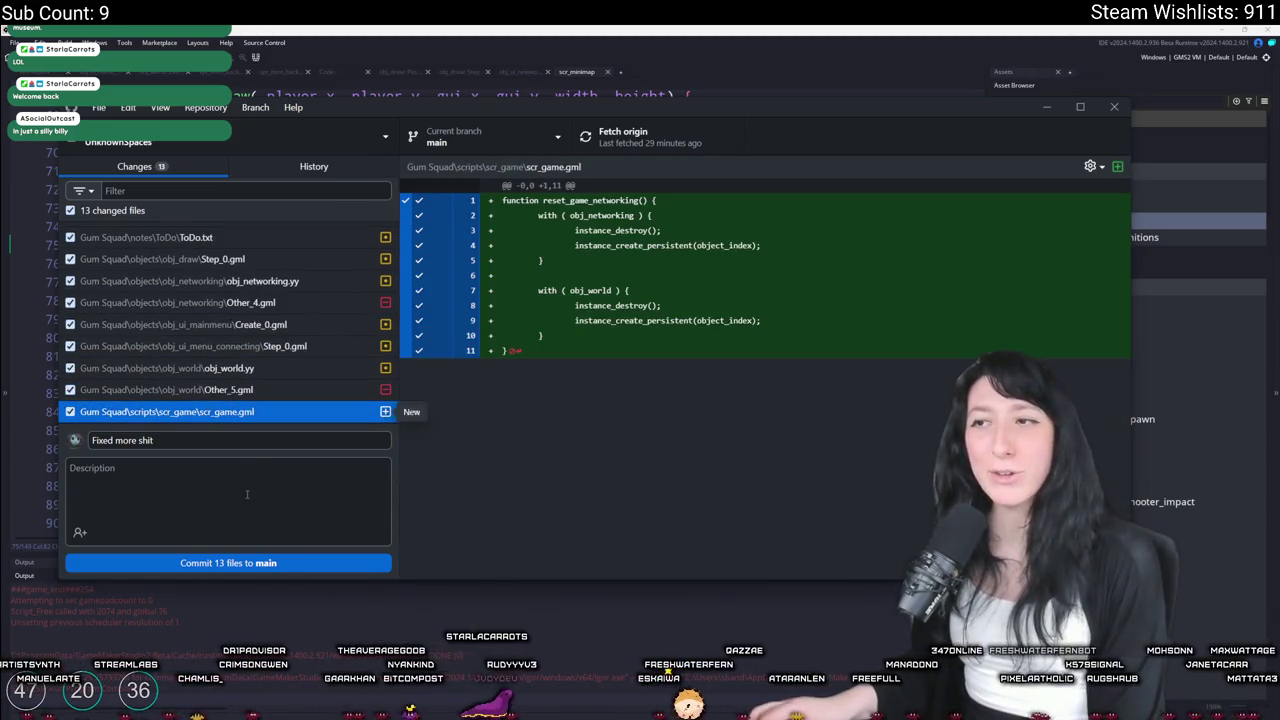
key(Down)
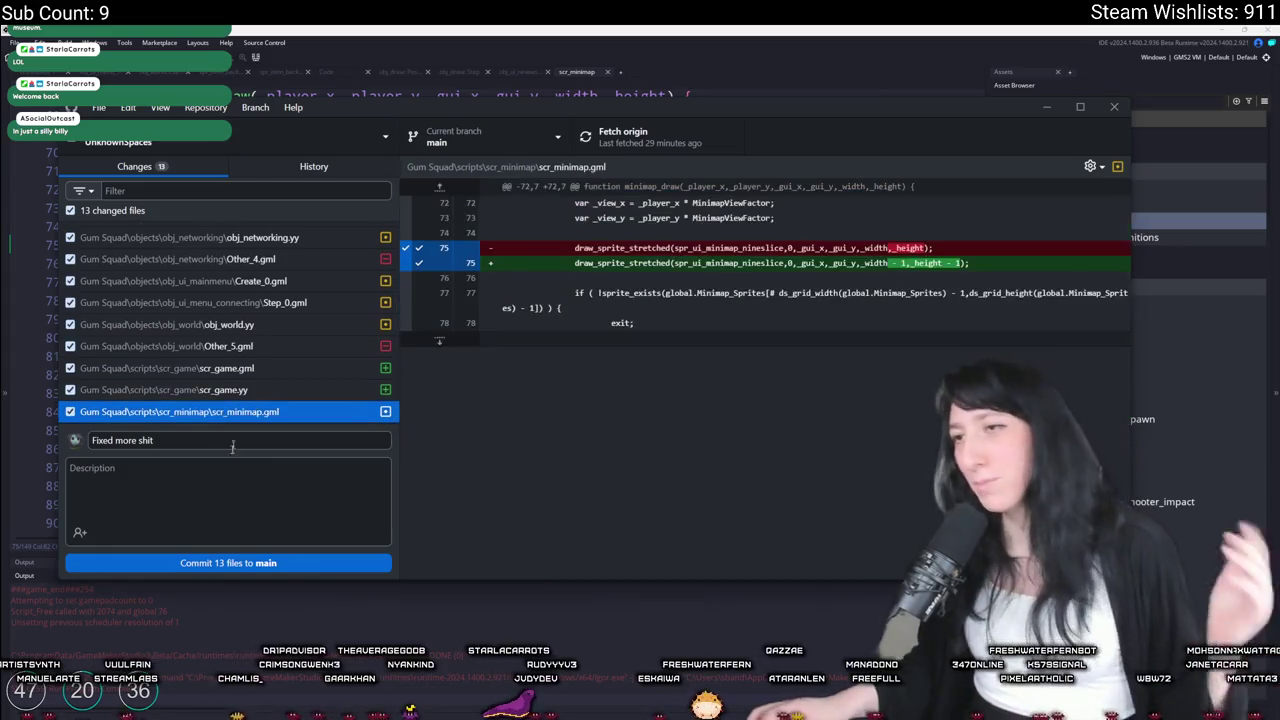
click(233, 563)
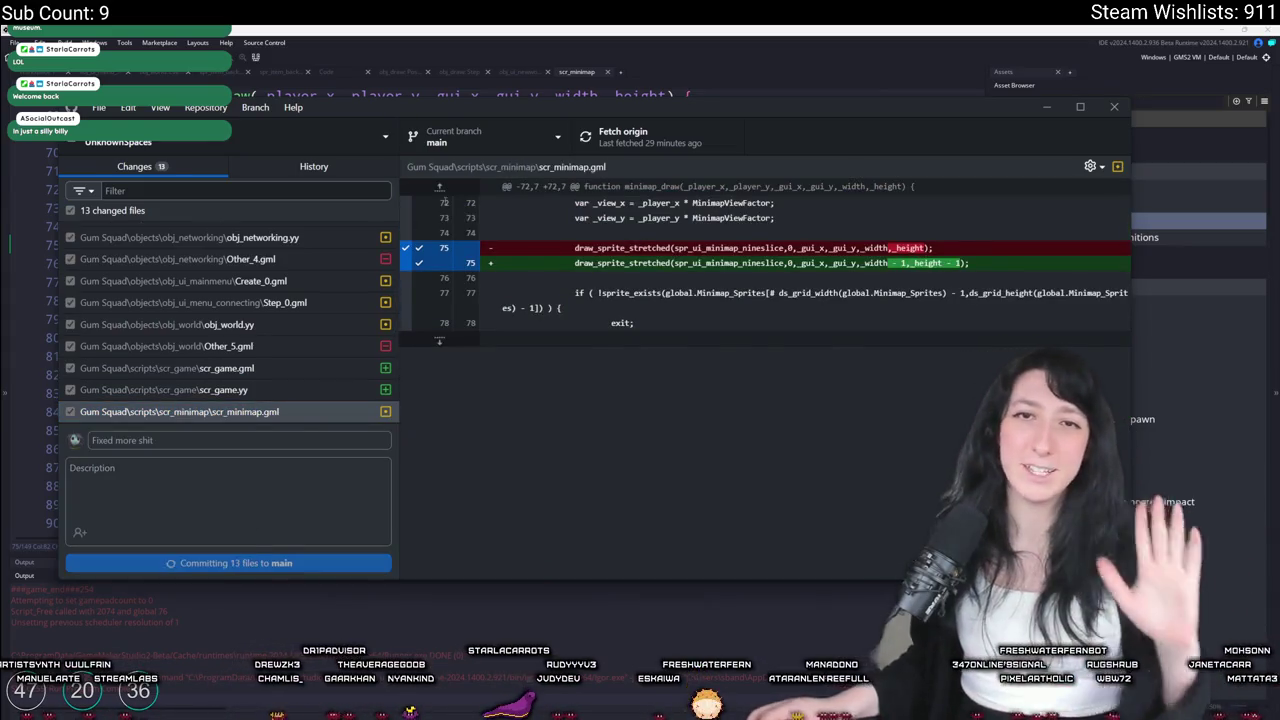
click(593, 148)
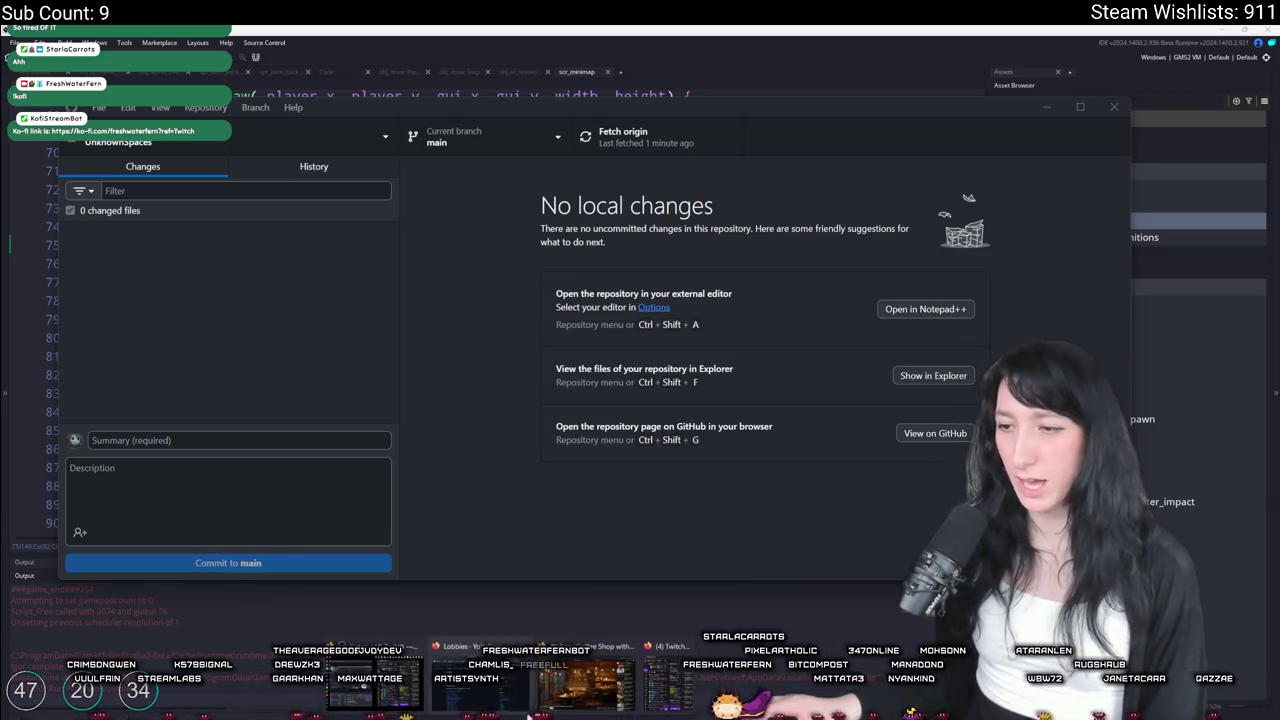
Let the push to origin finish, then close GitHub Desktop
mouse_move(574, 697)
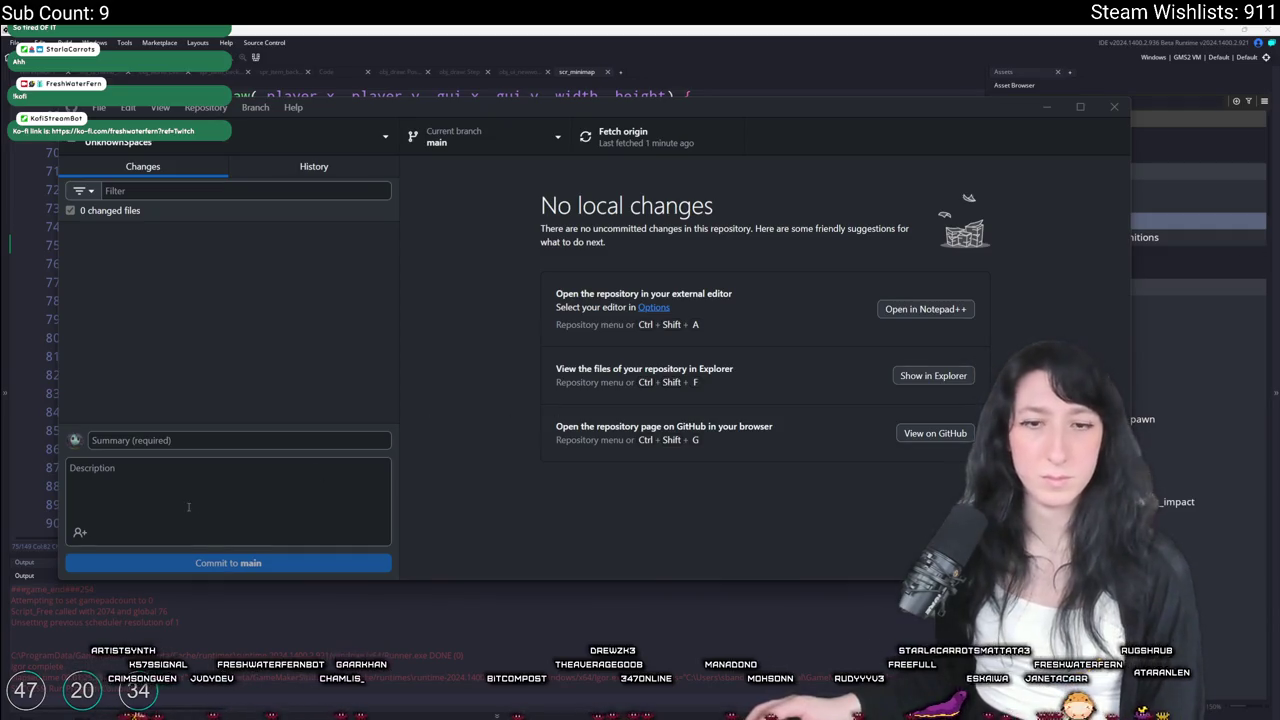
key(alt+F4)
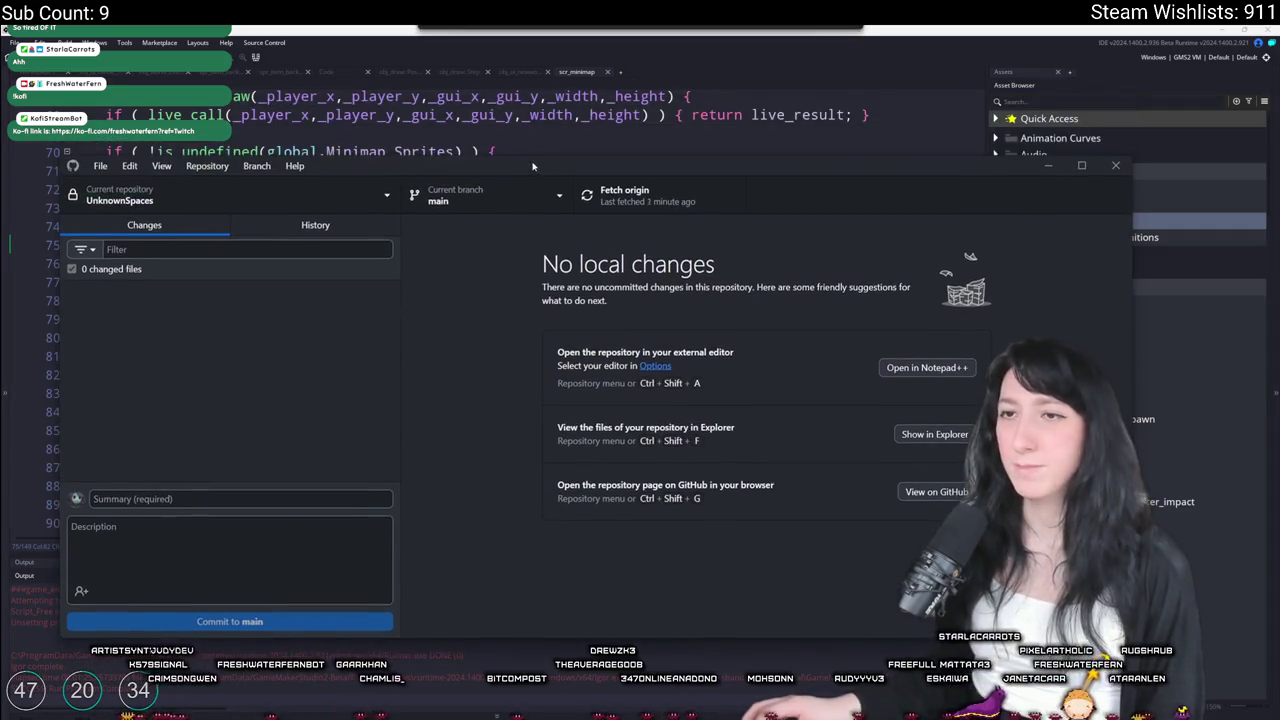
Open ToDo via the 'todo' search, delete the 'Walls are missing suddenly' line, and run with F5
key(ctrl+t)
text(todo)
key(Return)
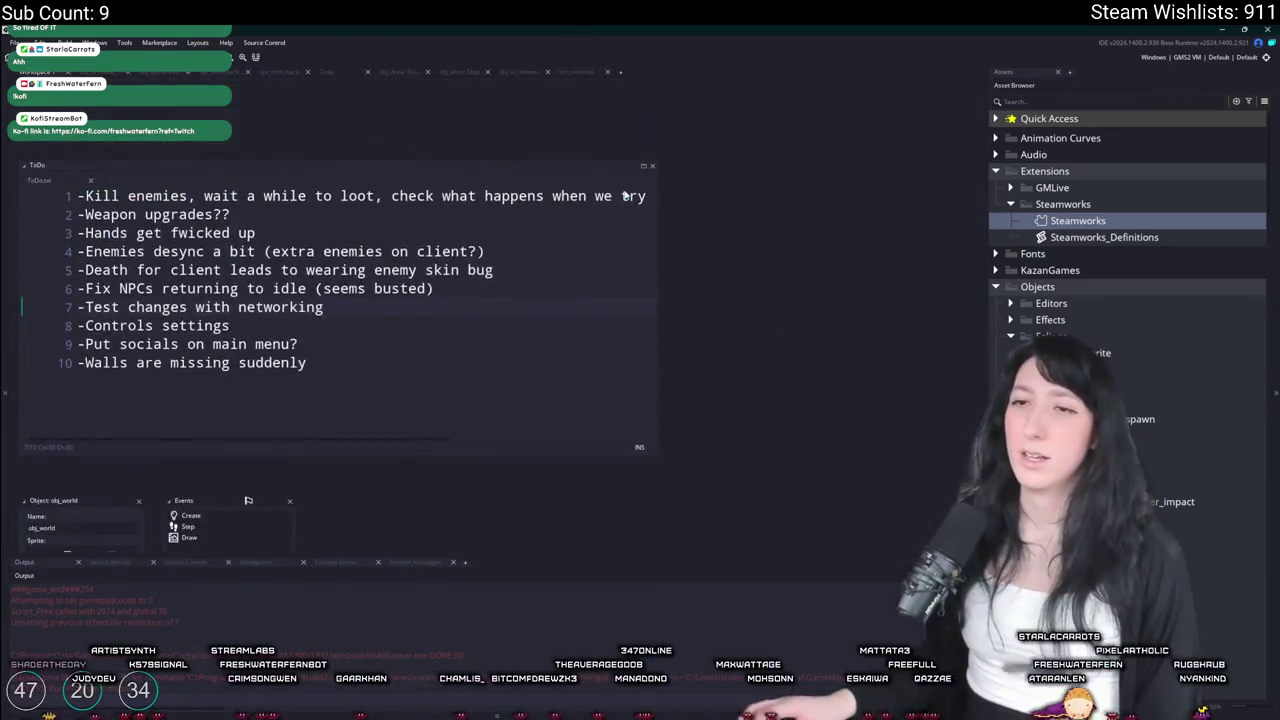
click(390, 362)
drag(390, 362, 54, 381)
key(BackSpace)
key(BackSpace)
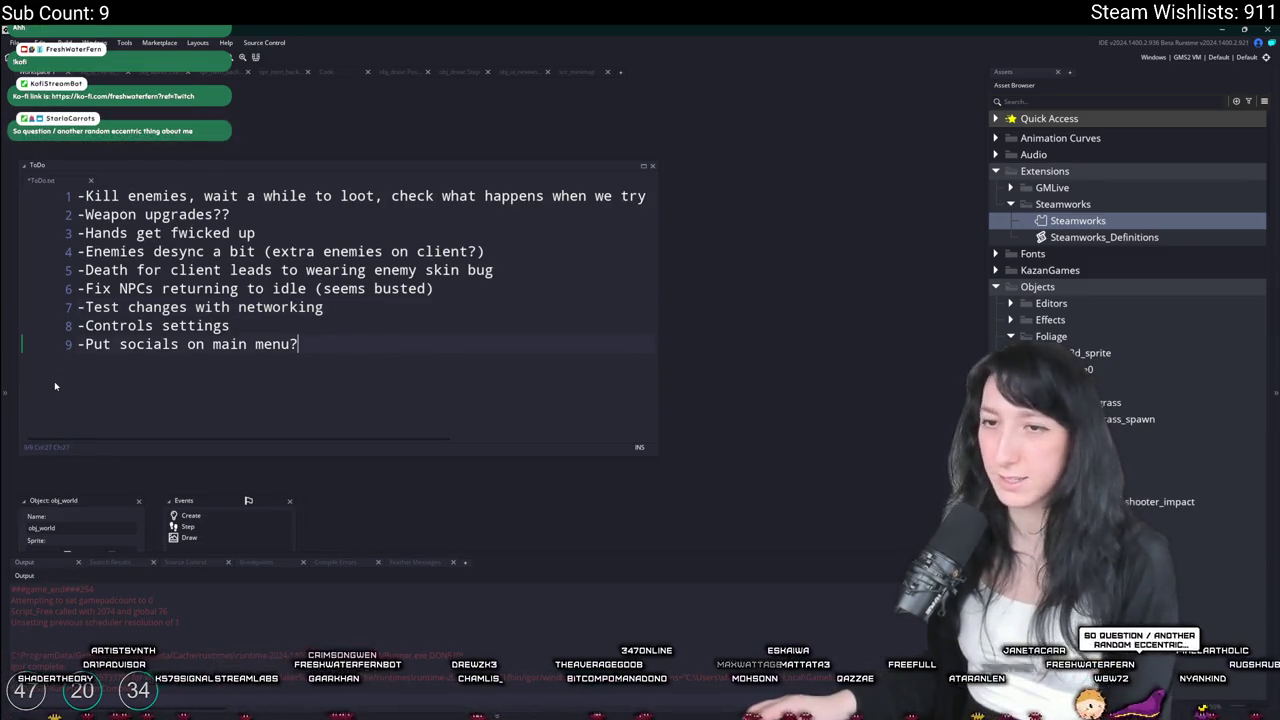
drag(235, 325, 330, 307)
key(F5)
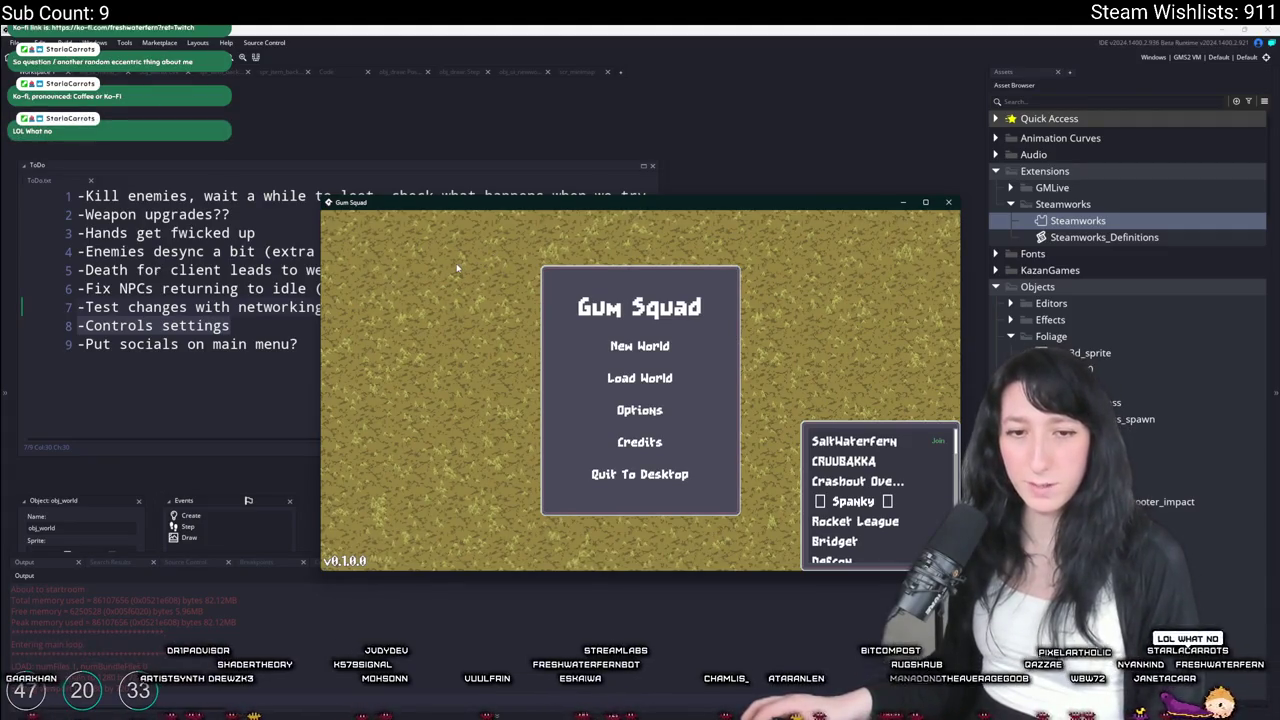
Connect to the hosted world fullscreen and toggle the inventory while walking, checking the Mint Gum item
double_click(441, 206)
click(640, 286)
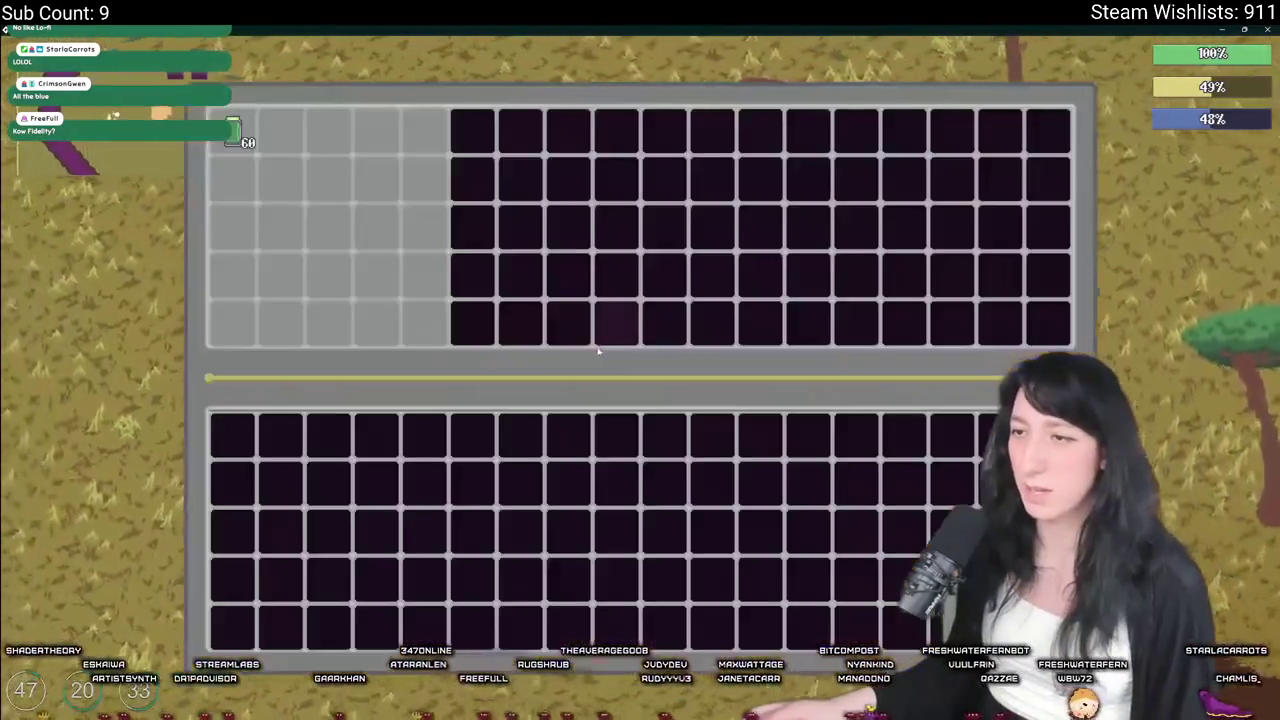
key(Tab)
key(Tab)
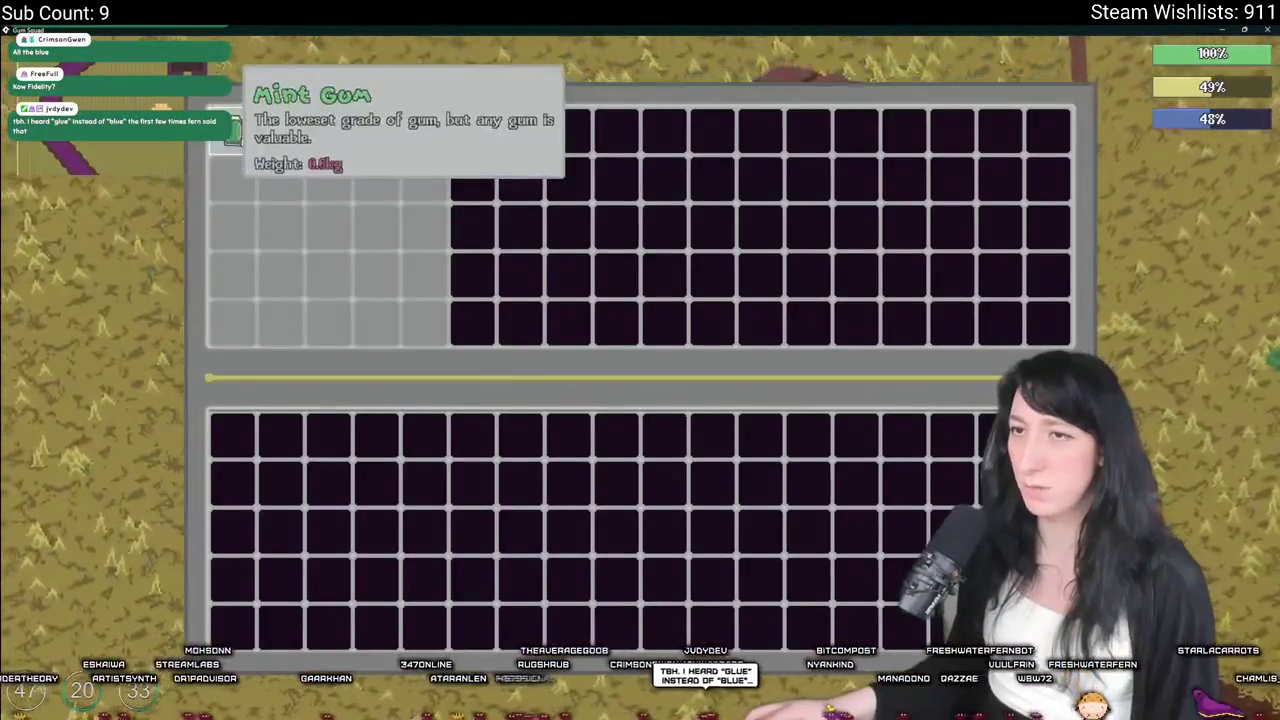
key(Tab)
key(a)
key(Tab)
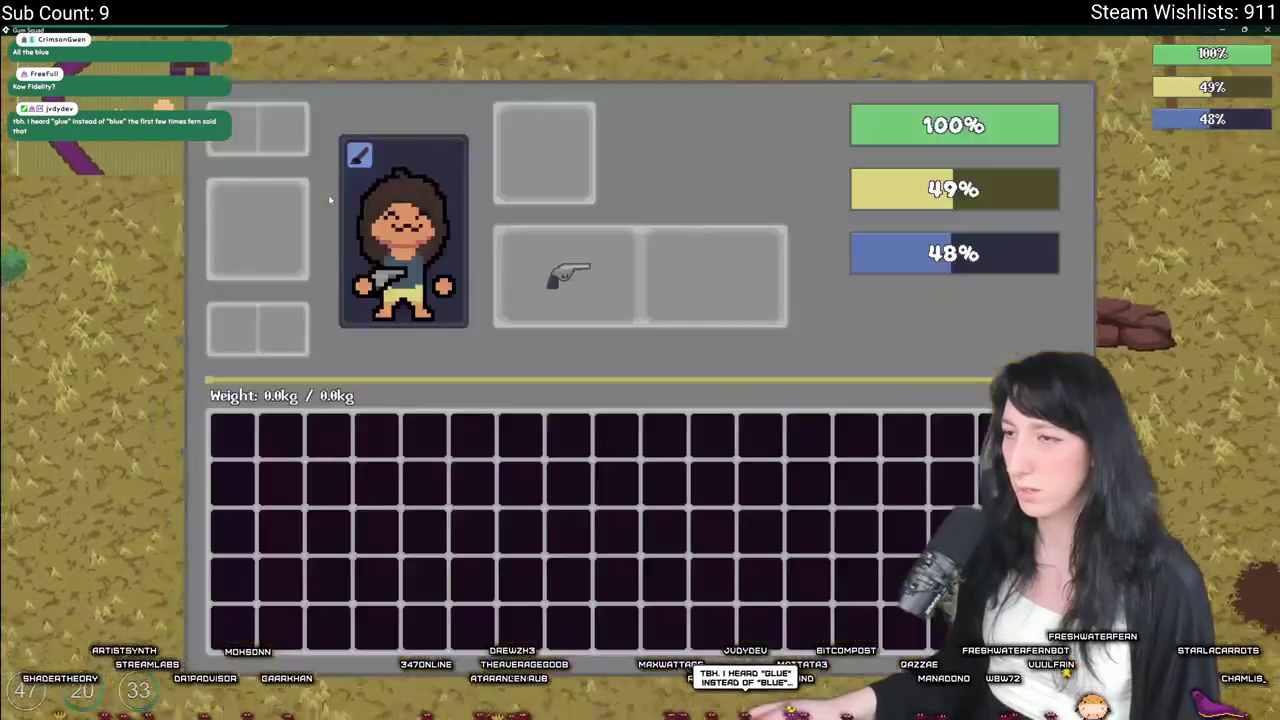
key(Tab)
key(d)
key(Tab)
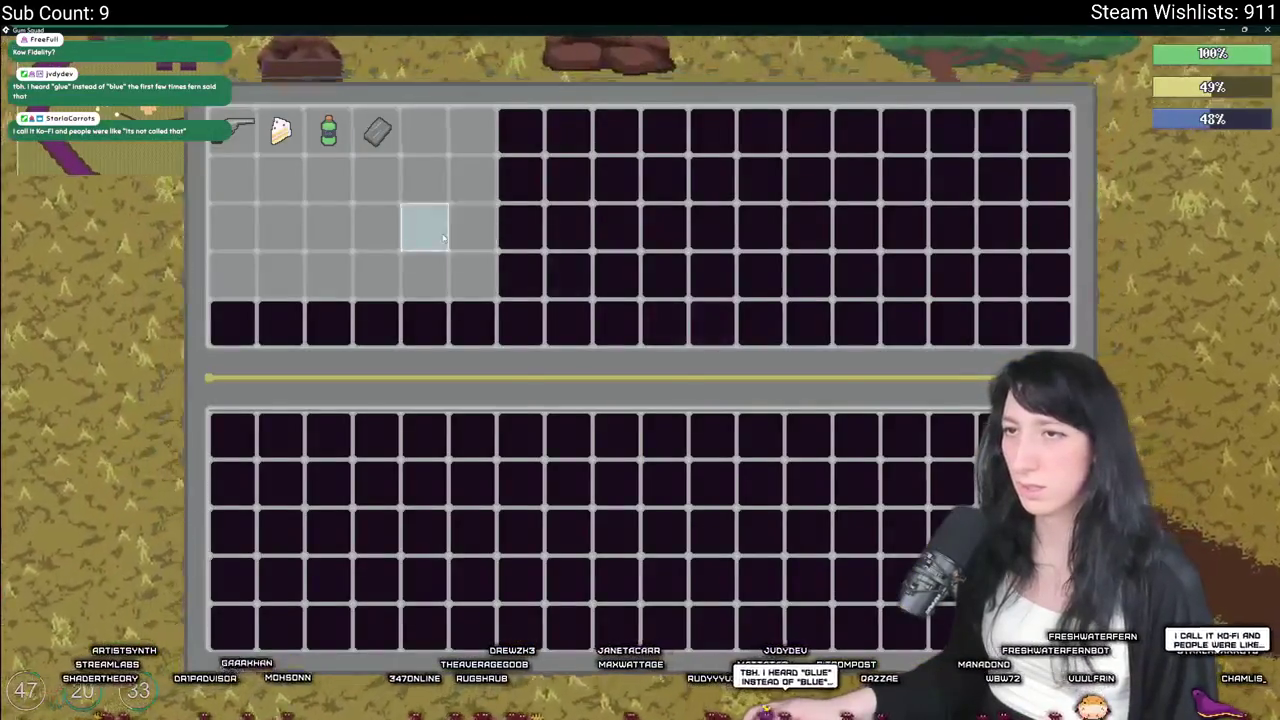
key(Tab)
key(w)
Open the chest, quit to the title screen, reload the world, then close the game
key(Tab)
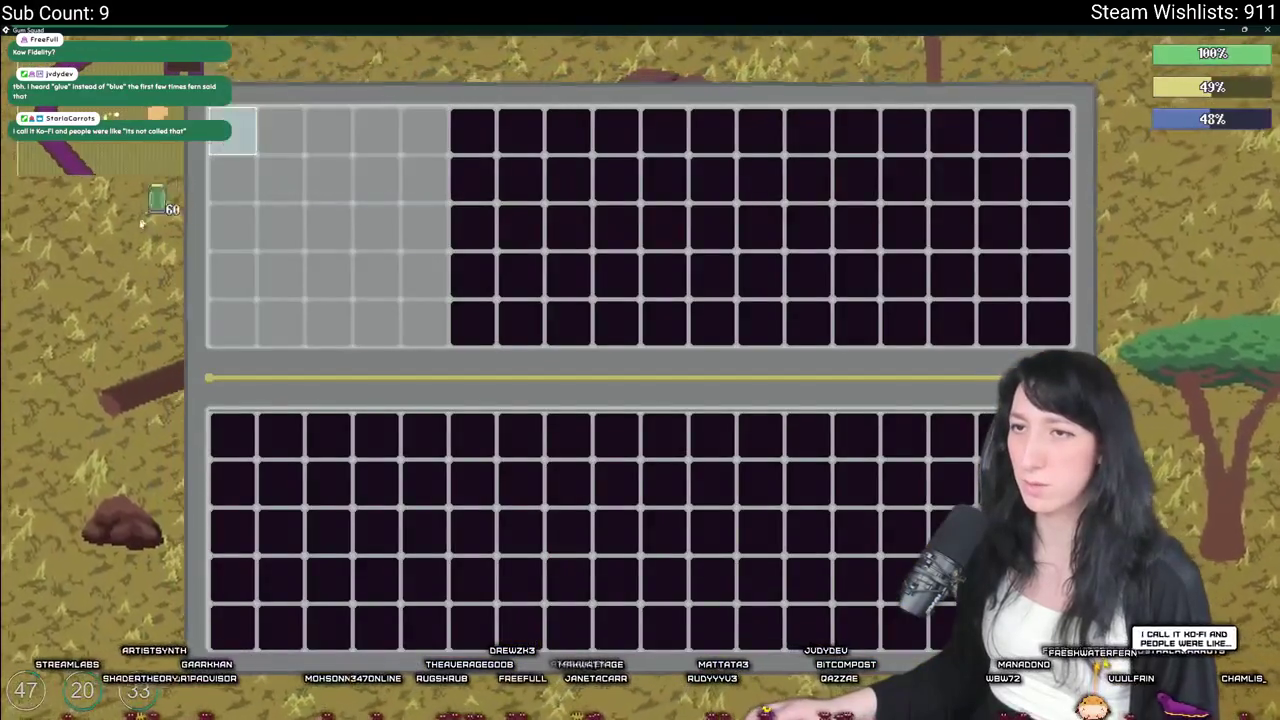
key(Tab)
key(s)
key(a)
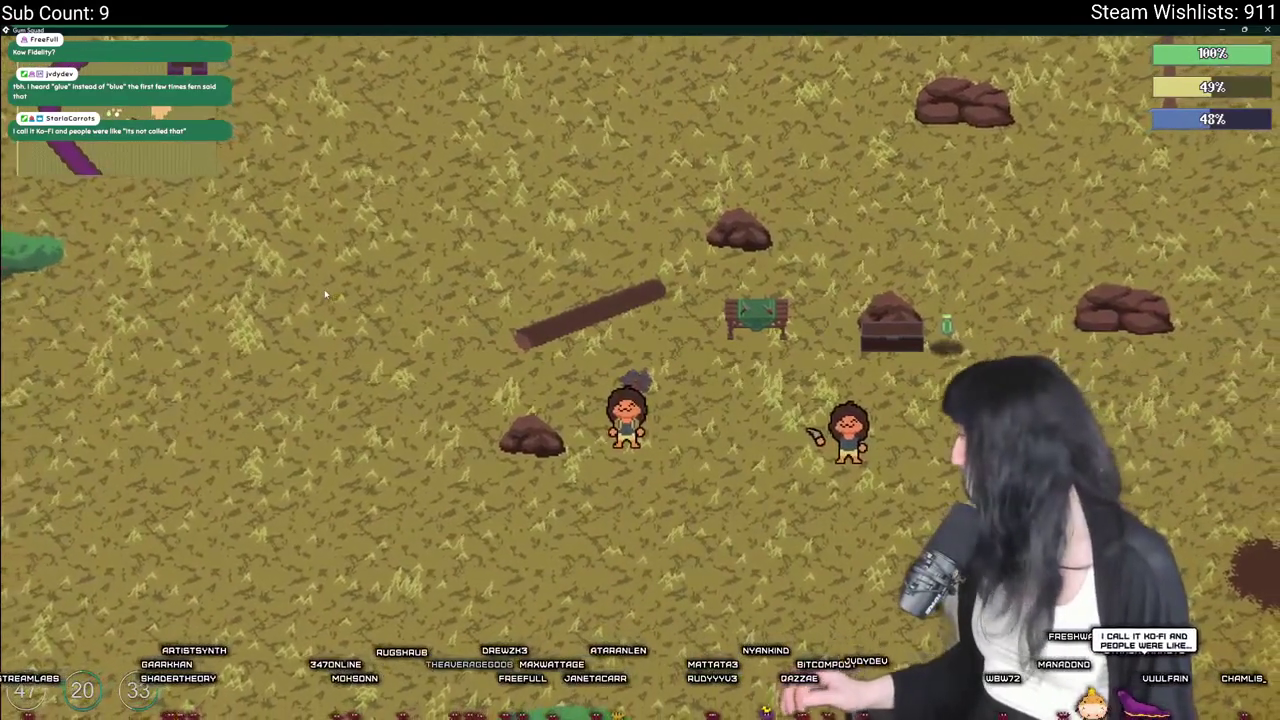
key(Escape)
click(637, 480)
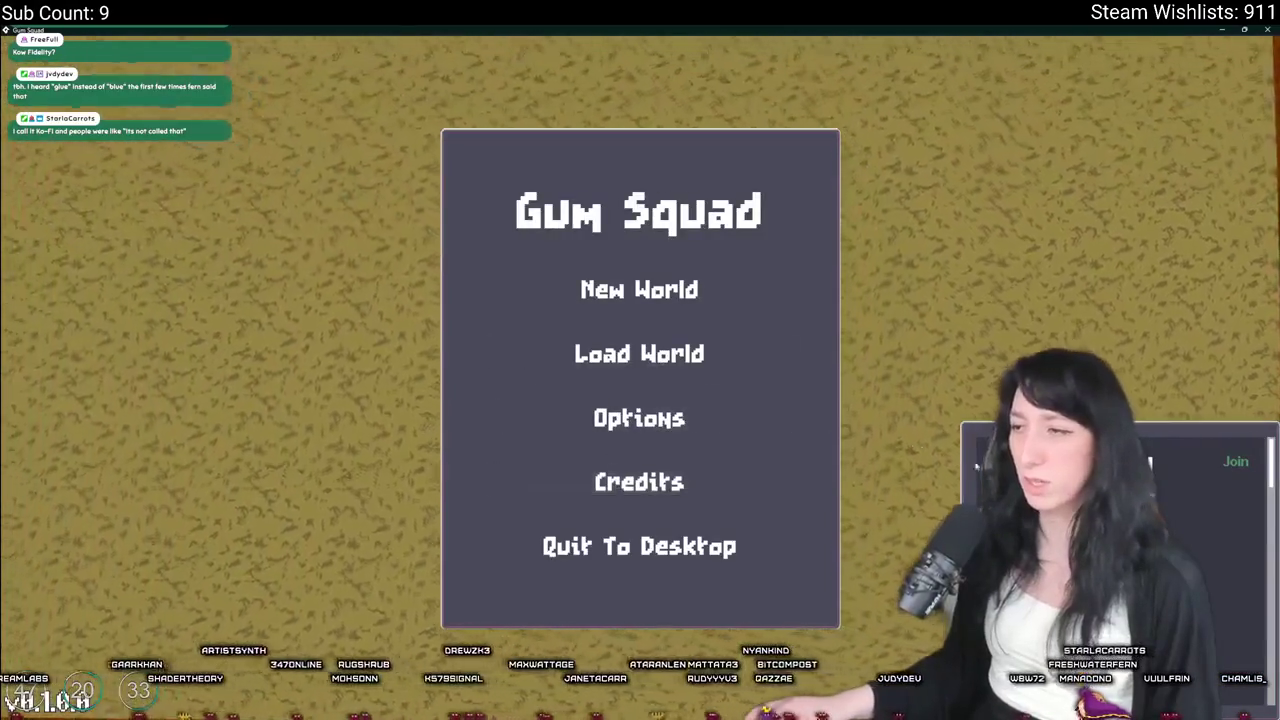
click(640, 351)
key(w)
key(d)
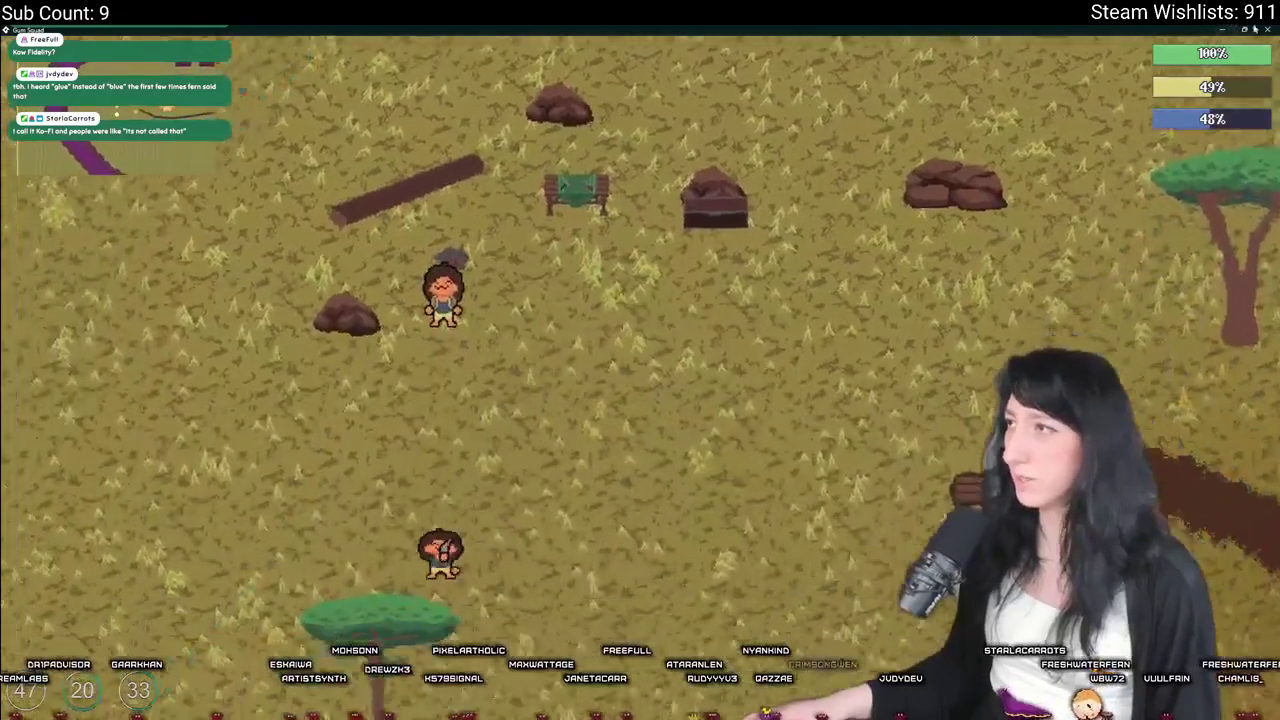
click(1265, 29)
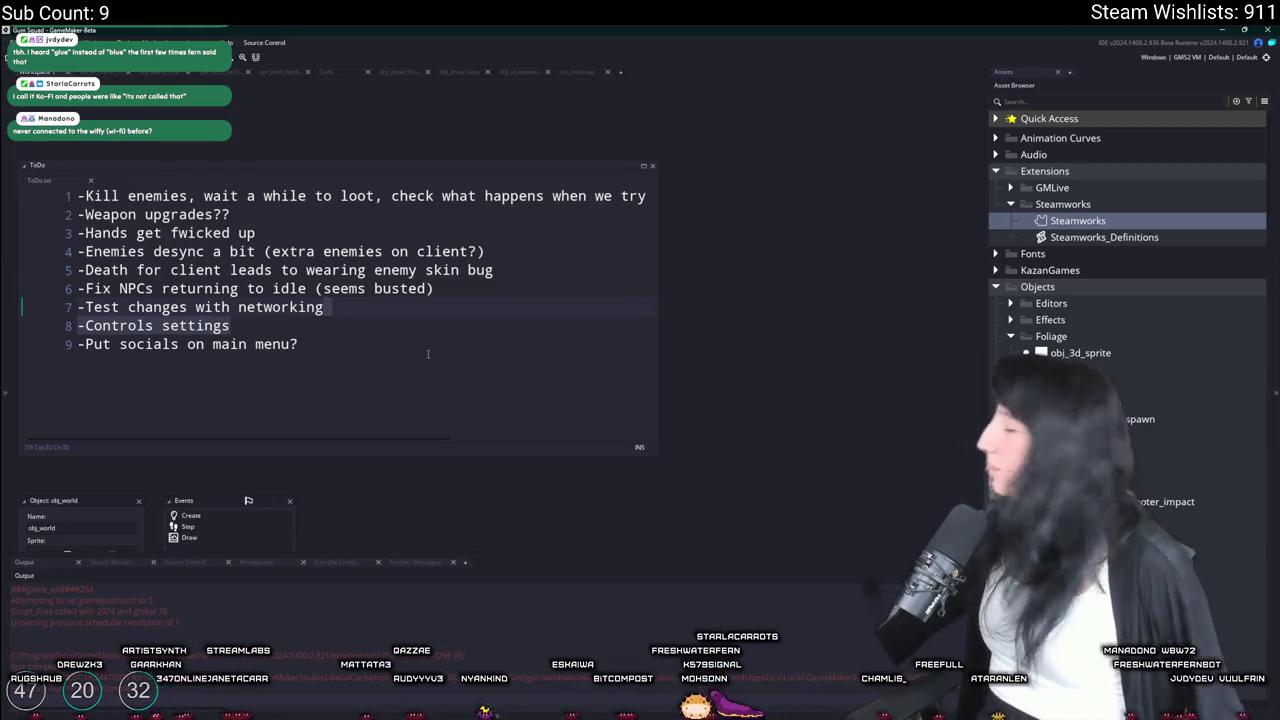
Place the caret at the end of line 9 of the ToDo note
click(428, 353)
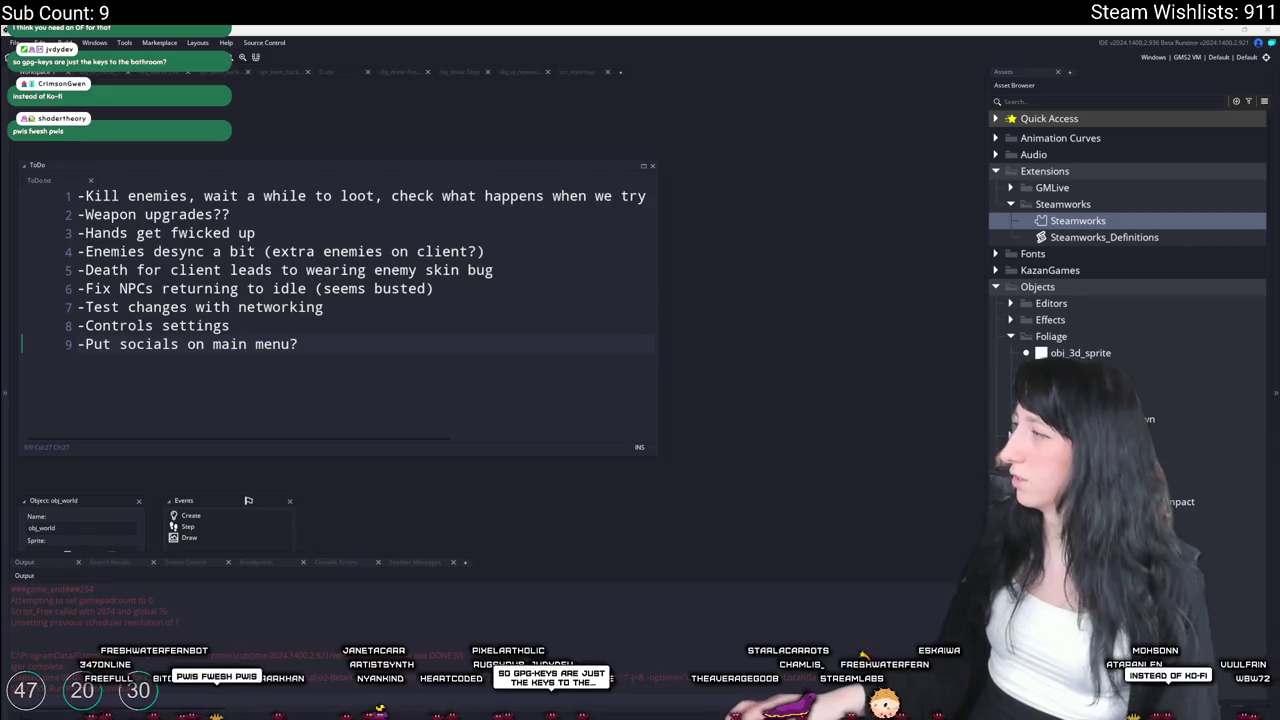
Play the Aquarium Ocean 4K video full screen from about 6:56, at the clownfish footage
key(alt+Tab)
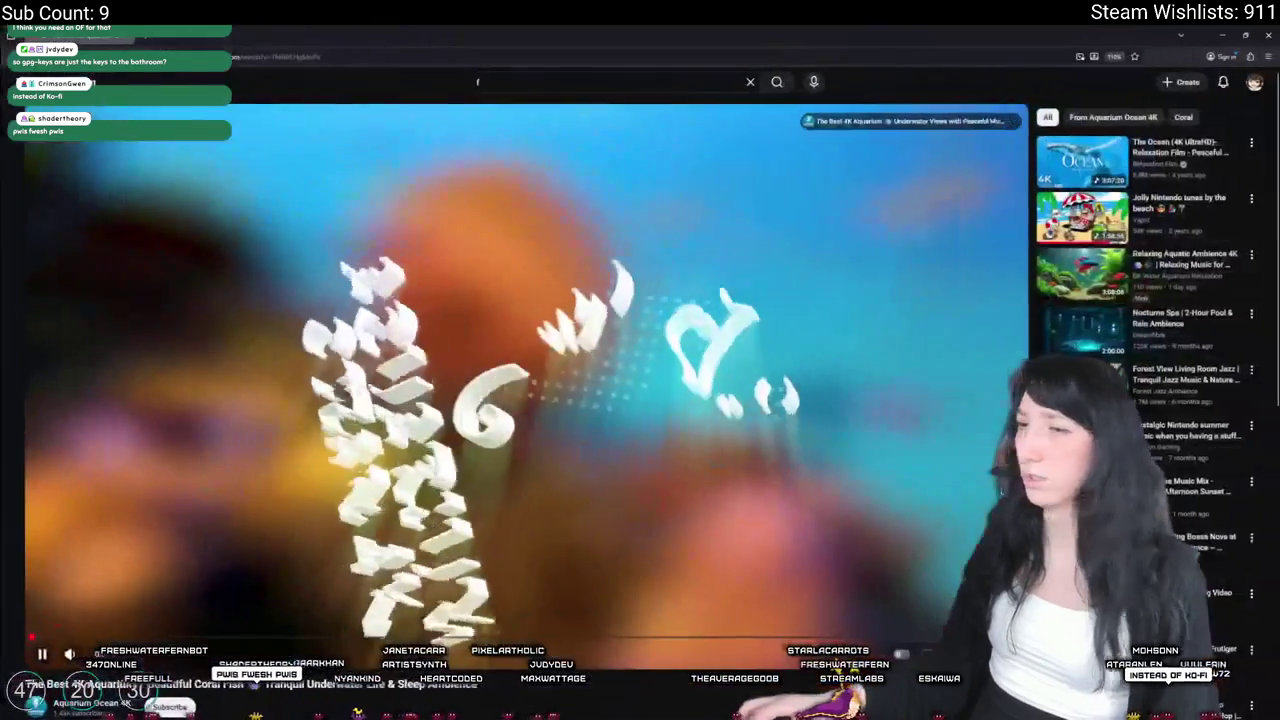
click(68, 637)
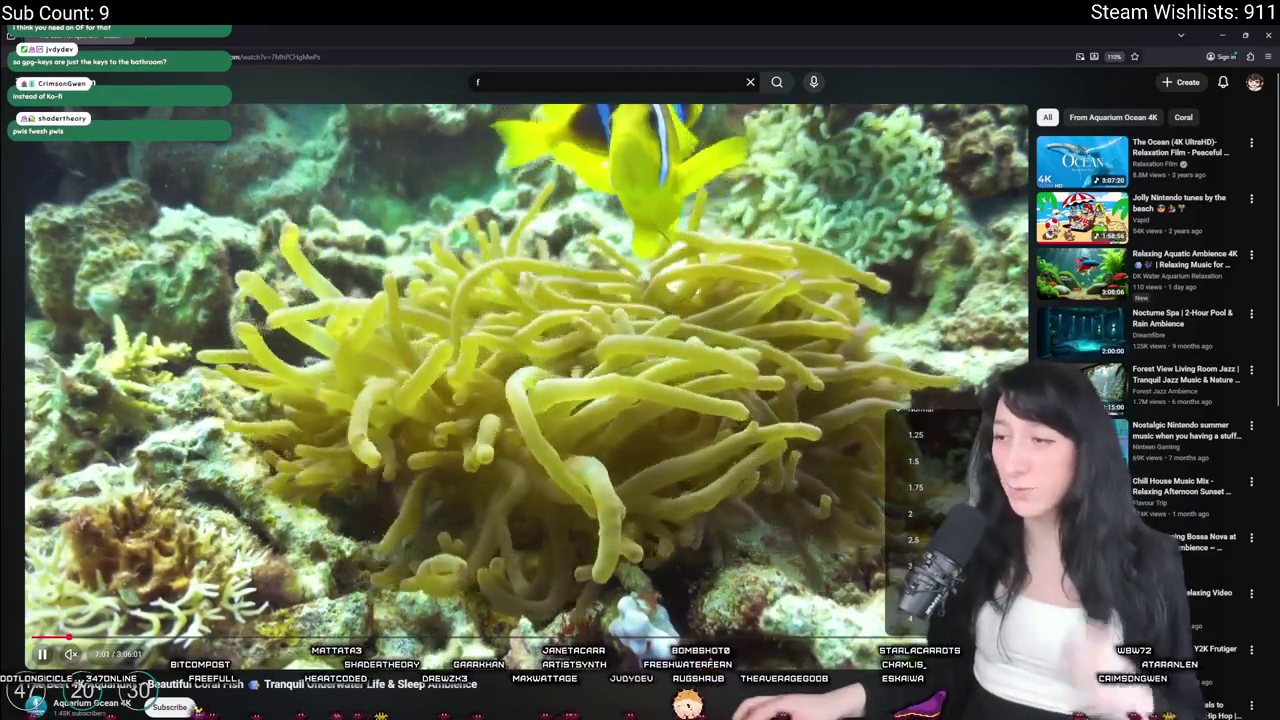
key(f)
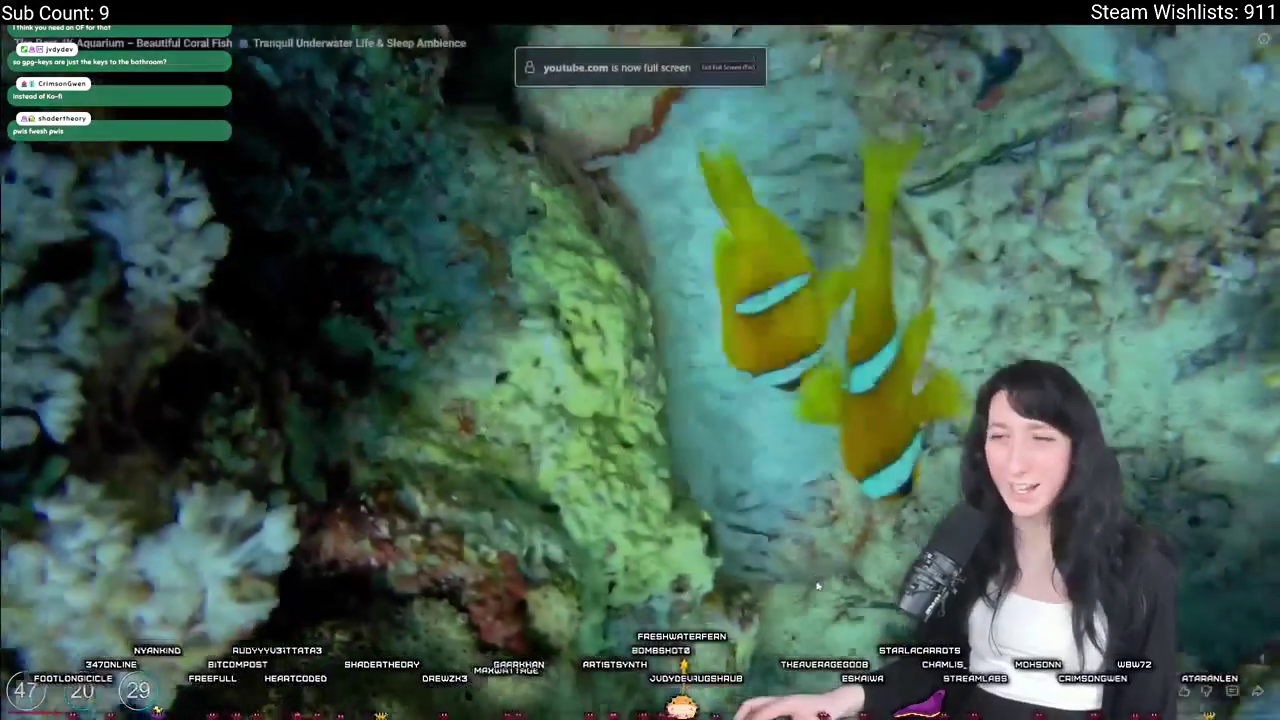